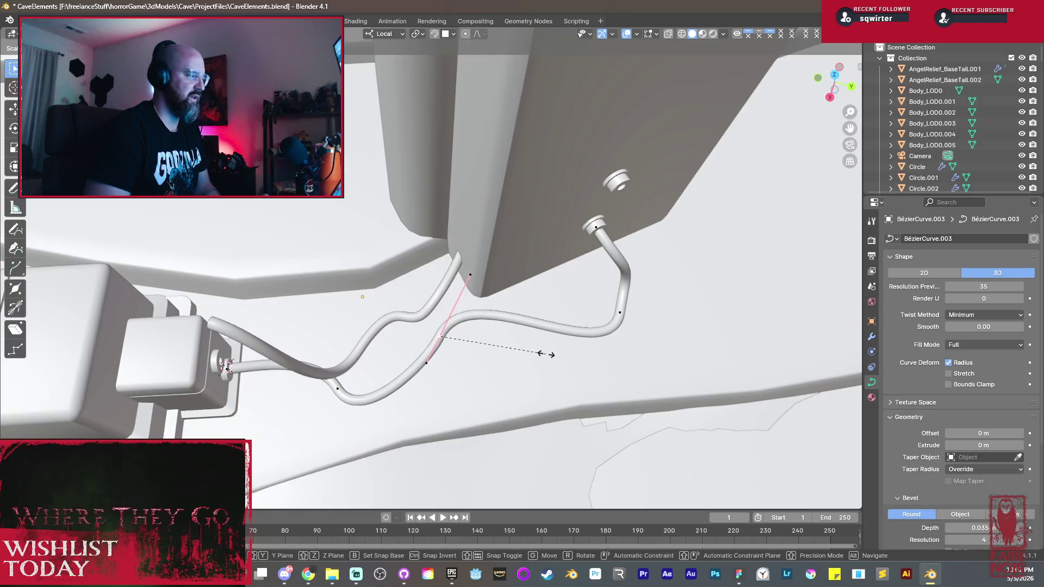
# Step: Rotate the braided cable's end handle so it faces the pillar socket
pyautogui.moveTo(491, 348)
pyautogui.mouseDown(button='middle')
pyautogui.moveTo(406, 291)
pyautogui.moveTo(585, 305)
pyautogui.mouseUp(button='middle')
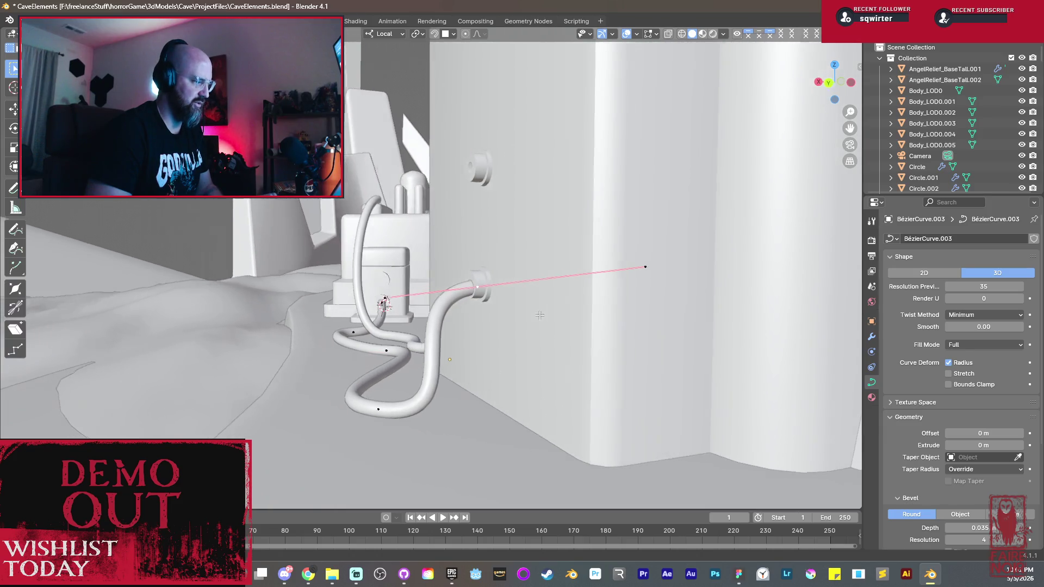
pyautogui.press('r')
pyautogui.click(582, 304)
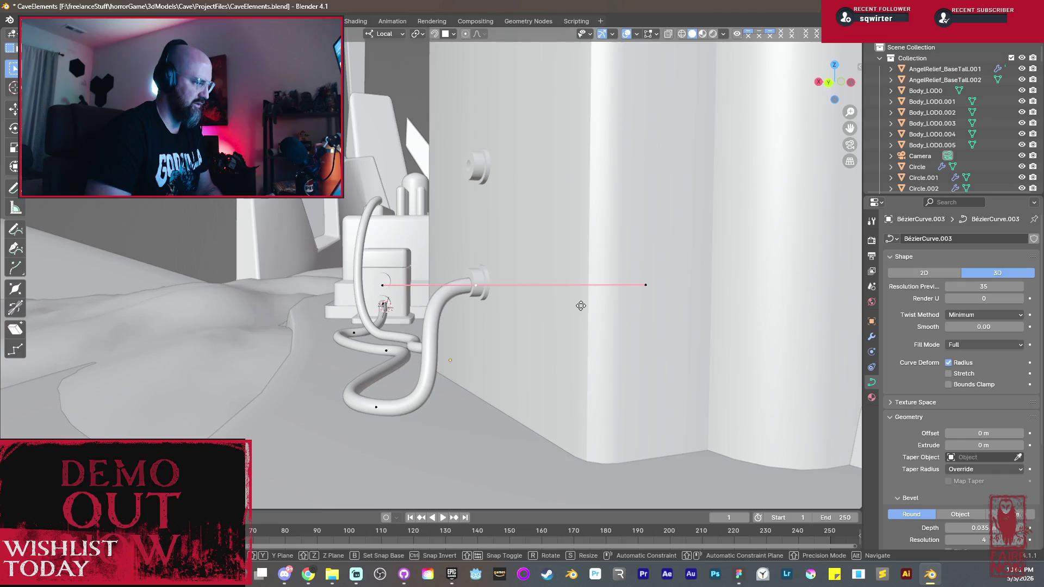
pyautogui.click(566, 291)
# Step: Raise the cable tip along Z into the pillar socket, then switch editing to the other cable
pyautogui.moveTo(566, 291)
pyautogui.mouseDown(button='middle')
pyautogui.moveTo(507, 334)
pyautogui.moveTo(534, 318)
pyautogui.moveTo(542, 288)
pyautogui.moveTo(597, 290)
pyautogui.mouseUp(button='middle')
pyautogui.press('g')
pyautogui.press('z')
pyautogui.click(530, 303)
pyautogui.press('g')
pyautogui.press('z')
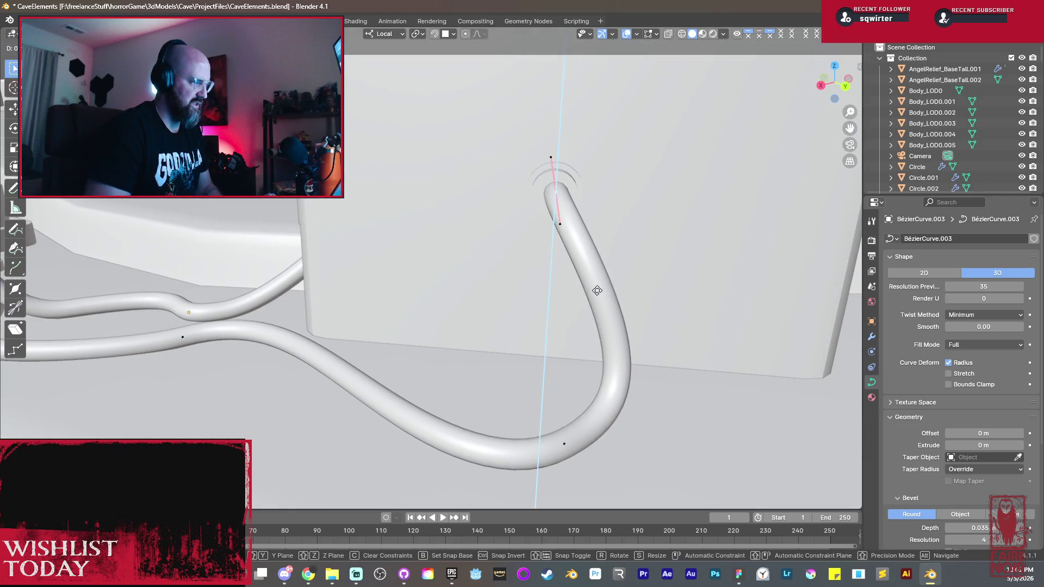
pyautogui.click(571, 285)
pyautogui.scroll(-5, 481, 282)
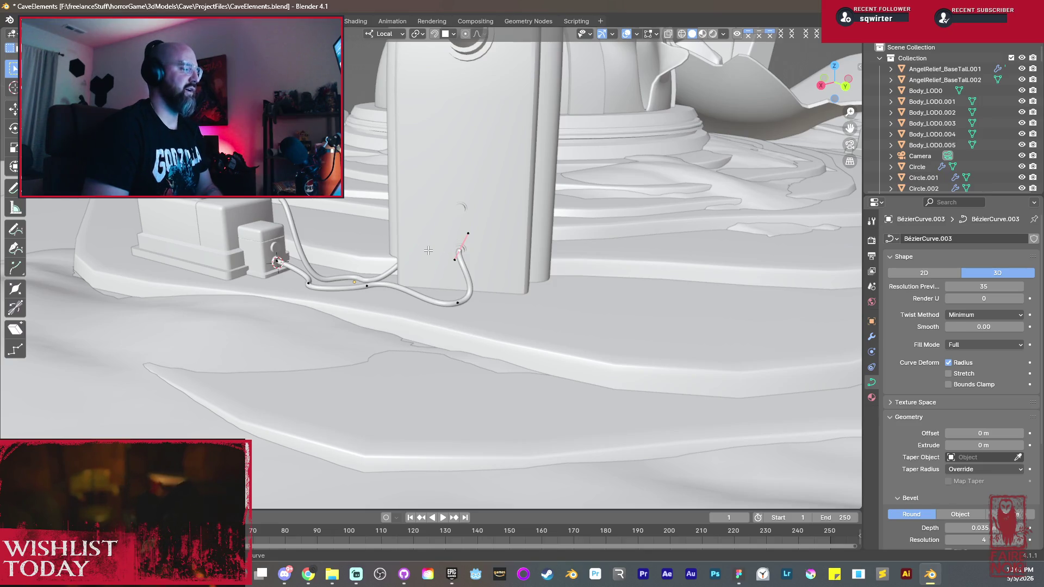
pyautogui.scroll(5, 388, 293)
pyautogui.scroll(4, 388, 293)
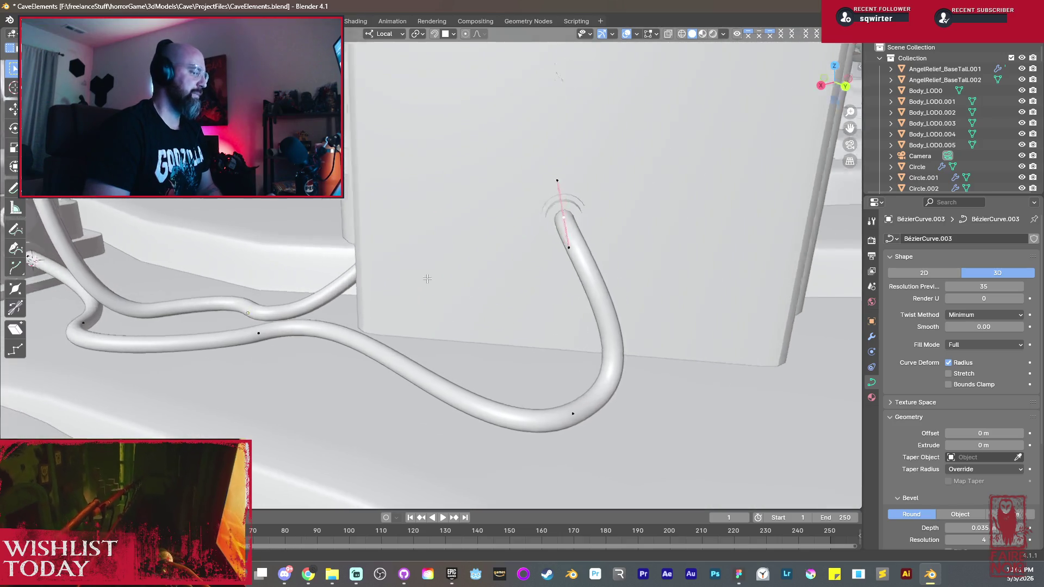
pyautogui.moveTo(457, 287); pyautogui.dragTo(530, 284, button='middle')
pyautogui.hotkey('alt', 'q')
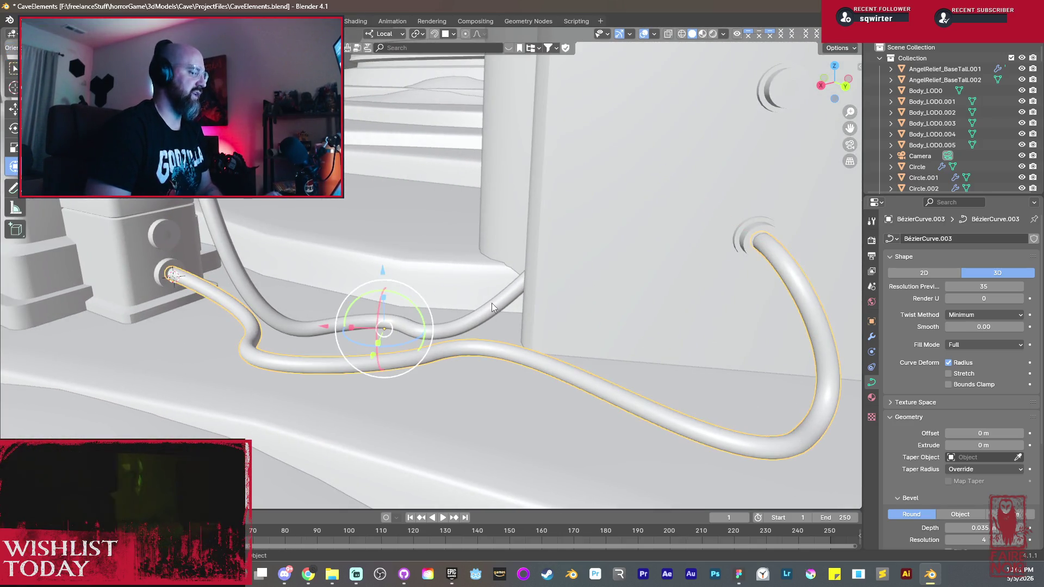
# Step: Move the second cable's end point up along Z into the upper pillar socket
pyautogui.moveTo(576, 240); pyautogui.dragTo(628, 231, button='middle')
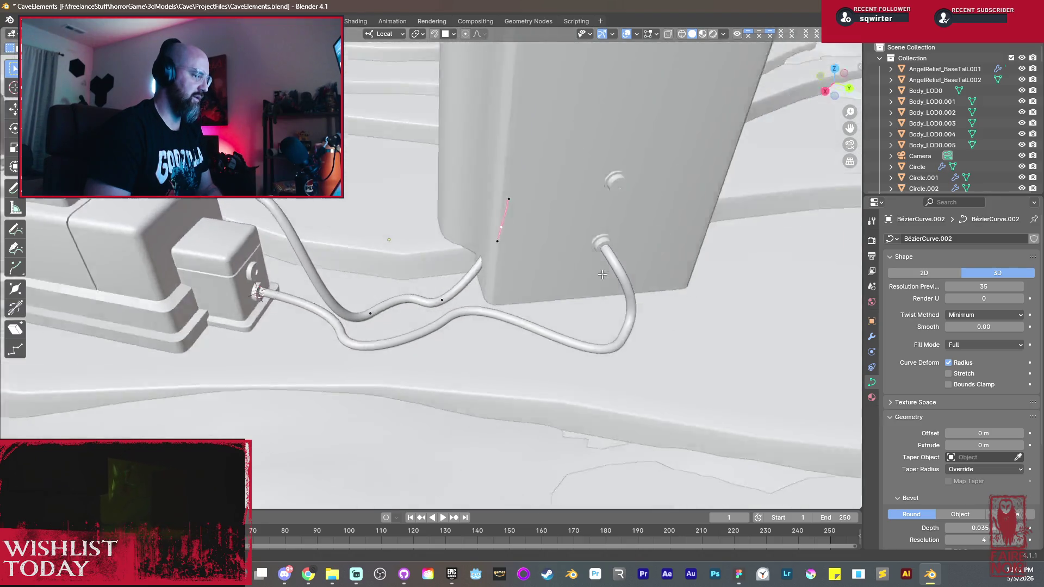
pyautogui.press('g')
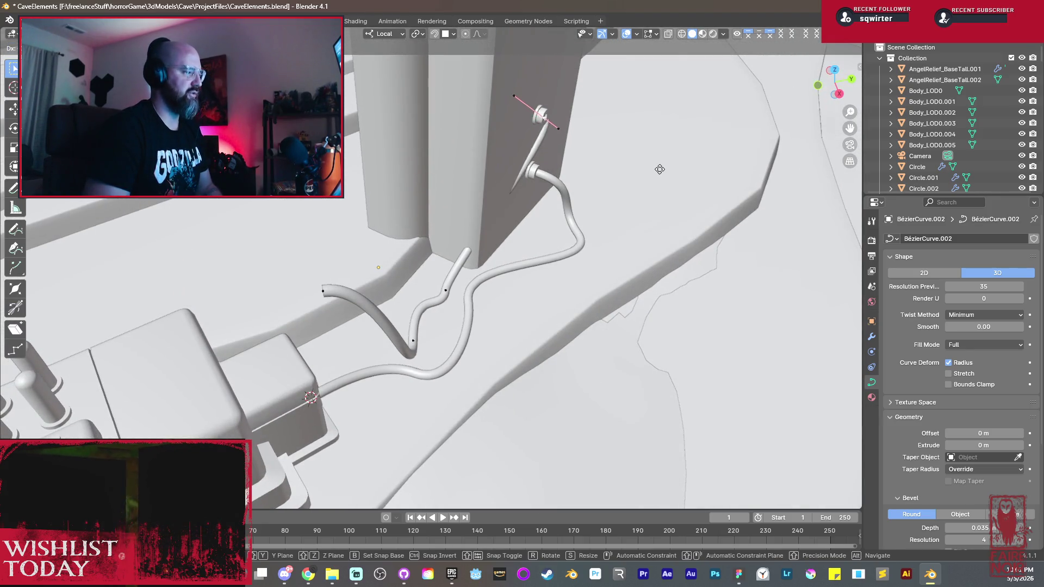
pyautogui.press('Escape')
pyautogui.click(453, 292)
pyautogui.press('g')
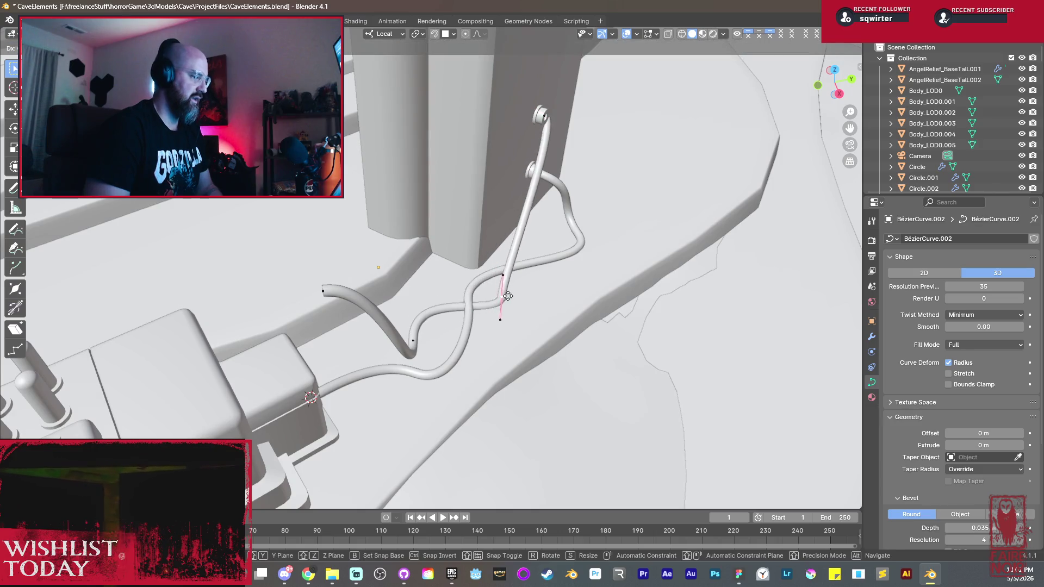
pyautogui.moveTo(554, 282); pyautogui.dragTo(585, 296, button='middle')
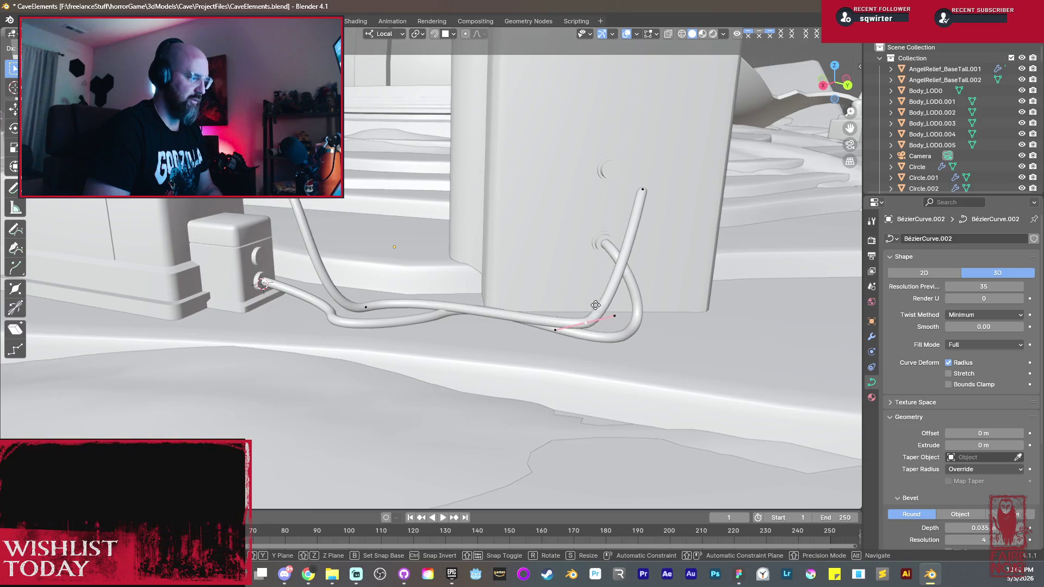
pyautogui.press('z')
pyautogui.moveTo(596, 305)
pyautogui.keyDown('alt'); pyautogui.mouseDown(button='middle')
pyautogui.moveTo(424, 316)
pyautogui.moveTo(356, 300)
pyautogui.mouseUp(button='middle'); pyautogui.keyUp('alt')
pyautogui.click(556, 305)
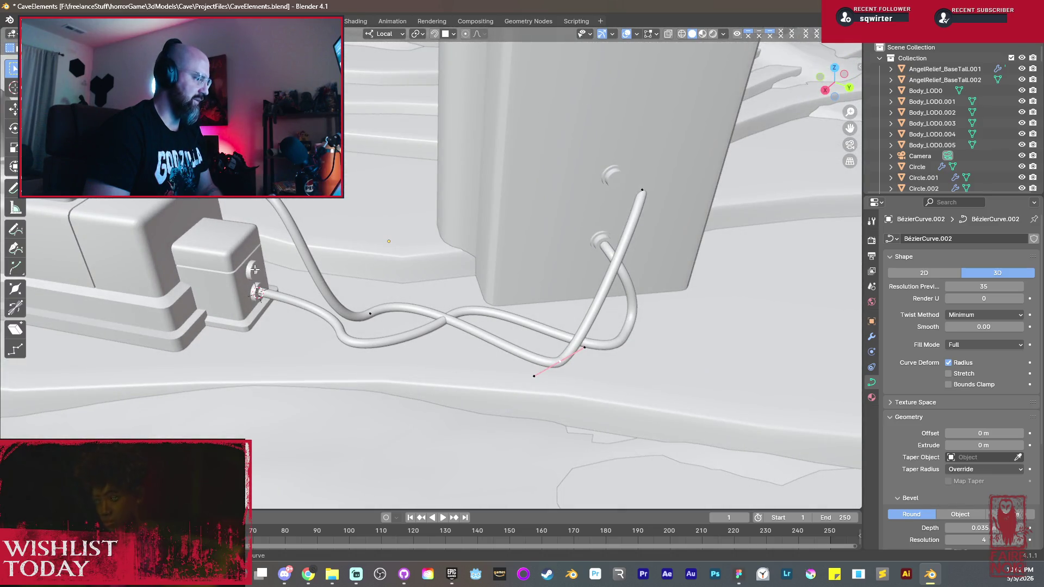
# Step: Snap the cable's start to the 3D cursor at the box socket, then shorten and re-angle its handle
pyautogui.hotkey('alt', 'a')
pyautogui.hotkey('shift', 's')
pyautogui.click(350, 151)
pyautogui.scroll(4, 392, 241)
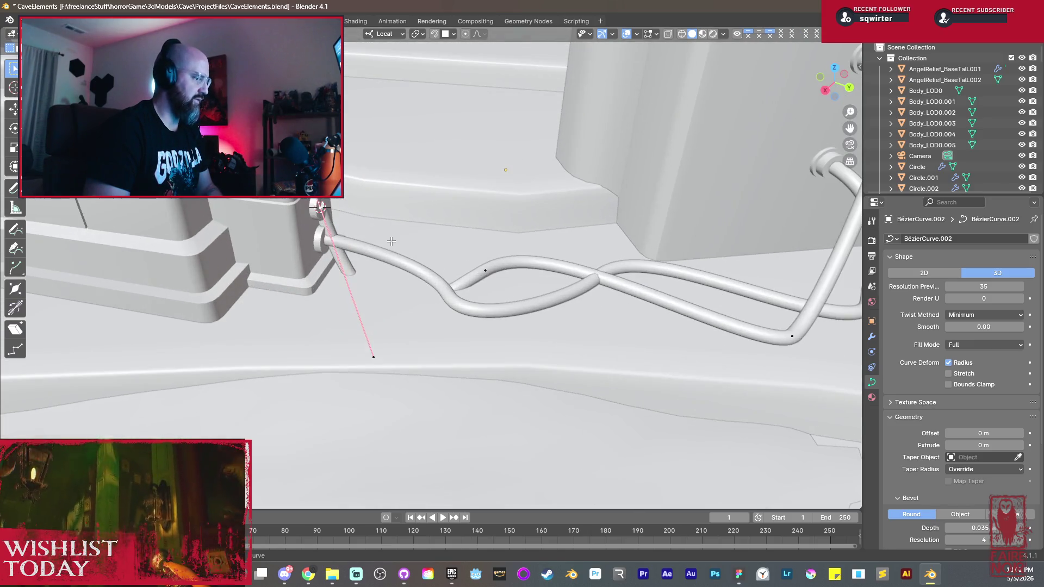
pyautogui.press('s')
pyautogui.click(361, 227)
pyautogui.moveTo(362, 226); pyautogui.dragTo(391, 209, button='middle')
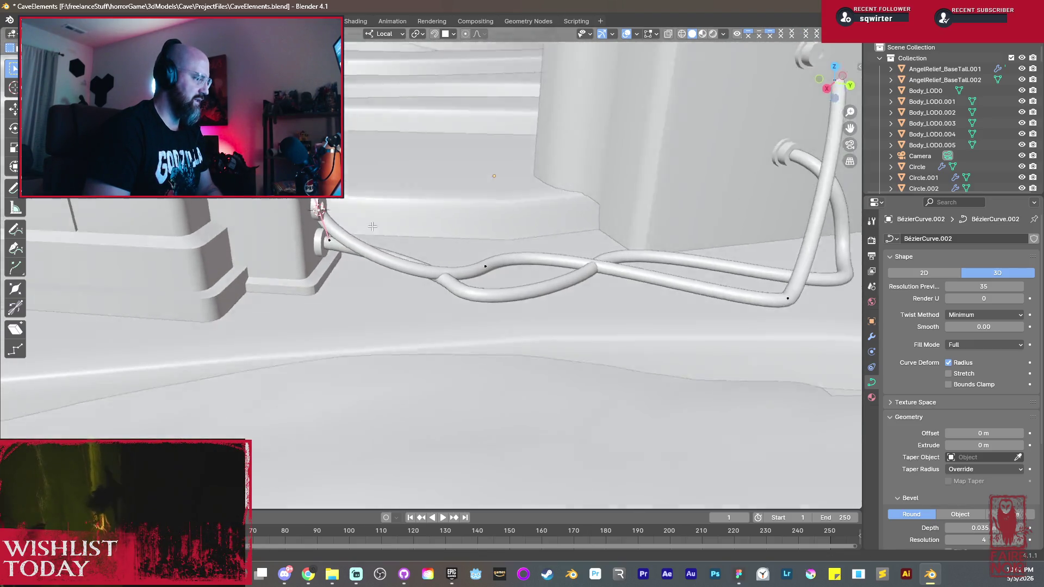
pyautogui.press('s')
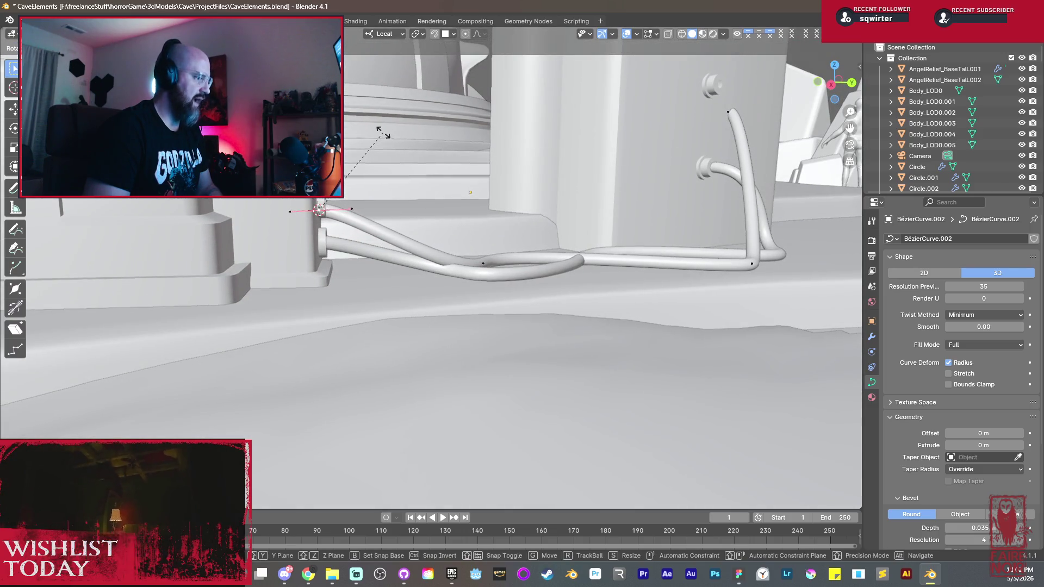
pyautogui.press('r')
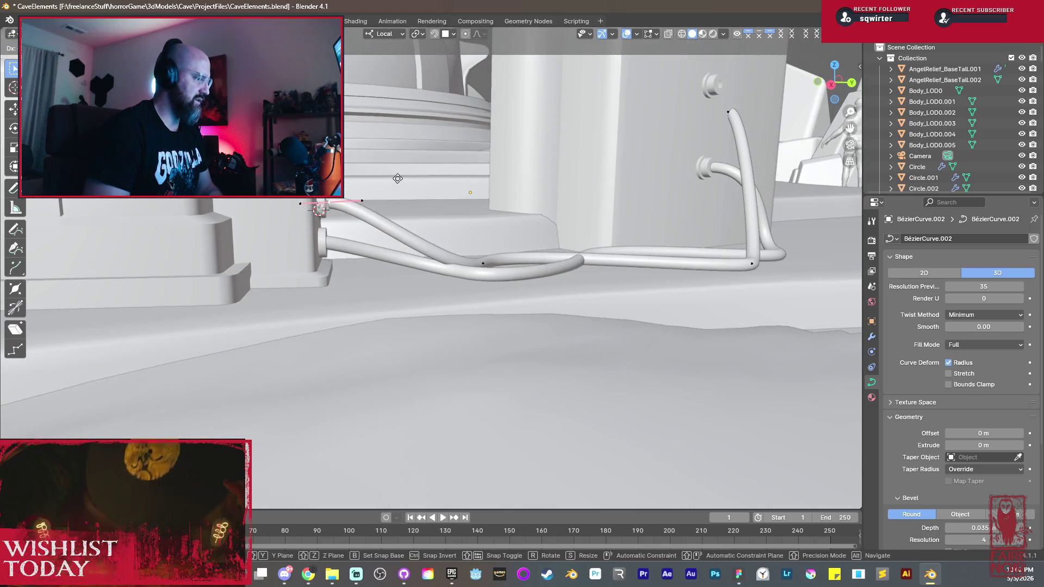
pyautogui.click(397, 178)
pyautogui.moveTo(397, 178)
pyautogui.mouseDown(button='middle')
pyautogui.moveTo(339, 256)
pyautogui.moveTo(428, 164)
pyautogui.moveTo(475, 271)
pyautogui.moveTo(651, 425)
pyautogui.moveTo(513, 240)
pyautogui.mouseUp(button='middle')
pyautogui.press('r')
# Step: Shift the middle control points along Y so the cable crosses onto the other tube
pyautogui.click(521, 307)
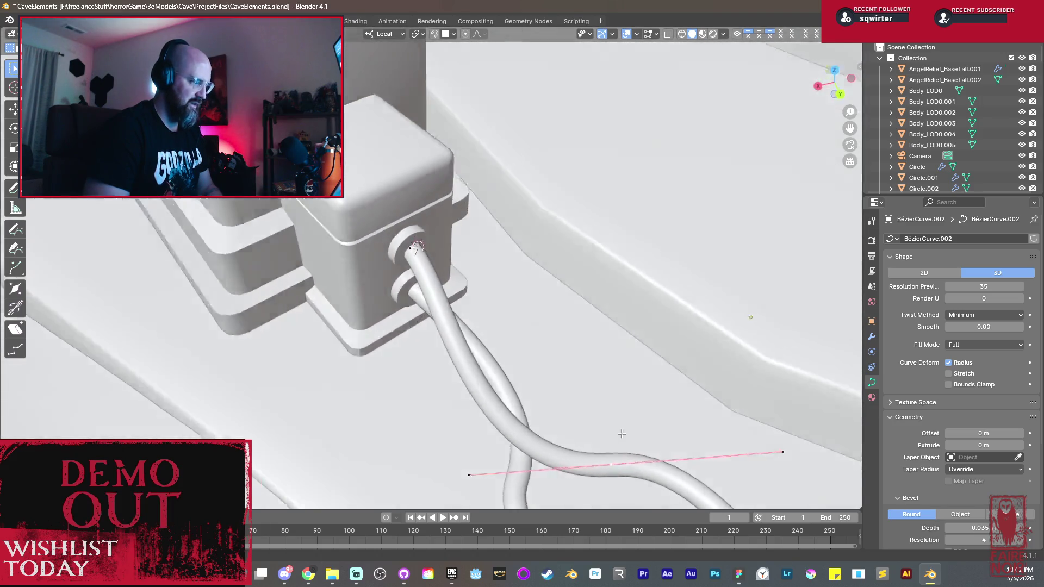
pyautogui.moveTo(531, 320); pyautogui.dragTo(557, 302, button='middle')
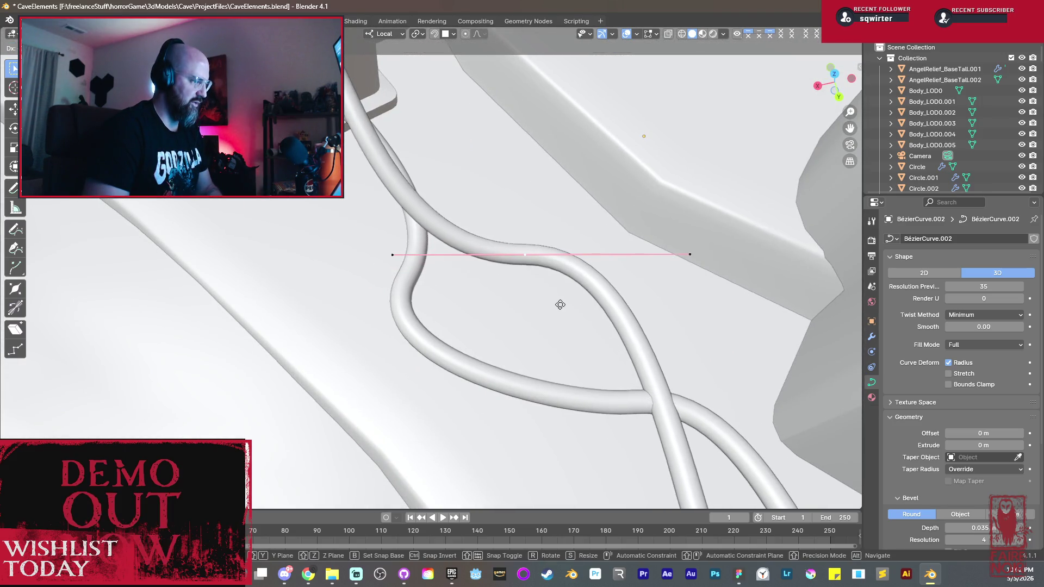
pyautogui.press('g')
pyautogui.press('y')
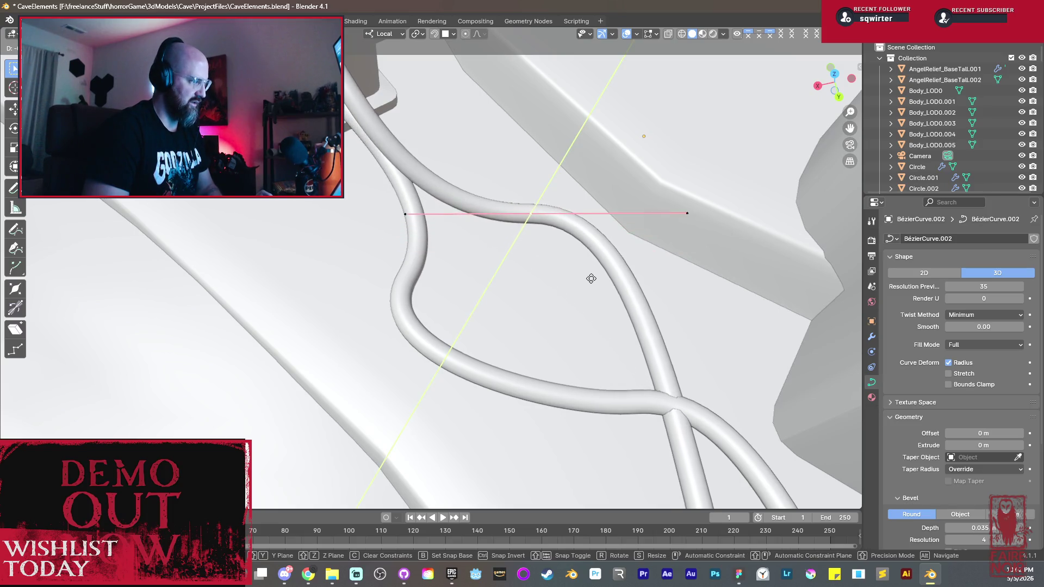
pyautogui.click(415, 392)
pyautogui.moveTo(416, 392); pyautogui.dragTo(492, 374, button='middle')
pyautogui.press('g')
pyautogui.click(521, 405)
pyautogui.press('g')
pyautogui.press('y')
pyautogui.click(495, 425)
# Step: Nudge the next mid point along X to smooth the crossing along the floor
pyautogui.moveTo(669, 485)
pyautogui.mouseDown(button='middle')
pyautogui.moveTo(589, 373)
pyautogui.moveTo(606, 373)
pyautogui.mouseUp(button='middle')
pyautogui.press('g')
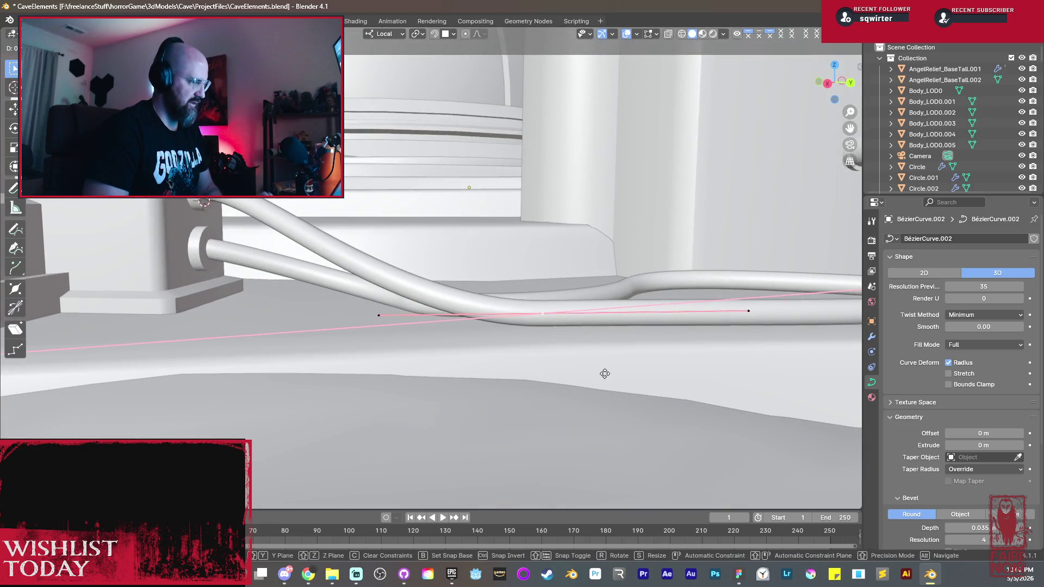
pyautogui.click(450, 358)
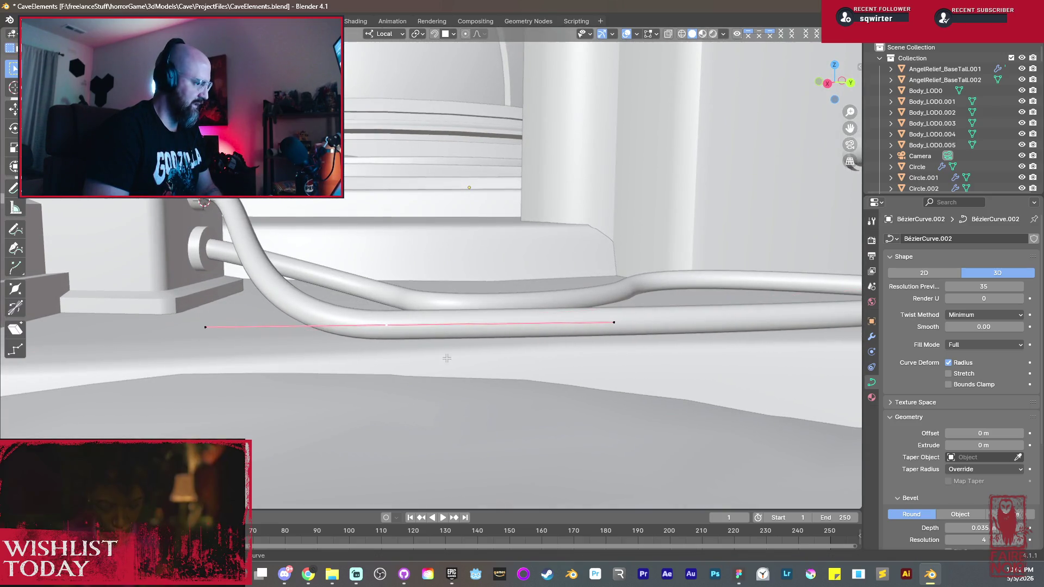
pyautogui.moveTo(448, 356); pyautogui.dragTo(413, 383, button='middle')
pyautogui.press('x')
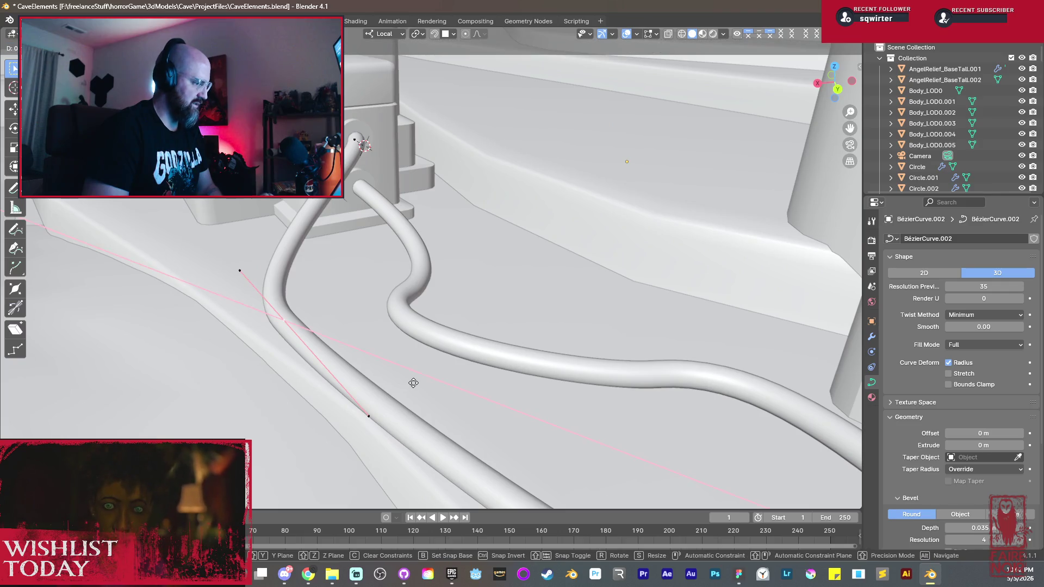
pyautogui.click(443, 378)
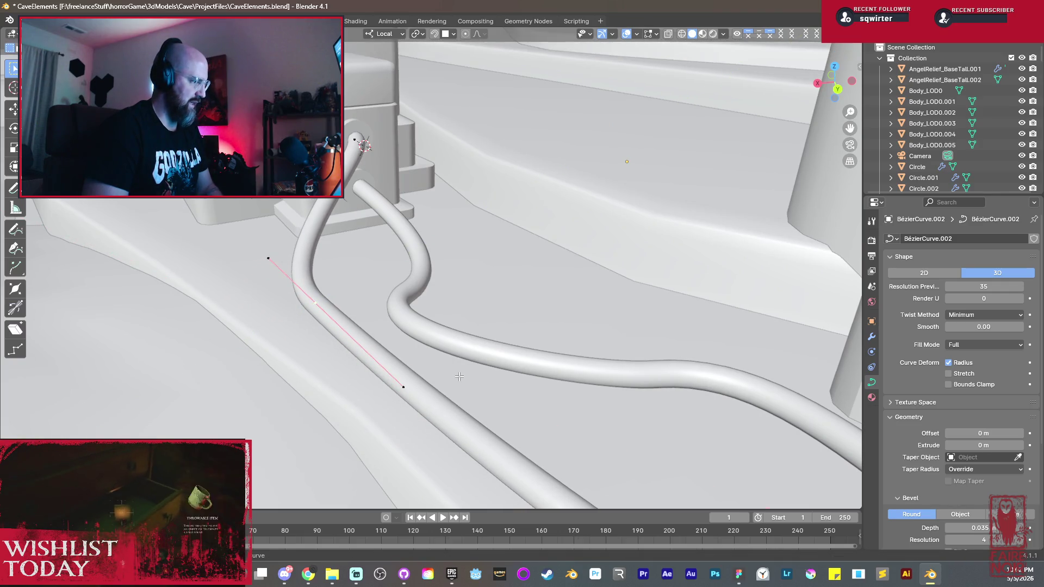
pyautogui.scroll(-2, 457, 379)
pyautogui.moveTo(524, 371); pyautogui.dragTo(530, 289, button='middle')
pyautogui.press('g')
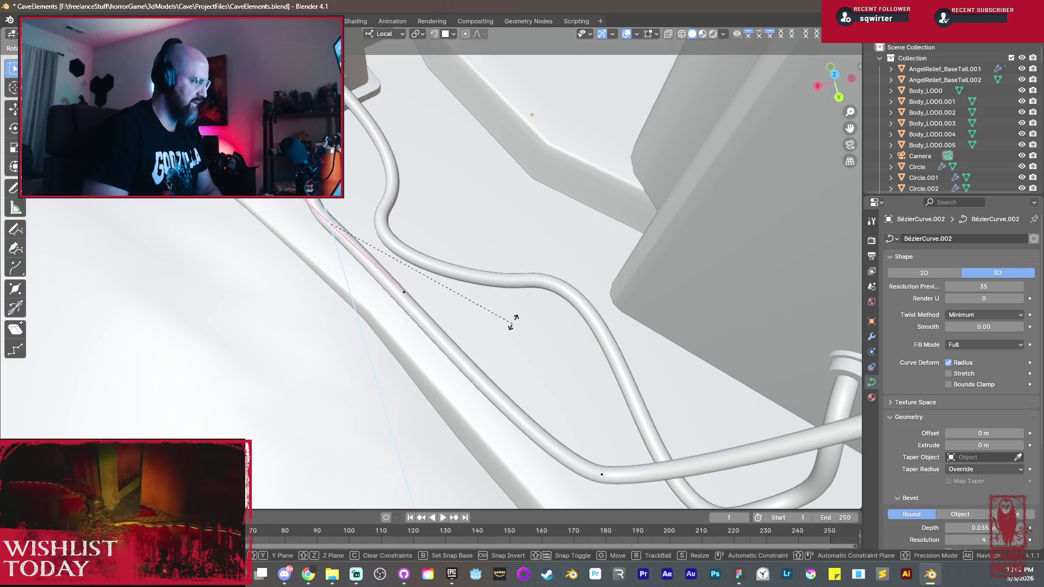
pyautogui.rightClick(530, 290)
# Step: Lengthen the bend's handle and slide it along X to widen the twist around the first cable
pyautogui.moveTo(541, 466)
pyautogui.mouseDown(button='middle')
pyautogui.moveTo(646, 244)
pyautogui.moveTo(534, 371)
pyautogui.mouseUp(button='middle')
pyautogui.press('s')
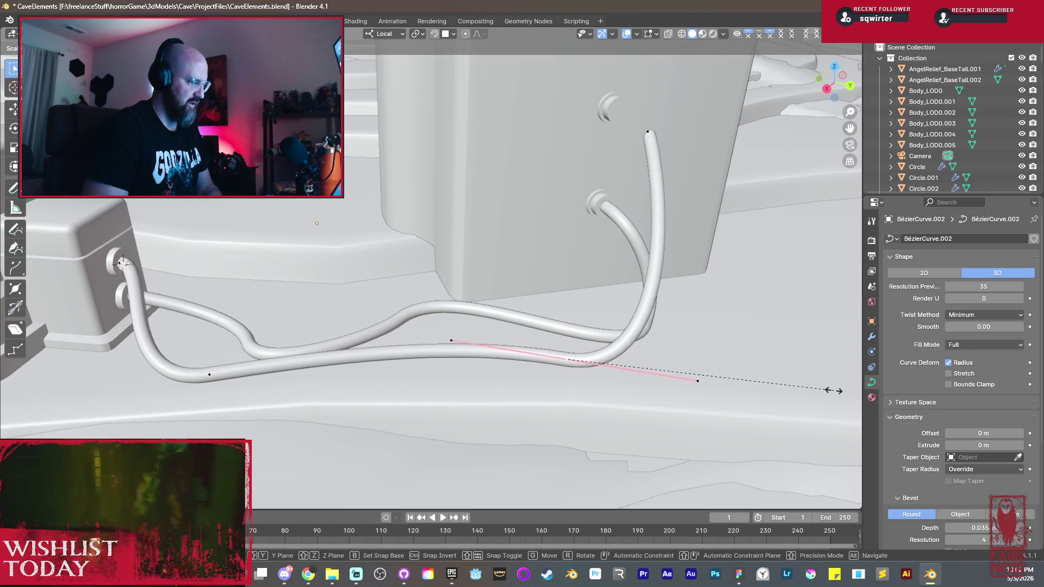
pyautogui.moveTo(699, 380)
pyautogui.mouseDown(button='middle')
pyautogui.moveTo(644, 317)
pyautogui.moveTo(652, 375)
pyautogui.mouseUp(button='middle')
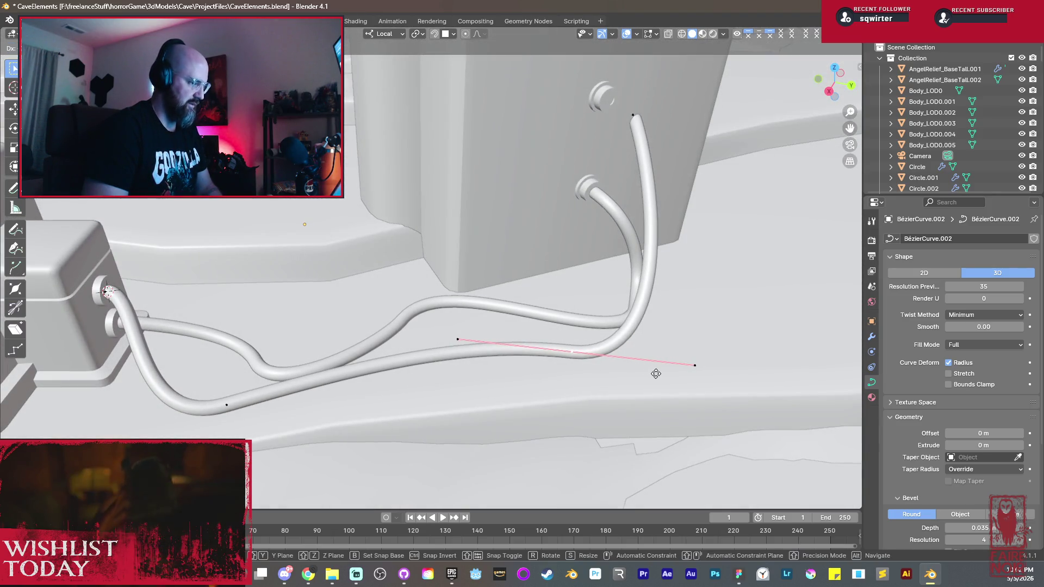
pyautogui.press('g')
pyautogui.press('y')
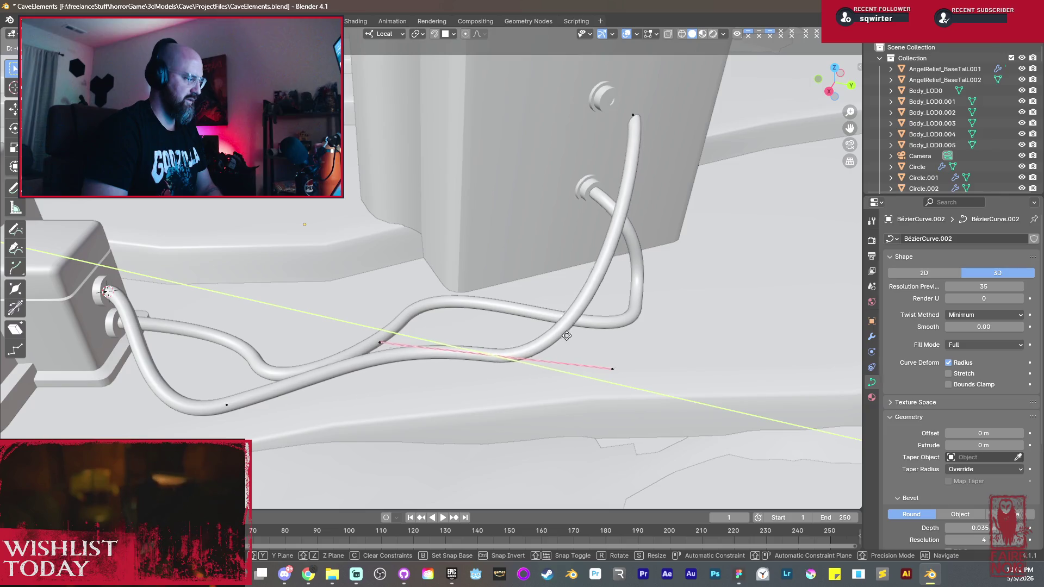
pyautogui.press('x')
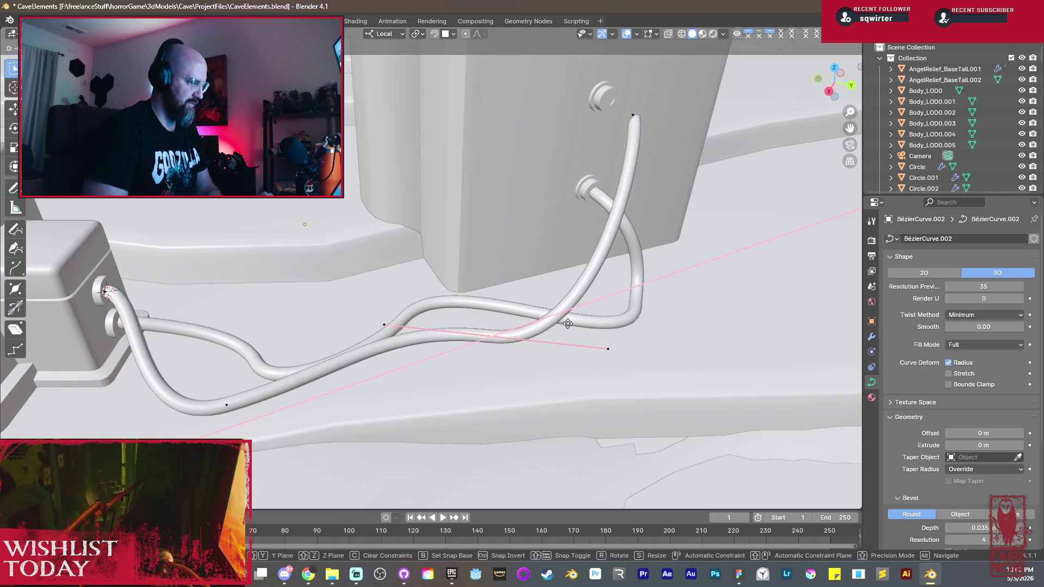
pyautogui.click(579, 326)
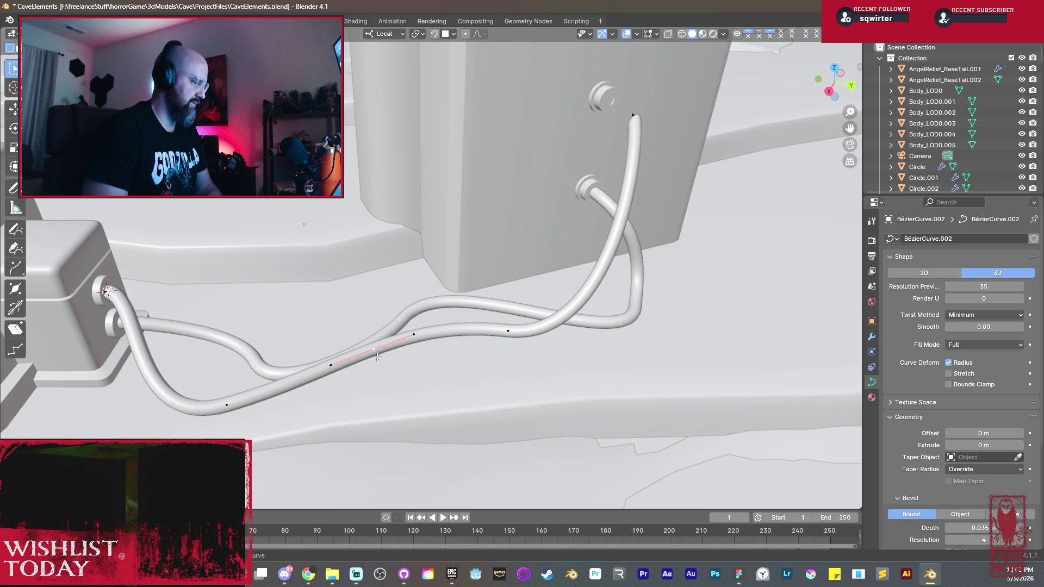
pyautogui.press('g')
pyautogui.press('x')
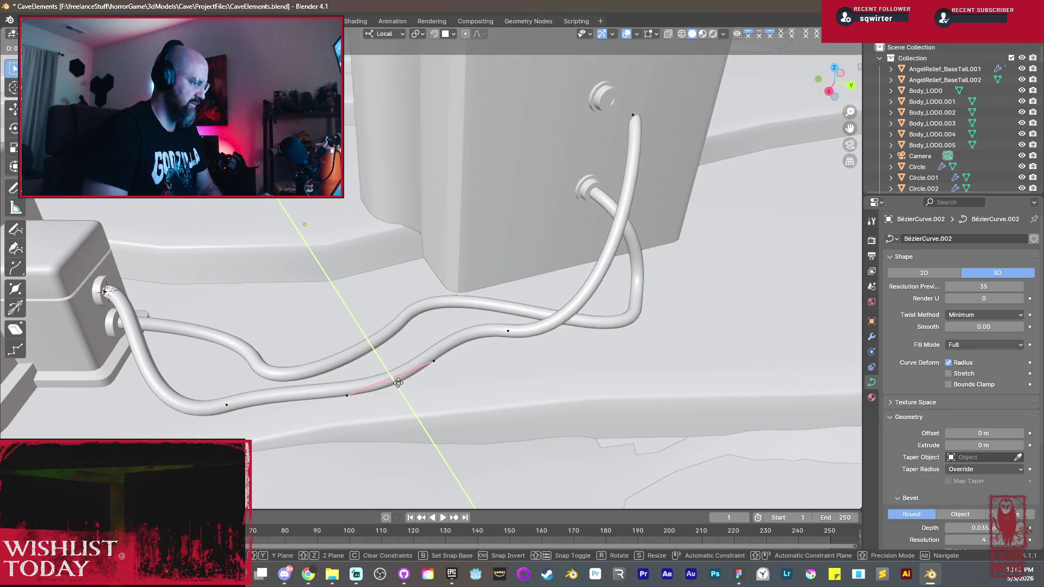
pyautogui.click(424, 367)
pyautogui.moveTo(424, 367)
pyautogui.mouseDown(button='middle')
pyautogui.moveTo(538, 346)
pyautogui.moveTo(482, 322)
pyautogui.moveTo(611, 246)
pyautogui.mouseUp(button='middle')
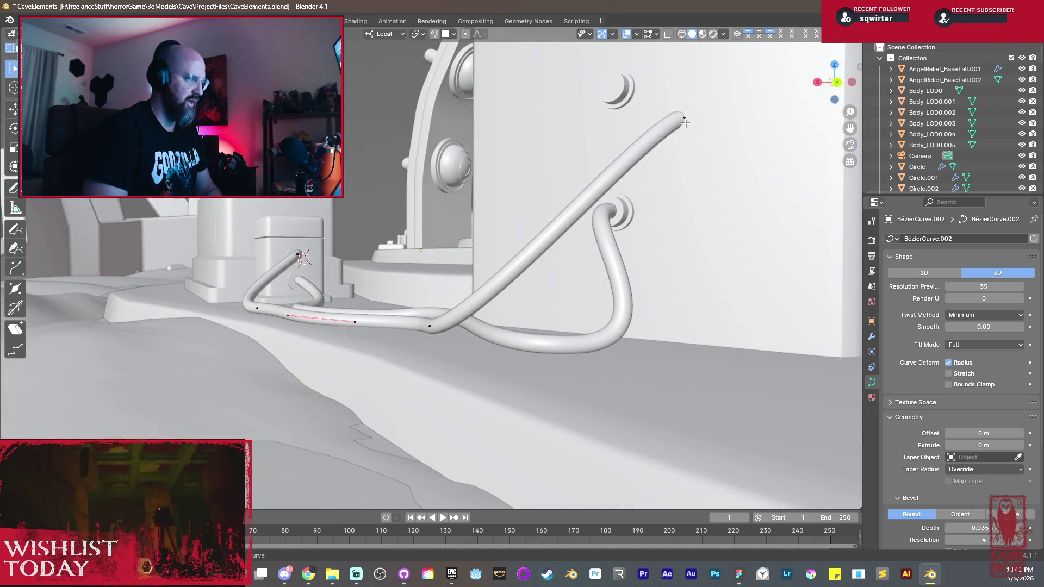
# Step: Move the hose's free end onto the upper wall socket and resize its end handles
pyautogui.moveTo(685, 123)
pyautogui.mouseDown(button='middle')
pyautogui.moveTo(661, 216)
pyautogui.moveTo(645, 214)
pyautogui.moveTo(657, 231)
pyautogui.mouseUp(button='middle')
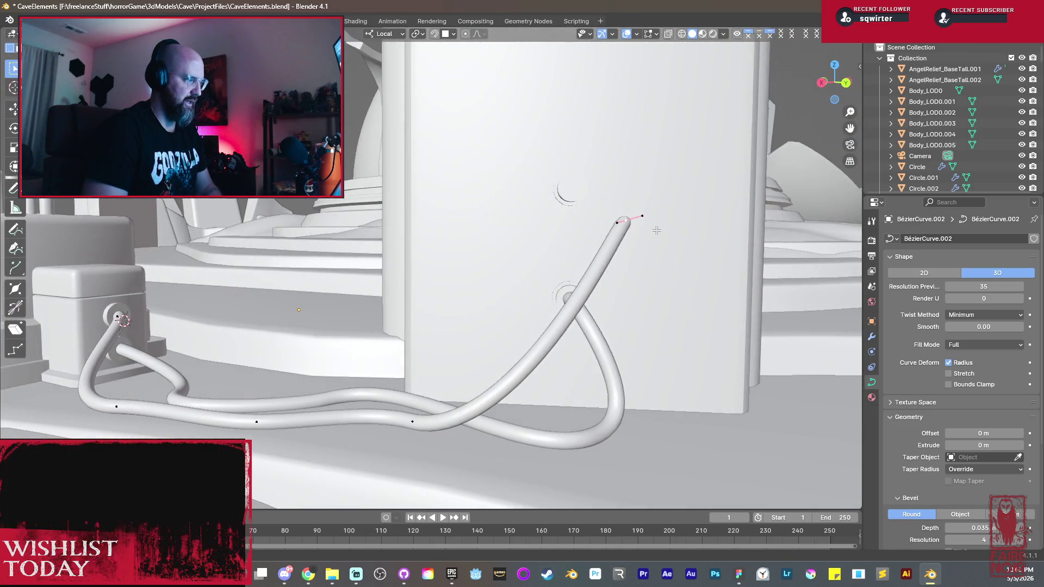
pyautogui.press('g')
pyautogui.click(603, 196)
pyautogui.moveTo(603, 196)
pyautogui.mouseDown(button='middle')
pyautogui.moveTo(610, 245)
pyautogui.moveTo(543, 255)
pyautogui.moveTo(522, 231)
pyautogui.moveTo(540, 256)
pyautogui.moveTo(529, 251)
pyautogui.mouseUp(button='middle')
pyautogui.press('s')
pyautogui.click(557, 239)
pyautogui.press('s')
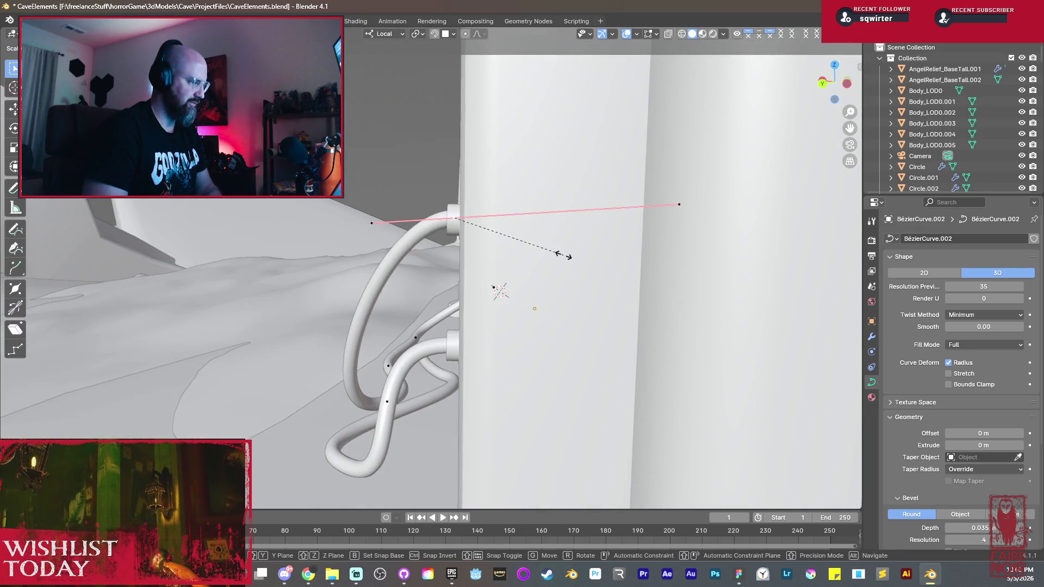
pyautogui.click(563, 256)
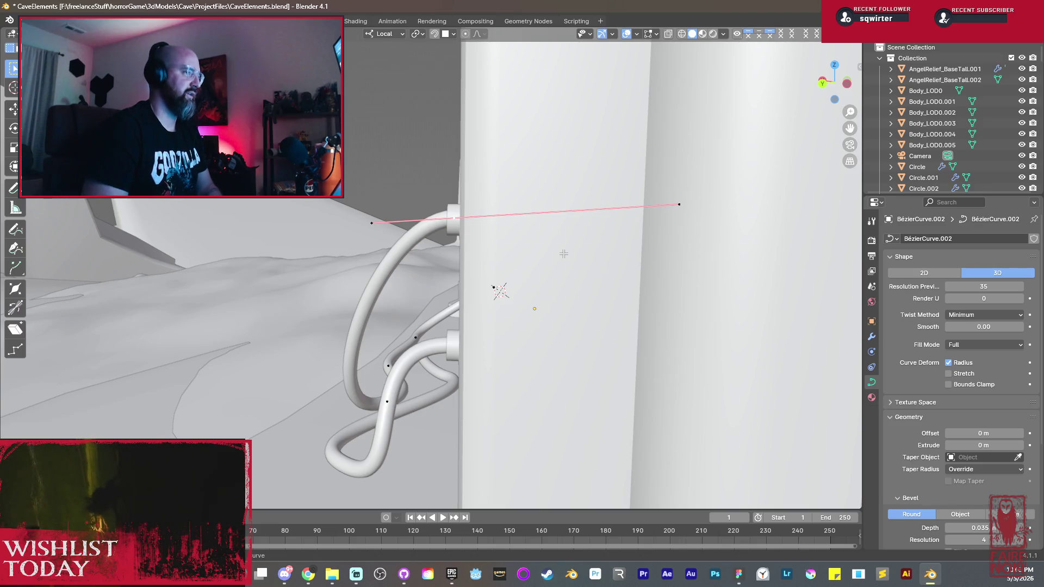
# Step: Stand the end handle upright and scale it along Z so the hose enters straight
pyautogui.moveTo(563, 254); pyautogui.dragTo(620, 257, button='middle')
pyautogui.press('r')
pyautogui.click(656, 277)
pyautogui.press('s')
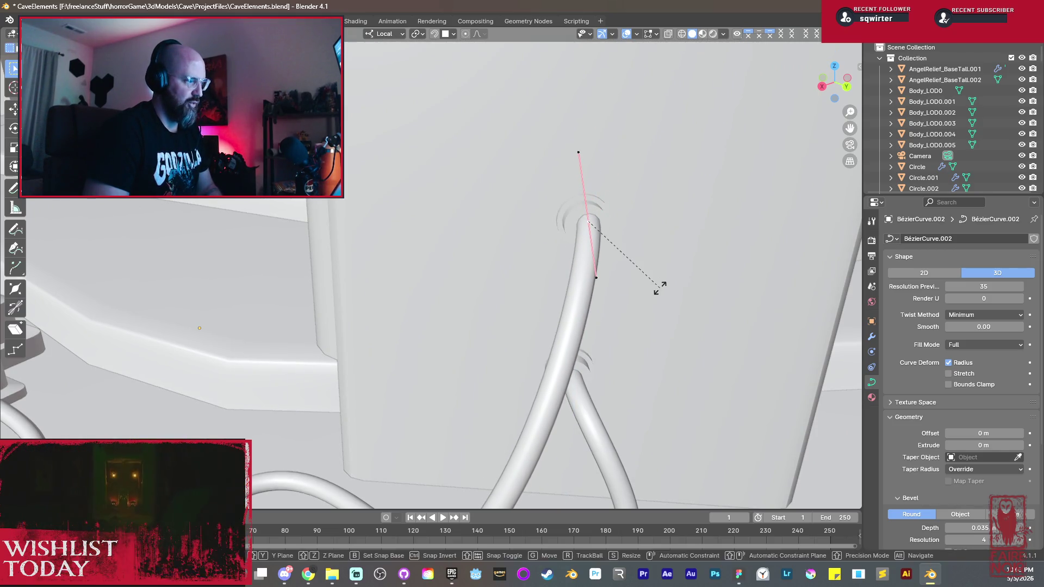
pyautogui.press('z')
pyautogui.click(664, 283)
# Step: Slide the hose end into the wall hole and confirm its final seat
pyautogui.moveTo(664, 282)
pyautogui.mouseDown(button='middle')
pyautogui.moveTo(645, 270)
pyautogui.moveTo(607, 267)
pyautogui.moveTo(599, 280)
pyautogui.moveTo(523, 267)
pyautogui.mouseUp(button='middle')
pyautogui.press('g')
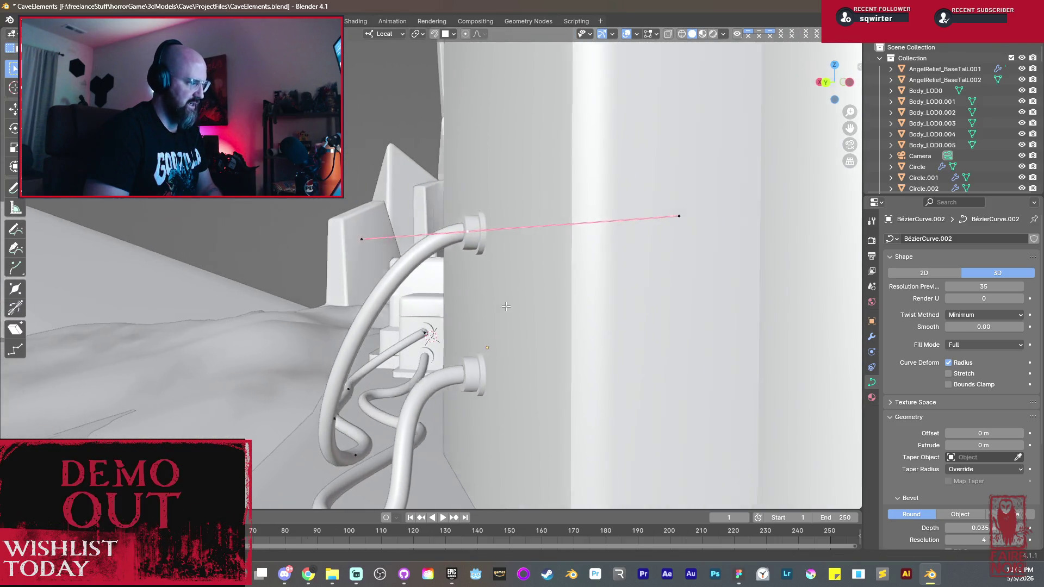
pyautogui.moveTo(681, 216); pyautogui.dragTo(660, 248, button='middle')
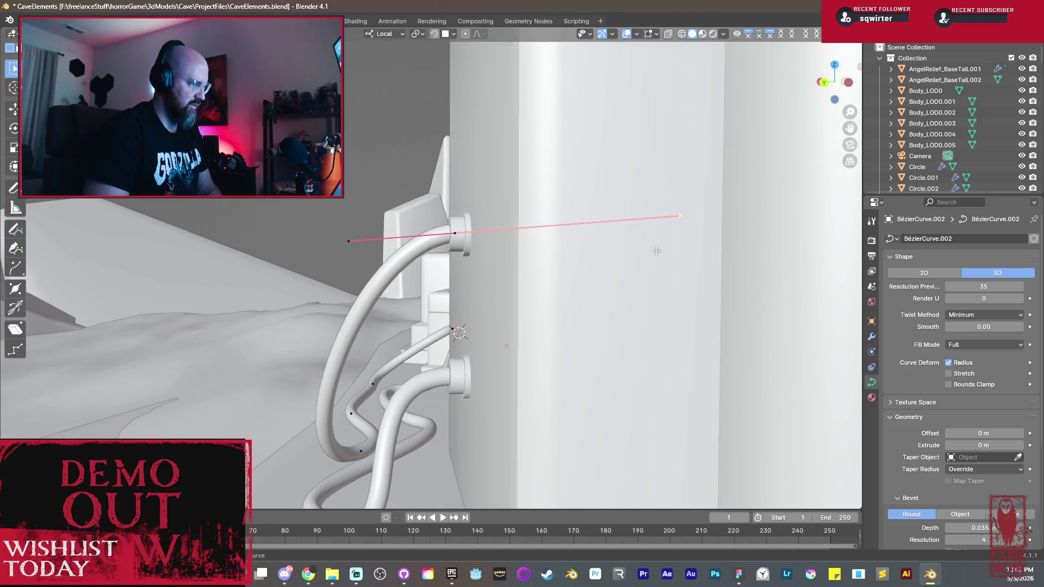
pyautogui.press('g')
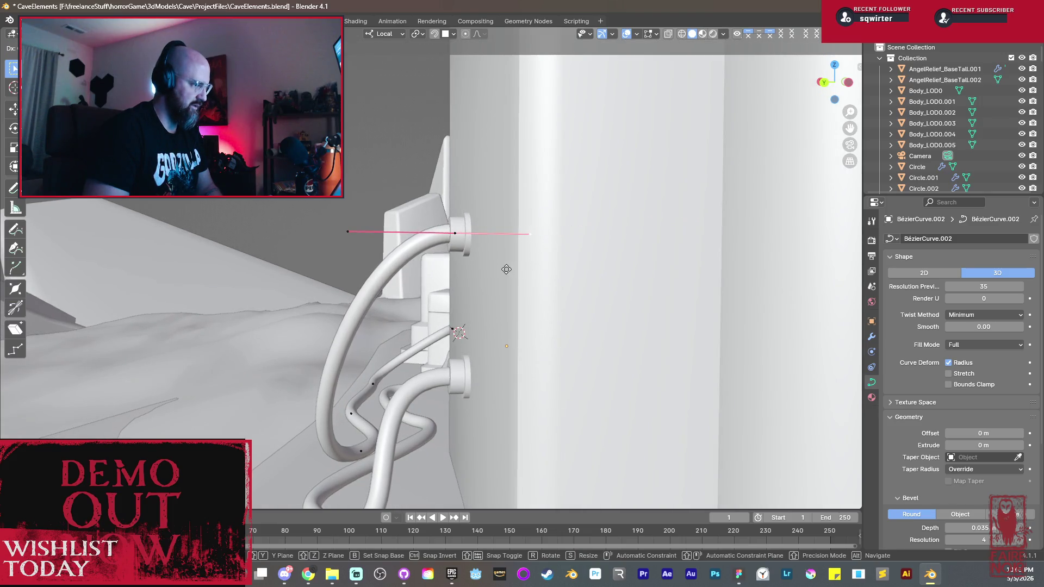
pyautogui.moveTo(506, 270); pyautogui.dragTo(558, 325, button='middle')
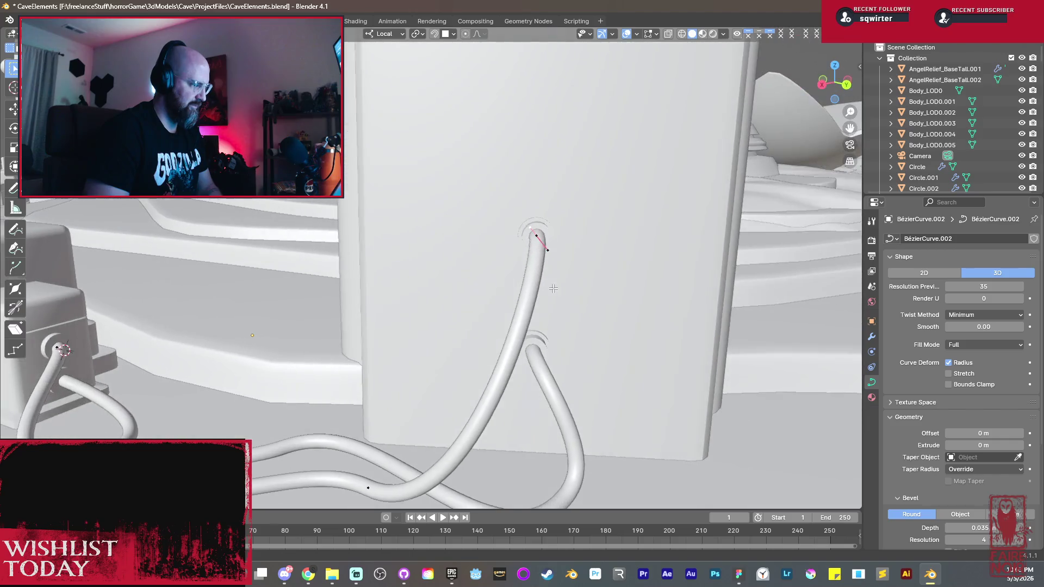
pyautogui.click(557, 325)
pyautogui.scroll(-2, 557, 324)
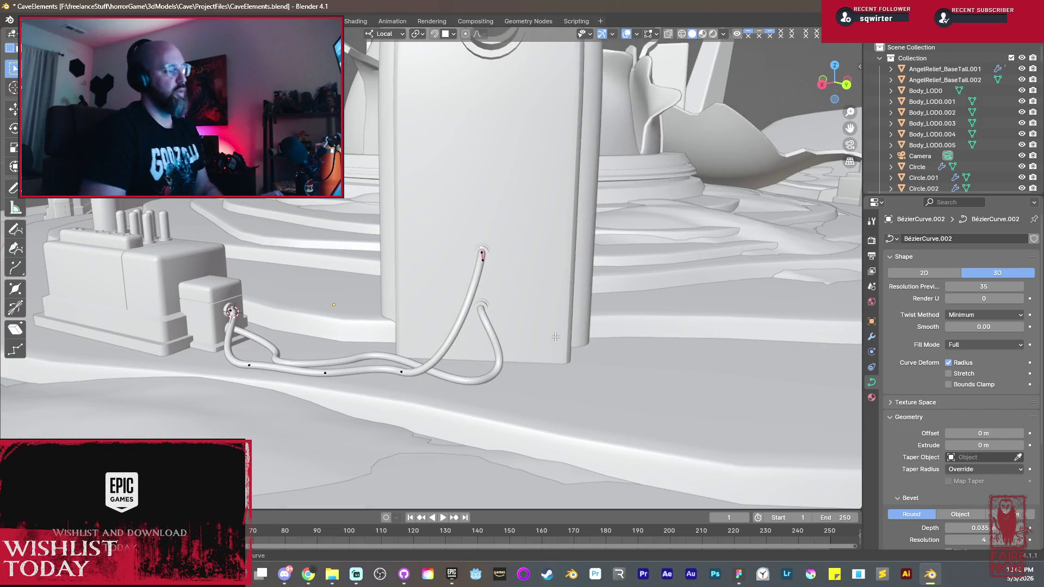
pyautogui.moveTo(554, 336); pyautogui.dragTo(458, 329, button='middle')
pyautogui.hotkey('ctrl', 'Tab')
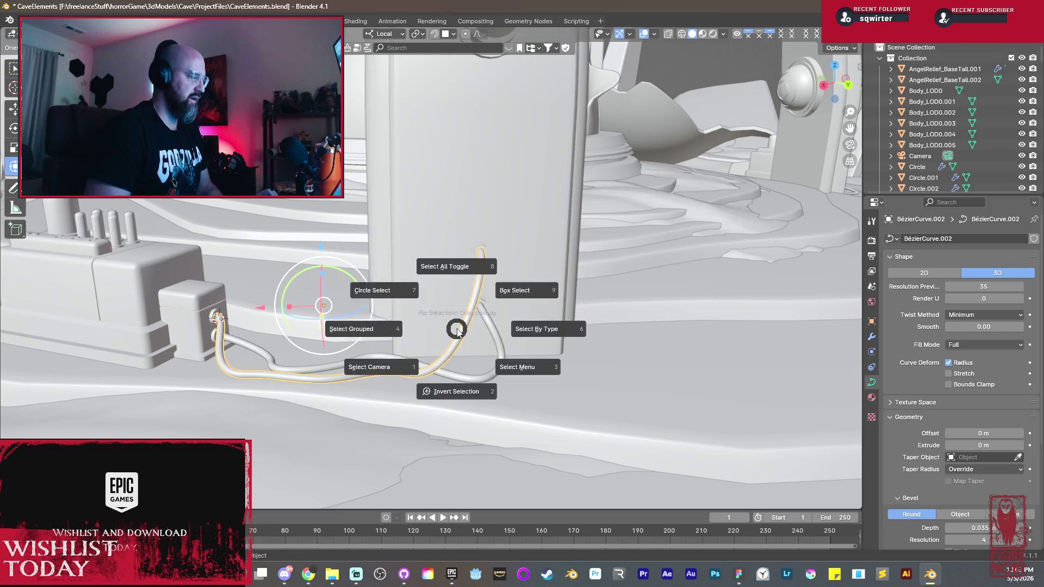
# Step: Return to Object Mode and save the CaveElements file
pyautogui.click(425, 338)
pyautogui.scroll(-3, 425, 338)
pyautogui.moveTo(425, 337); pyautogui.dragTo(452, 338, button='middle')
pyautogui.scroll(-3, 450, 343)
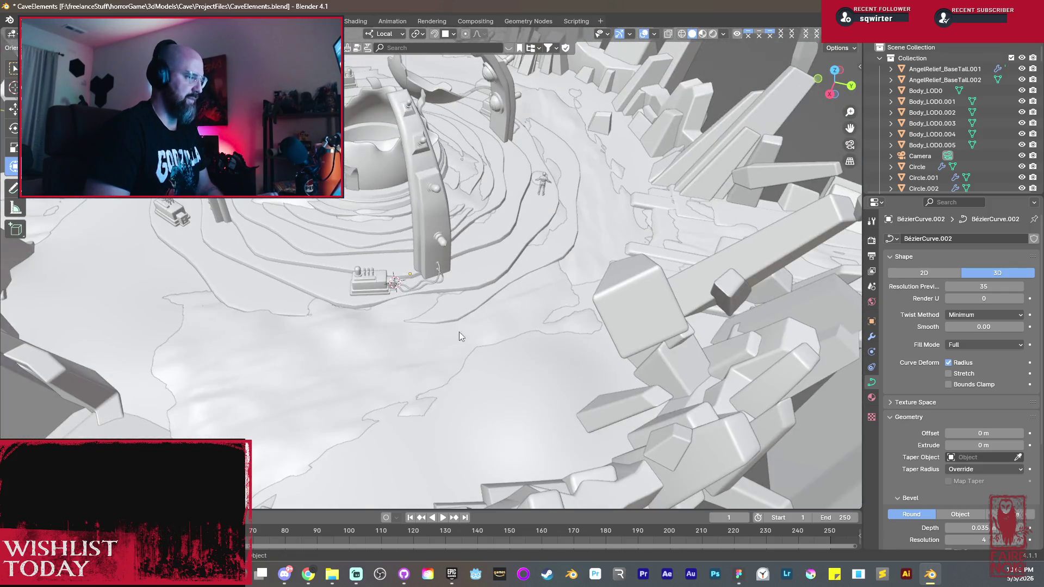
pyautogui.moveTo(508, 286); pyautogui.dragTo(353, 270, button='middle')
pyautogui.scroll(5, 336, 260)
pyautogui.hotkey('ctrl', 's')
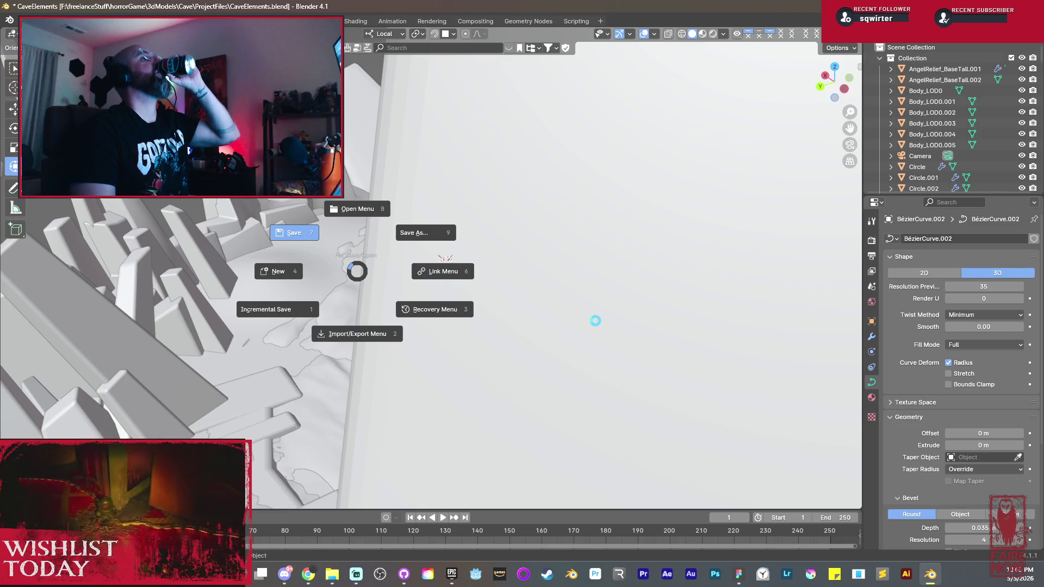
pyautogui.press('Return')
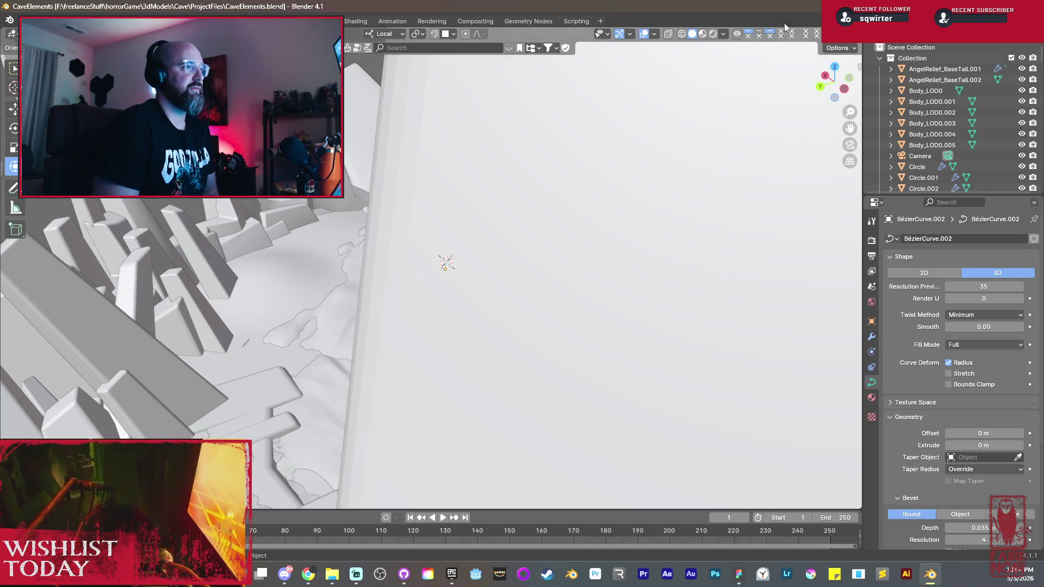
pyautogui.scroll(-10, 522, 294)
pyautogui.scroll(-5, 482, 305)
# Step: Orbit the cave to review the cables, dome, arches and the small control box
pyautogui.moveTo(513, 309); pyautogui.dragTo(634, 343, button='middle')
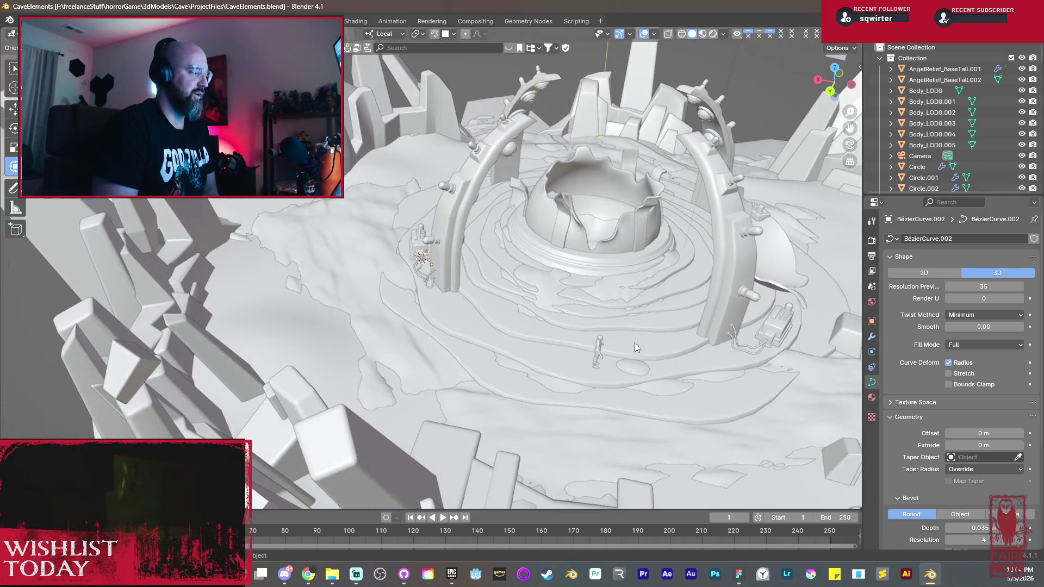
pyautogui.moveTo(769, 338)
pyautogui.mouseDown(button='middle')
pyautogui.moveTo(656, 315)
pyautogui.moveTo(667, 379)
pyautogui.moveTo(648, 379)
pyautogui.moveTo(793, 408)
pyautogui.moveTo(58, 392)
pyautogui.moveTo(83, 393)
pyautogui.mouseUp(button='middle')
pyautogui.scroll(-2, 655, 315)
pyautogui.scroll(3, 388, 364)
pyautogui.scroll(2, 415, 313)
pyautogui.moveTo(415, 312)
pyautogui.mouseDown(button='middle')
pyautogui.moveTo(496, 377)
pyautogui.moveTo(528, 373)
pyautogui.mouseUp(button='middle')
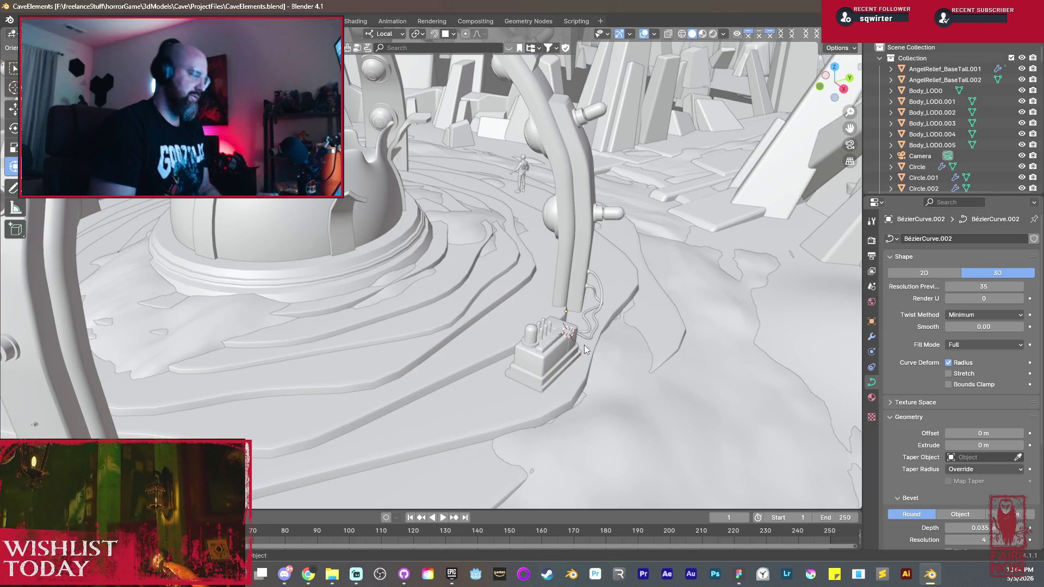
# Step: Duplicate BézierCurve.002 and slide the copy along X beside the second control box
pyautogui.moveTo(584, 344); pyautogui.dragTo(526, 370, button='middle')
pyautogui.click(588, 408)
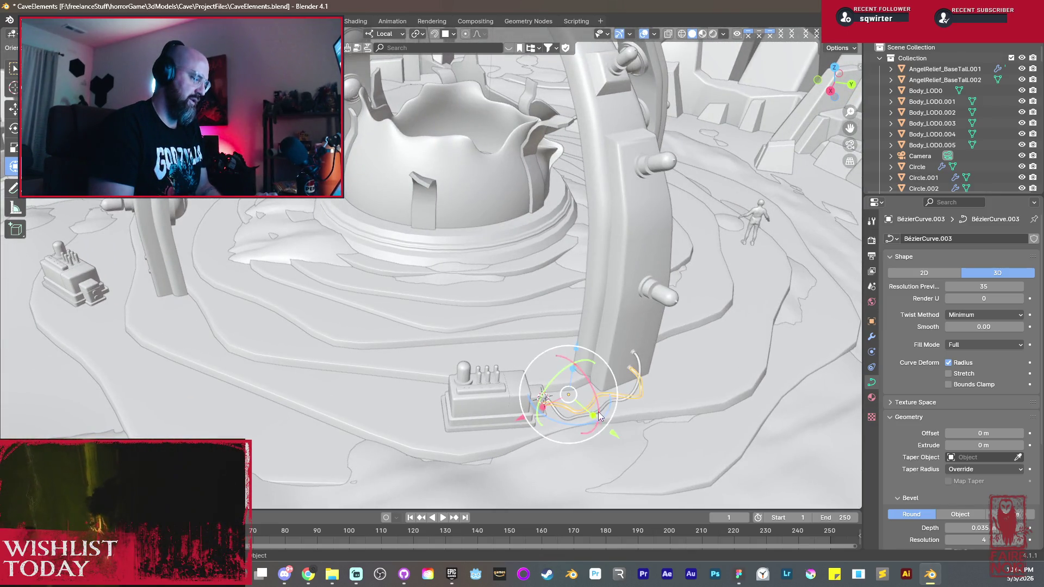
pyautogui.click(606, 403)
pyautogui.moveTo(606, 402)
pyautogui.mouseDown(button='middle')
pyautogui.moveTo(512, 399)
pyautogui.moveTo(661, 319)
pyautogui.mouseUp(button='middle')
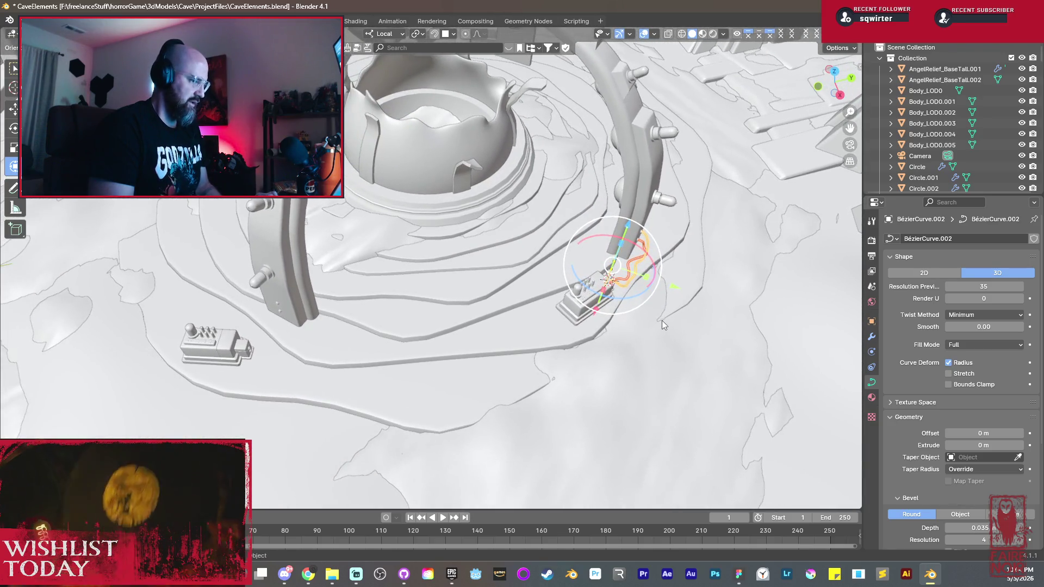
pyautogui.hotkey('shift', 'd')
pyautogui.press('y')
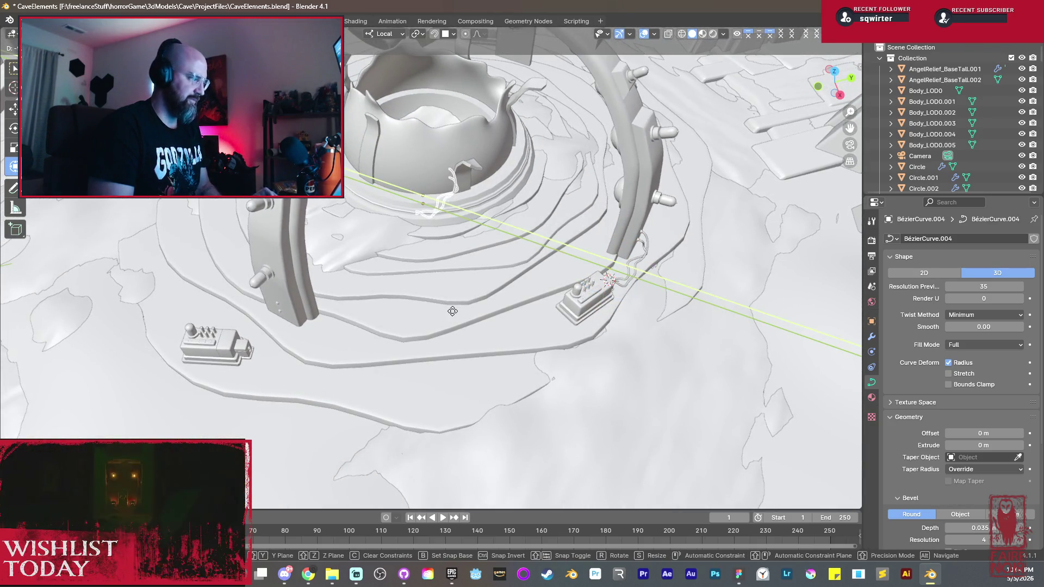
pyautogui.press('x')
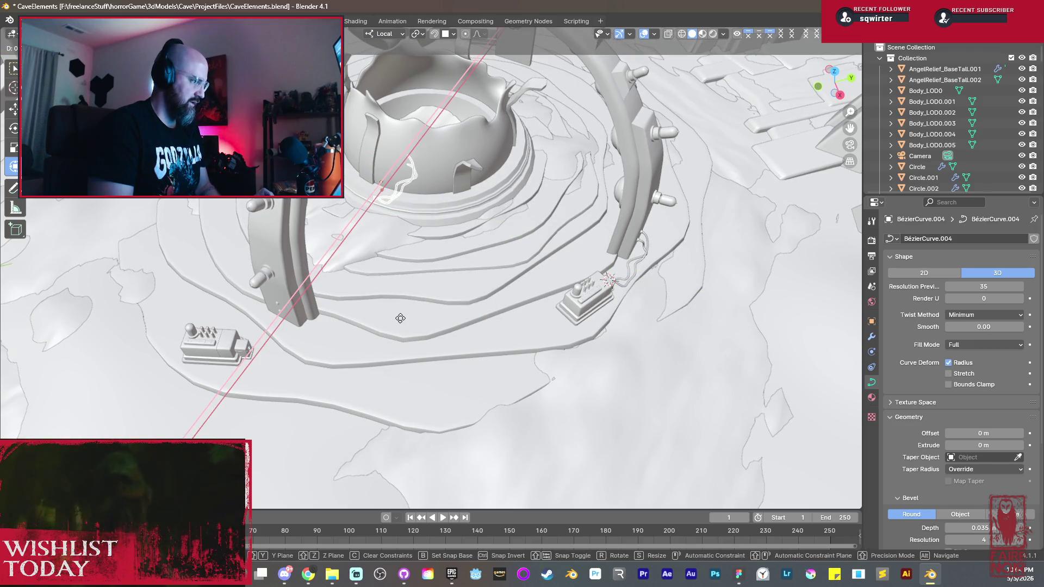
pyautogui.click(266, 417)
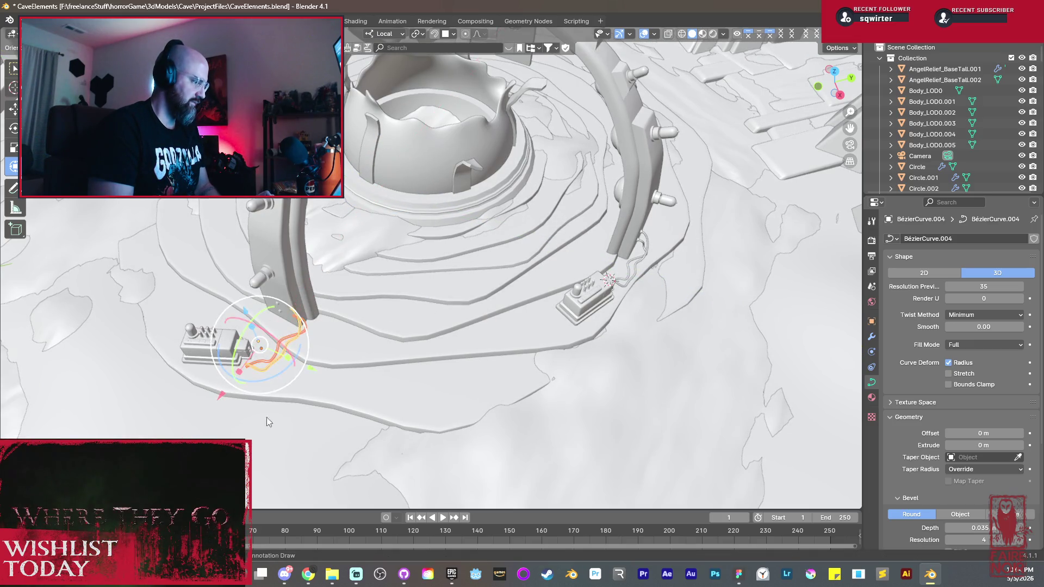
pyautogui.scroll(3, 284, 380)
# Step: Select BézierCurve.005 and enter Edit Mode on its points
pyautogui.moveTo(284, 381)
pyautogui.mouseDown(button='middle')
pyautogui.moveTo(471, 369)
pyautogui.moveTo(448, 311)
pyautogui.moveTo(435, 313)
pyautogui.moveTo(501, 344)
pyautogui.moveTo(564, 405)
pyautogui.moveTo(553, 434)
pyautogui.moveTo(533, 400)
pyautogui.moveTo(494, 384)
pyautogui.moveTo(443, 339)
pyautogui.moveTo(523, 330)
pyautogui.mouseUp(button='middle')
pyautogui.click(438, 371)
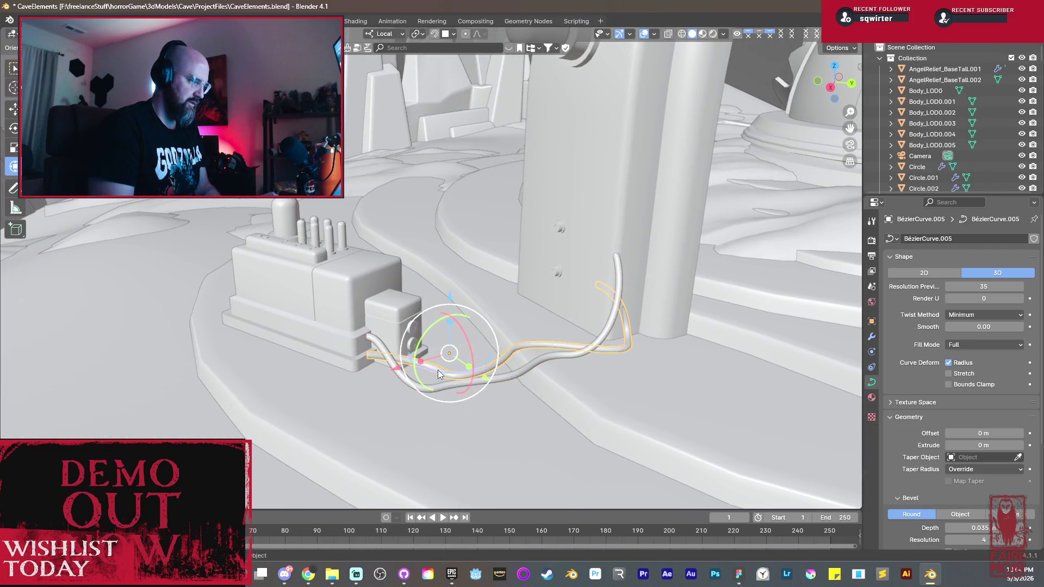
pyautogui.press('Tab')
pyautogui.moveTo(366, 357); pyautogui.dragTo(294, 357, button='middle')
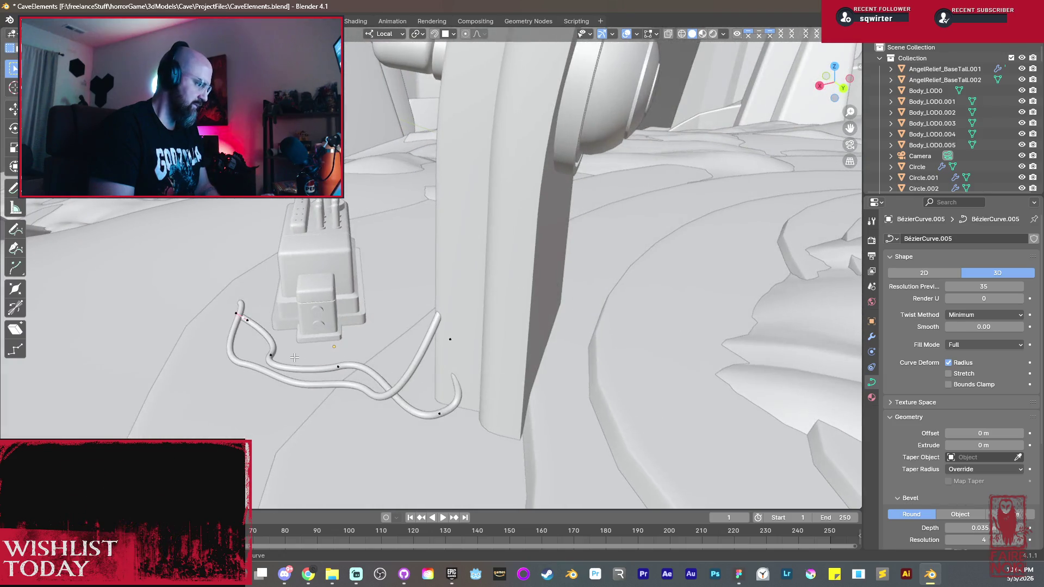
# Step: Snap the 3D cursor to the cable end and rotate its handles about Z
pyautogui.hotkey('shift', 's')
pyautogui.click(315, 383)
pyautogui.scroll(3, 321, 334)
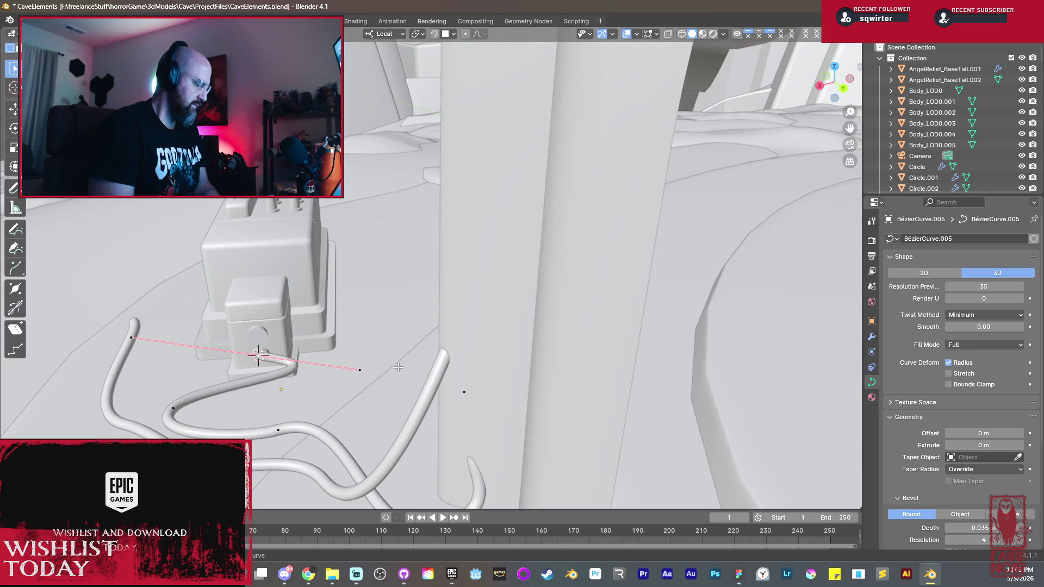
pyautogui.press('s')
pyautogui.press('r')
pyautogui.press('z')
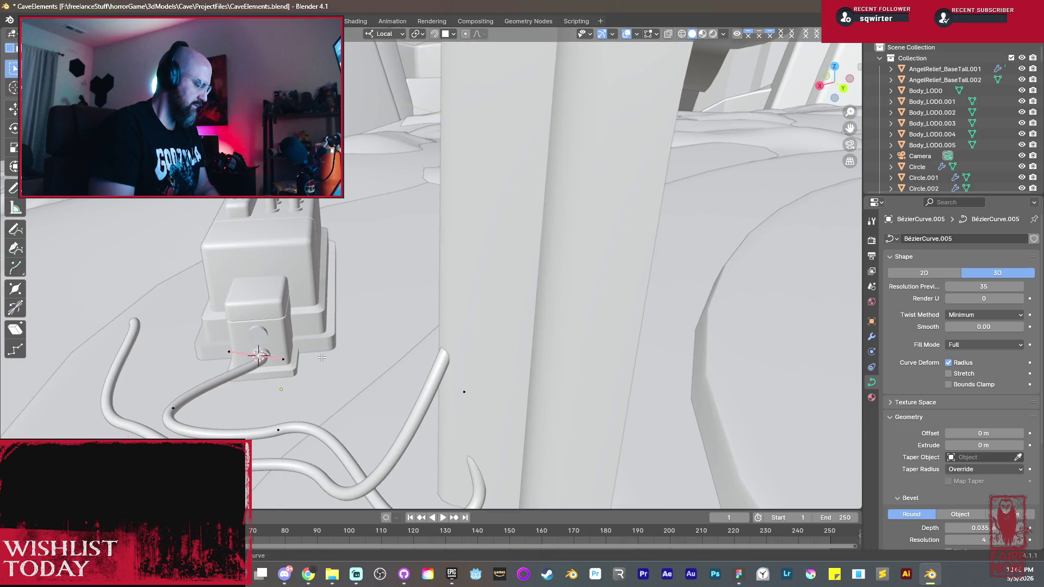
pyautogui.click(268, 402)
# Step: Move the cable end along Y into the box socket and turn it to align
pyautogui.moveTo(267, 402)
pyautogui.mouseDown(button='middle')
pyautogui.moveTo(426, 305)
pyautogui.moveTo(390, 301)
pyautogui.mouseUp(button='middle')
pyautogui.press('g')
pyautogui.press('y')
pyautogui.click(439, 269)
pyautogui.moveTo(439, 269); pyautogui.dragTo(542, 285, button='middle')
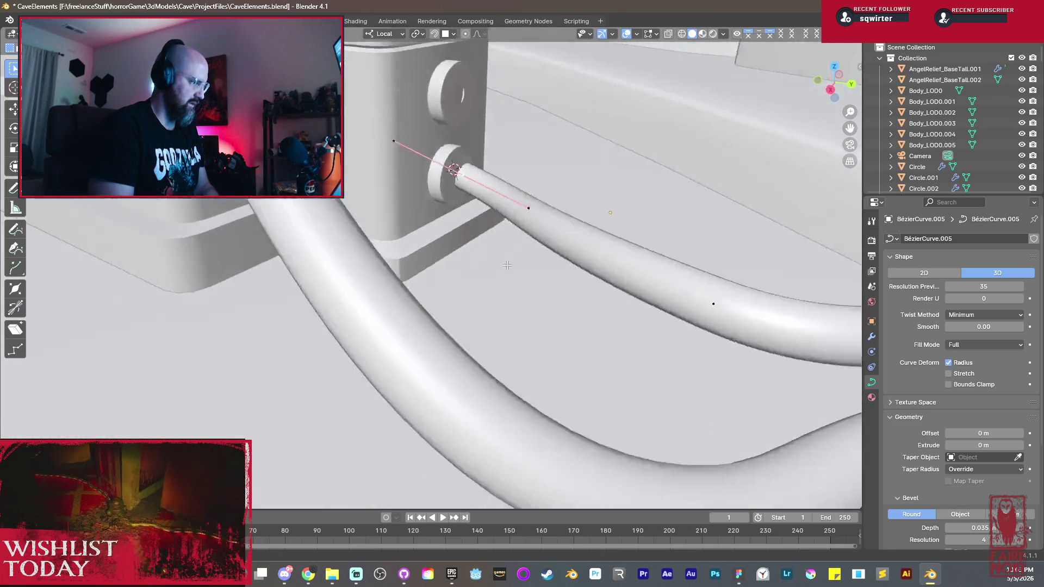
pyautogui.press('r')
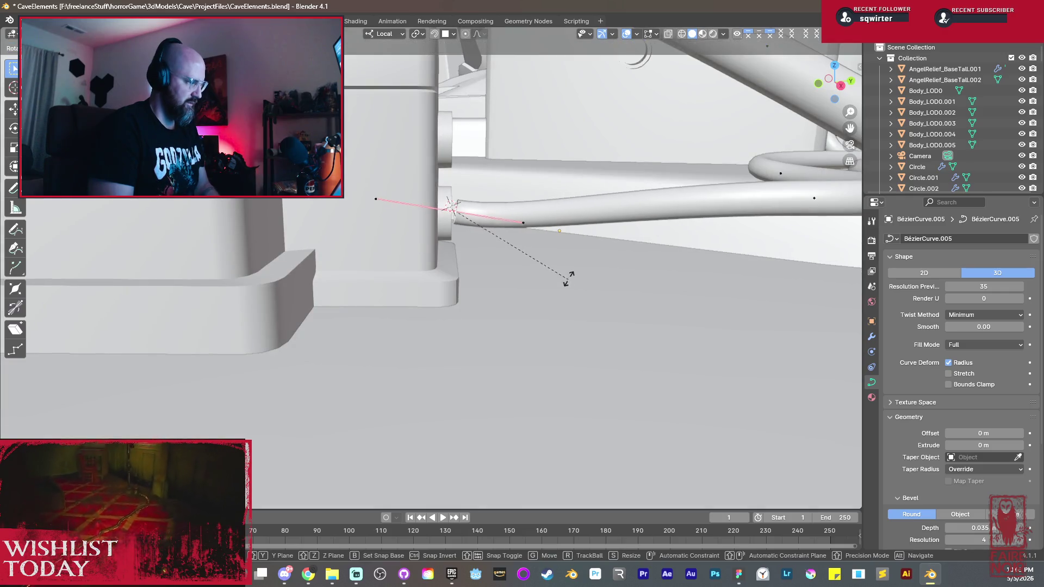
pyautogui.moveTo(561, 257); pyautogui.dragTo(503, 257, button='middle')
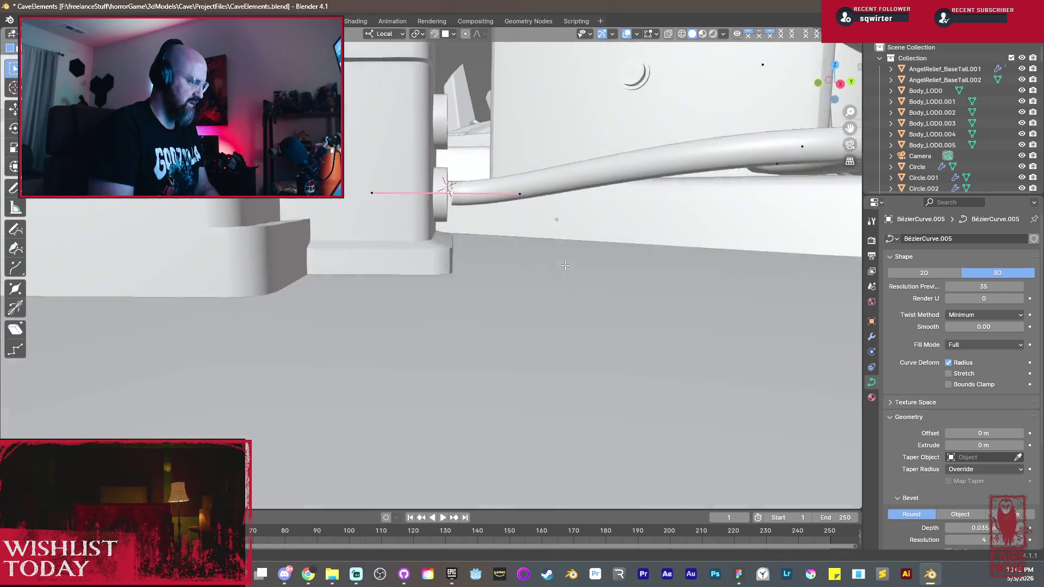
pyautogui.moveTo(438, 258)
pyautogui.mouseDown(button='middle')
pyautogui.moveTo(370, 246)
pyautogui.moveTo(589, 242)
pyautogui.mouseUp(button='middle')
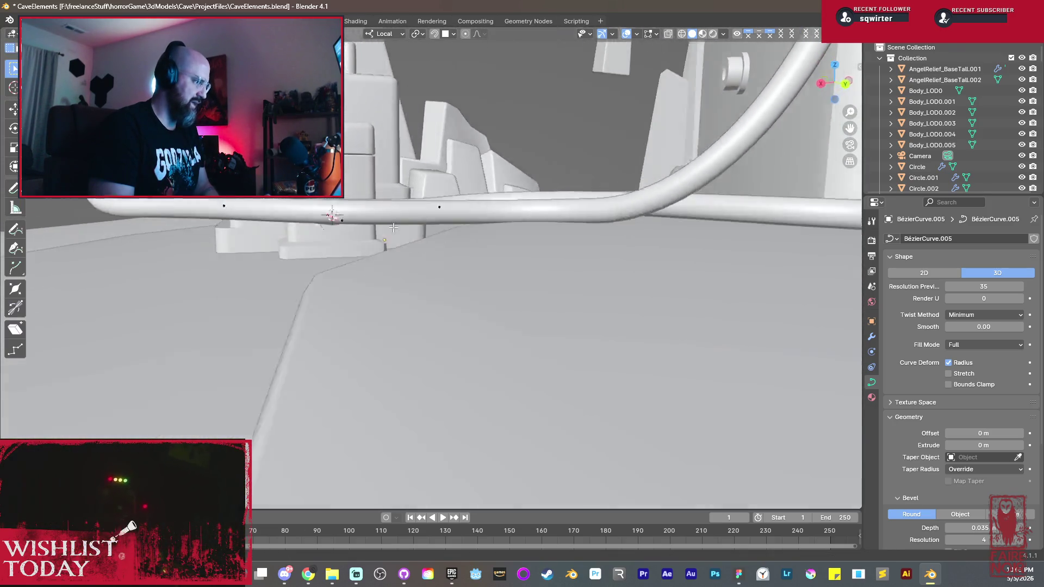
# Step: Lower two curve points along Z so the tube sweeps low across the floor
pyautogui.press('g')
pyautogui.press('z')
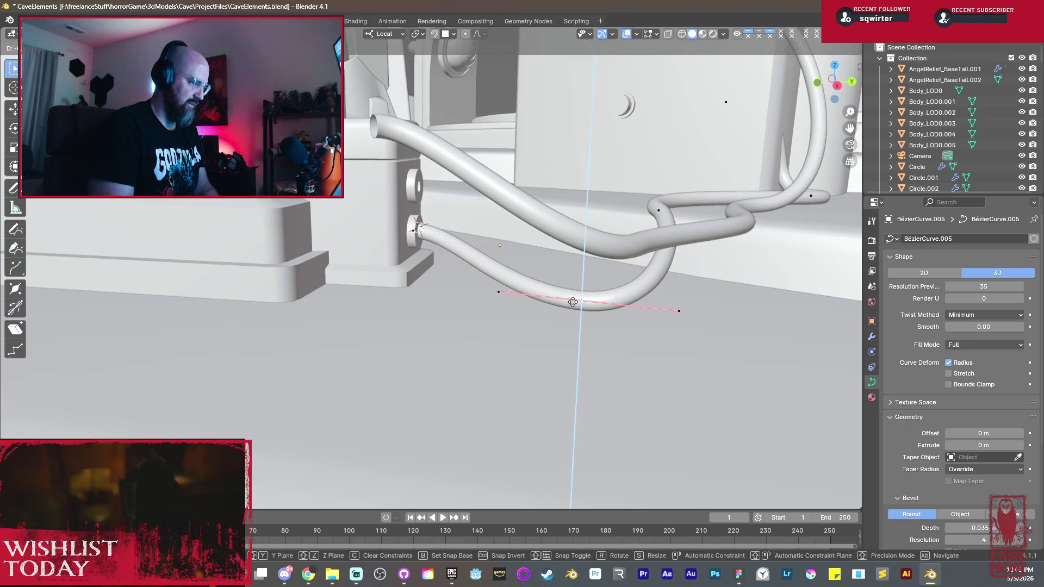
pyautogui.click(574, 302)
pyautogui.moveTo(573, 302)
pyautogui.mouseDown(button='middle')
pyautogui.moveTo(612, 256)
pyautogui.moveTo(565, 272)
pyautogui.mouseUp(button='middle')
pyautogui.click(457, 286)
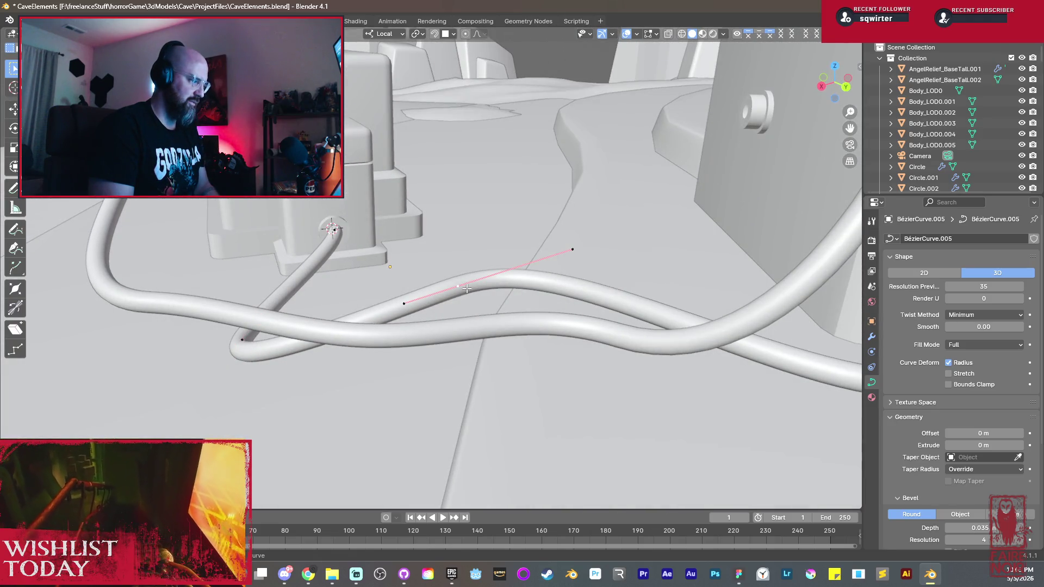
pyautogui.press('g')
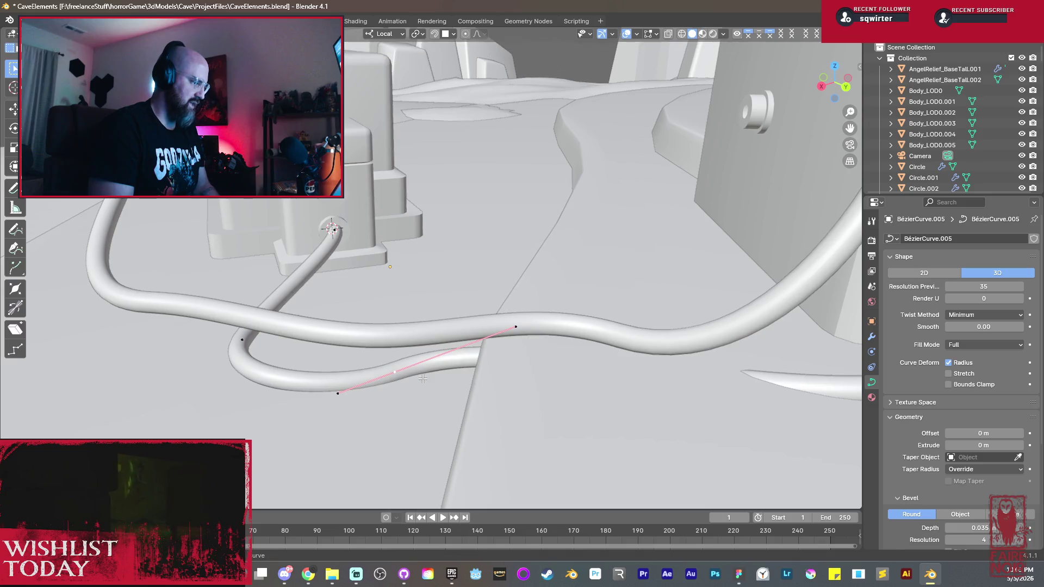
pyautogui.keyDown('alt'); pyautogui.moveTo(439, 371); pyautogui.dragTo(462, 298, button='middle'); pyautogui.keyUp('alt')
pyautogui.press('z')
pyautogui.click(464, 296)
# Step: Rotate the hose points' handles and lower neighbouring points along Z to angle the tube toward the floor
pyautogui.moveTo(553, 270)
pyautogui.mouseDown(button='middle')
pyautogui.moveTo(492, 234)
pyautogui.moveTo(469, 254)
pyautogui.mouseUp(button='middle')
pyautogui.press('r')
pyautogui.click(536, 252)
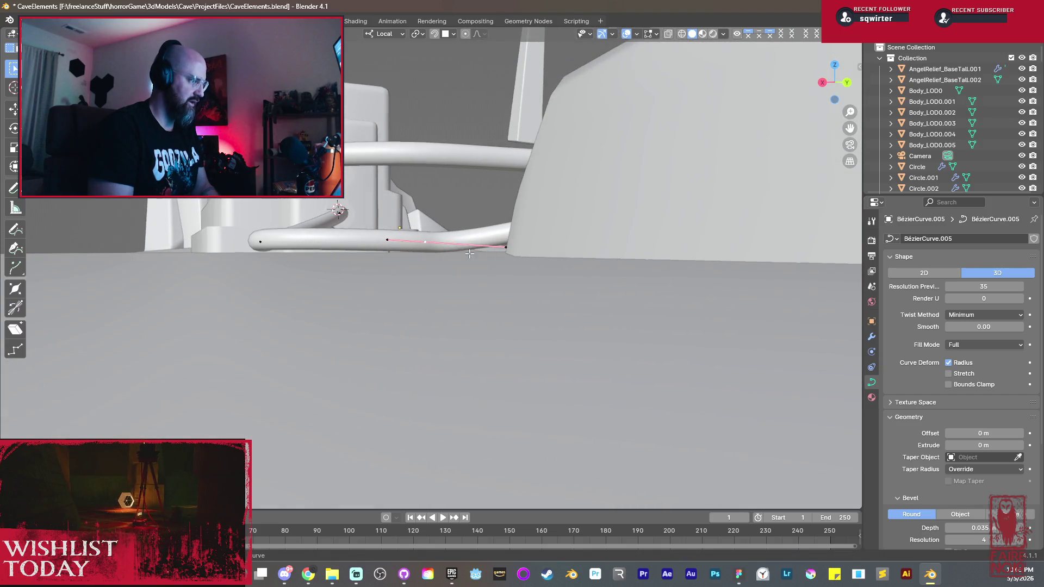
pyautogui.press('z')
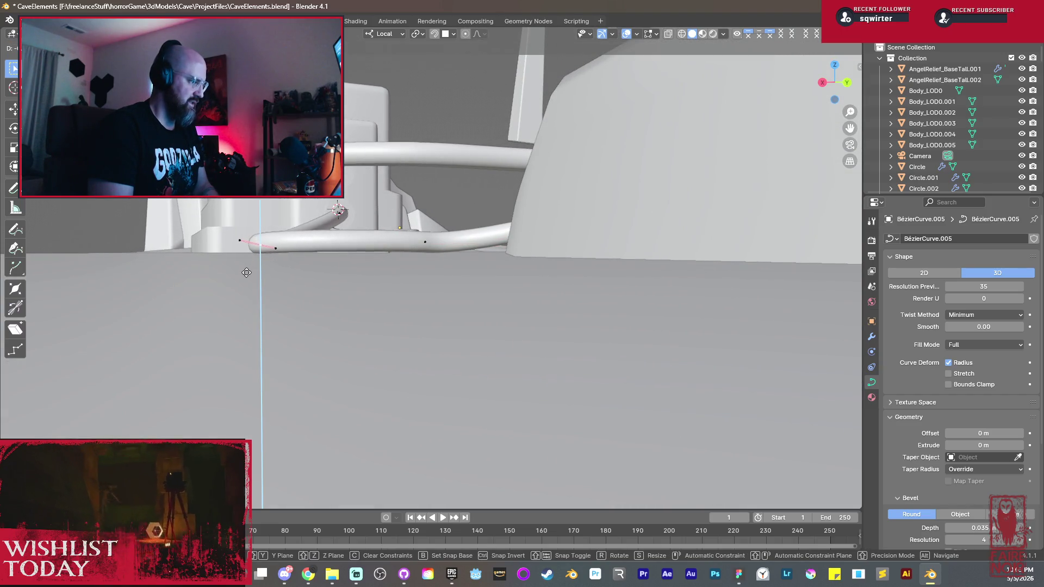
pyautogui.click(246, 274)
pyautogui.click(427, 242)
pyautogui.press('g')
pyautogui.press('z')
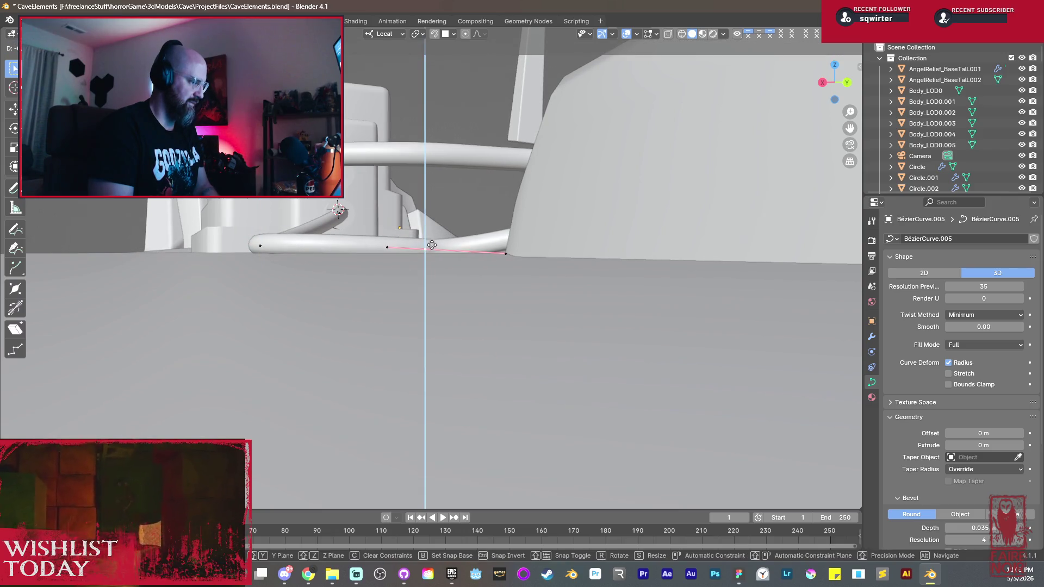
pyautogui.press('r')
pyautogui.keyDown('alt'); pyautogui.moveTo(425, 207); pyautogui.dragTo(532, 287, button='middle'); pyautogui.keyUp('alt')
pyautogui.click(493, 253)
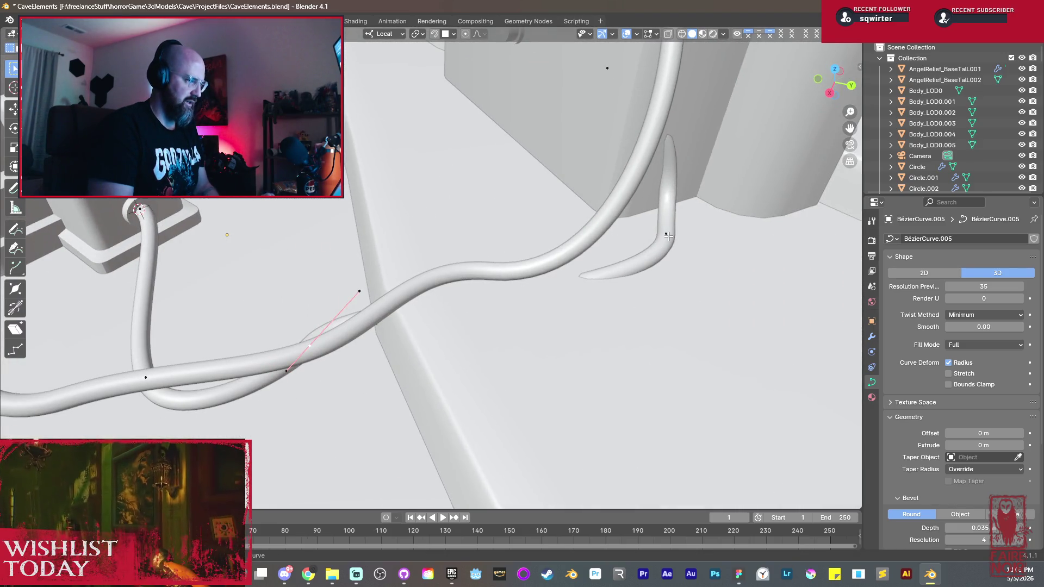
# Step: Shift the hose end point across the floor toward the wall and settle its height
pyautogui.press('g')
pyautogui.click(445, 236)
pyautogui.moveTo(447, 236)
pyautogui.mouseDown(button='middle')
pyautogui.moveTo(442, 279)
pyautogui.moveTo(471, 280)
pyautogui.moveTo(509, 372)
pyautogui.moveTo(594, 328)
pyautogui.mouseUp(button='middle')
pyautogui.press('g')
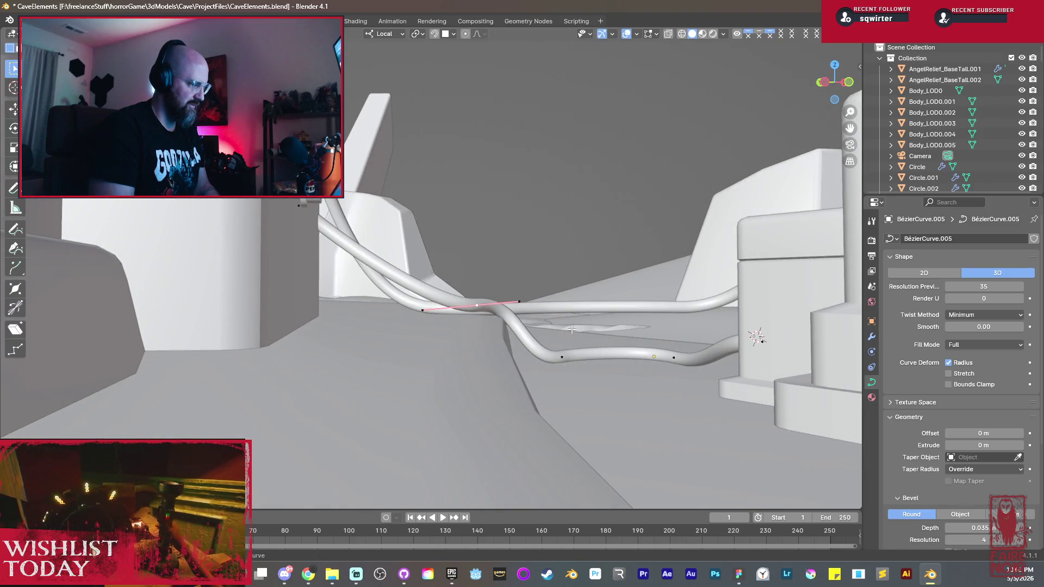
pyautogui.press('g')
pyautogui.press('z')
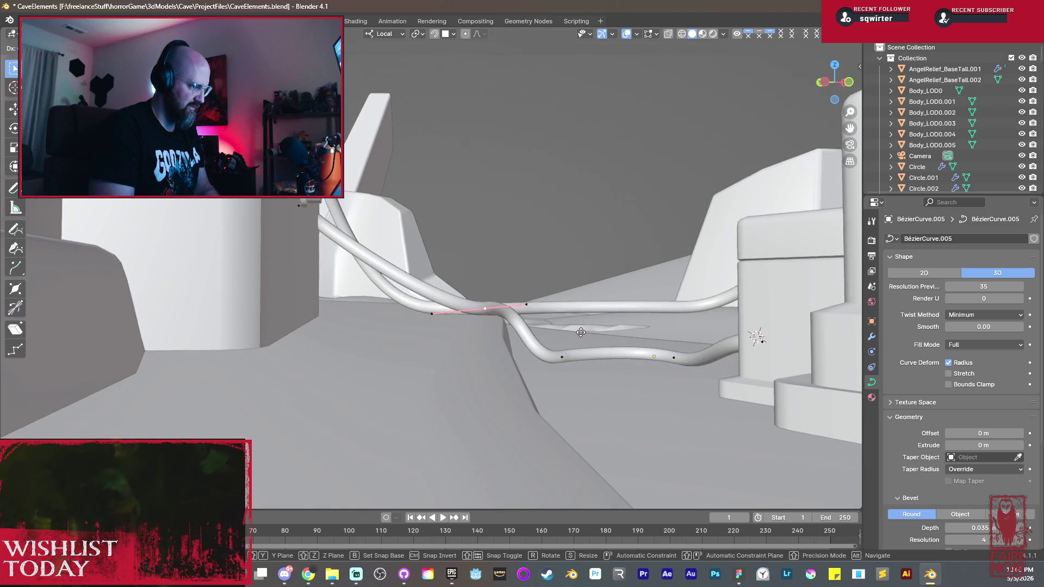
pyautogui.moveTo(582, 335); pyautogui.dragTo(359, 285, button='middle')
pyautogui.moveTo(315, 207)
pyautogui.mouseDown(button='middle')
pyautogui.moveTo(221, 257)
pyautogui.moveTo(457, 220)
pyautogui.moveTo(119, 213)
pyautogui.mouseUp(button='middle')
pyautogui.click(470, 211)
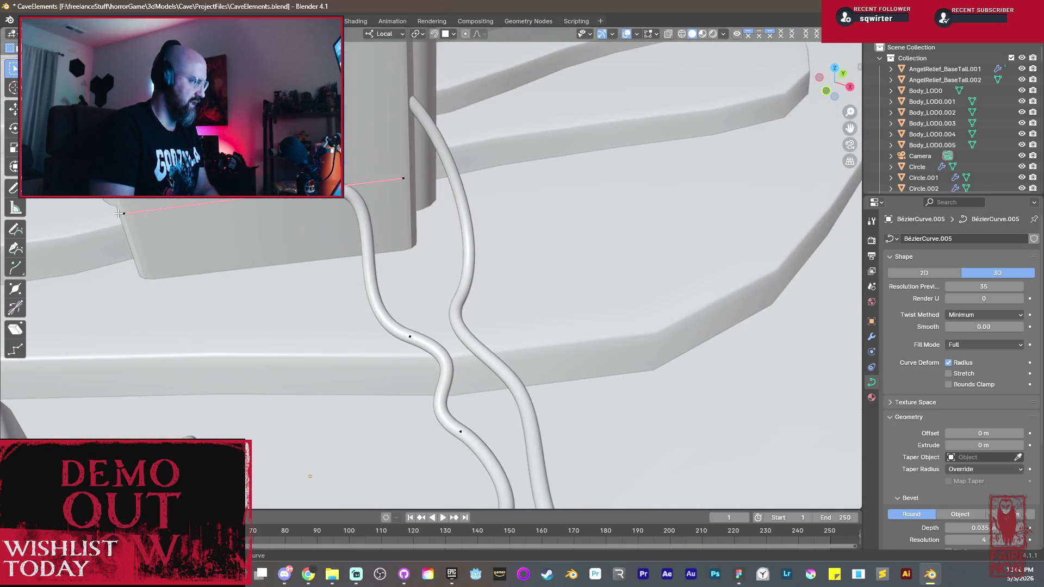
# Step: Place the hose end against the pillar wall and set the adjoining point's height
pyautogui.press('g')
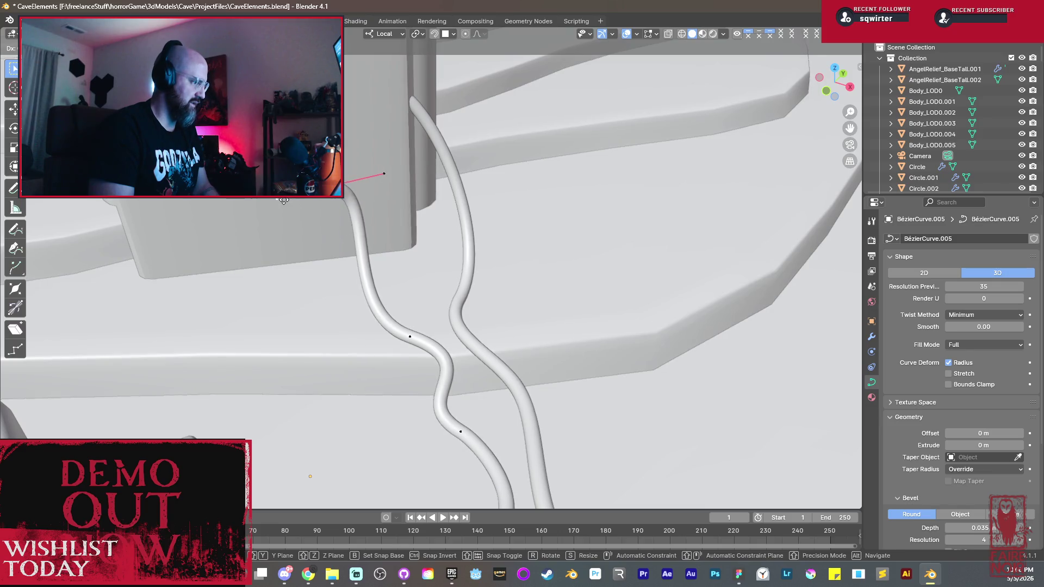
pyautogui.moveTo(282, 200)
pyautogui.mouseDown(button='middle')
pyautogui.moveTo(343, 221)
pyautogui.moveTo(366, 181)
pyautogui.mouseUp(button='middle')
pyautogui.click(343, 222)
pyautogui.press('g')
pyautogui.press('z')
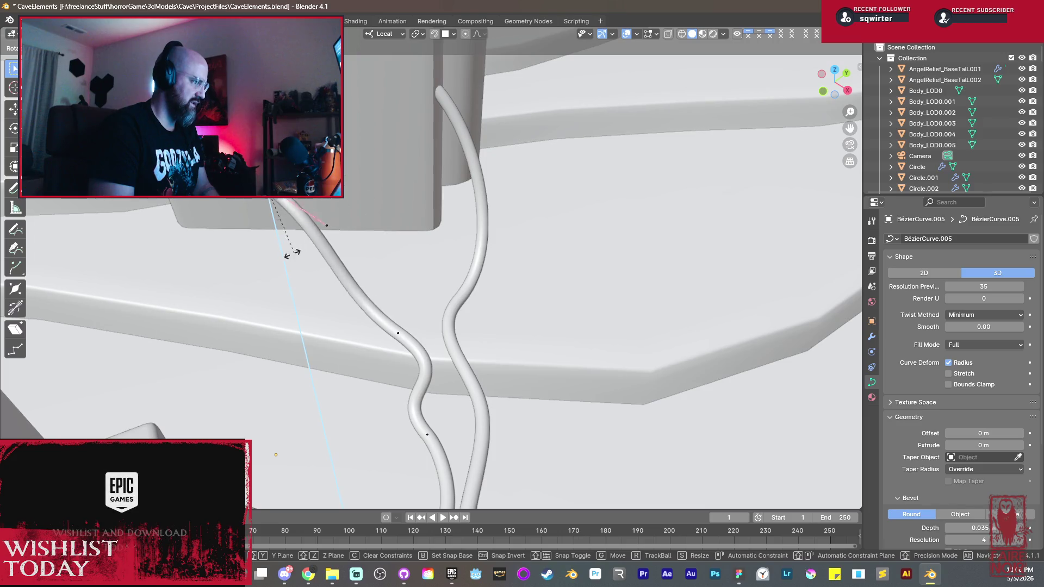
pyautogui.click(242, 242)
pyautogui.moveTo(242, 242)
pyautogui.mouseDown(button='middle')
pyautogui.moveTo(451, 284)
pyautogui.moveTo(295, 291)
pyautogui.mouseUp(button='middle')
pyautogui.press('g')
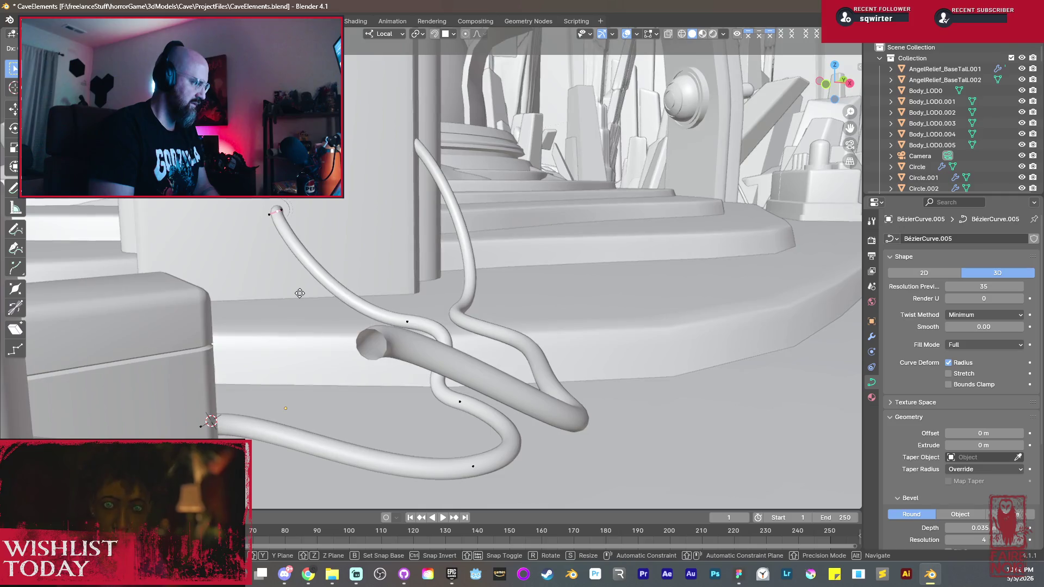
pyautogui.click(303, 292)
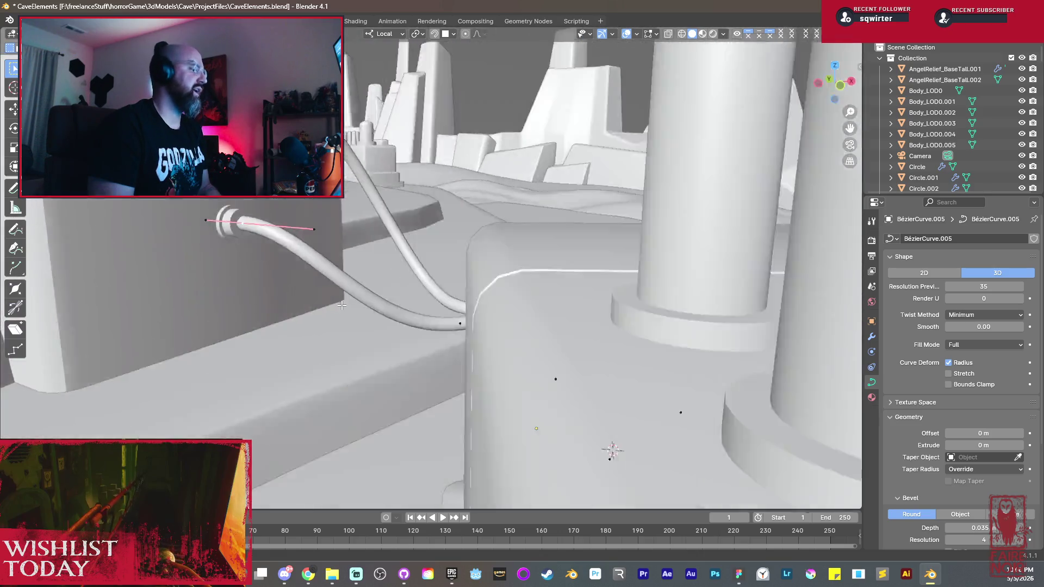
# Step: Seat the end point in the lower socket and reshape its handle to smooth the entry bend
pyautogui.moveTo(278, 304)
pyautogui.mouseDown(button='middle')
pyautogui.moveTo(488, 304)
pyautogui.moveTo(321, 292)
pyautogui.moveTo(550, 318)
pyautogui.mouseUp(button='middle')
pyautogui.press('g')
pyautogui.click(431, 316)
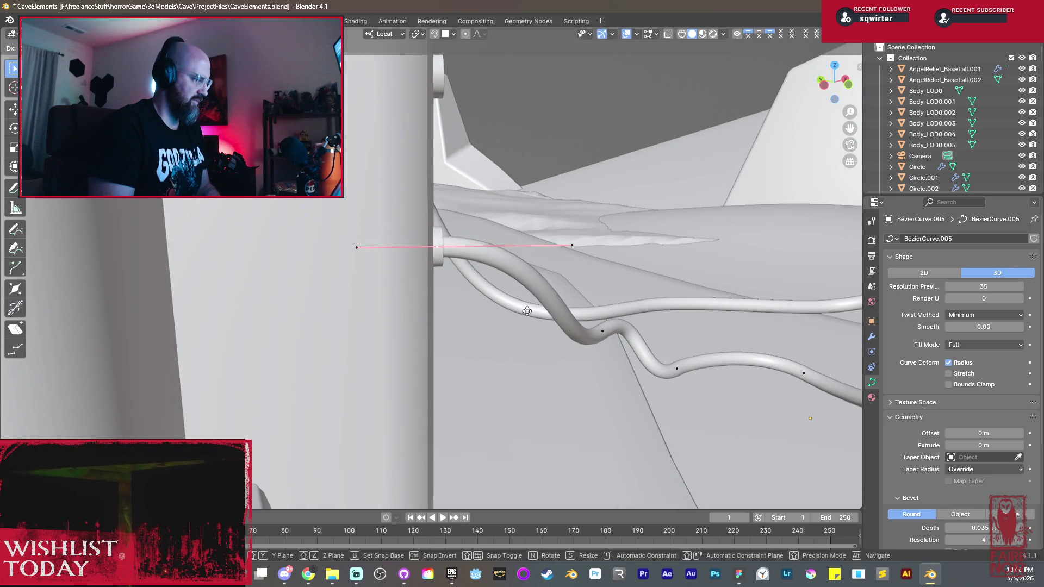
pyautogui.scroll(-2, 532, 323)
pyautogui.moveTo(521, 296); pyautogui.dragTo(515, 304, button='middle')
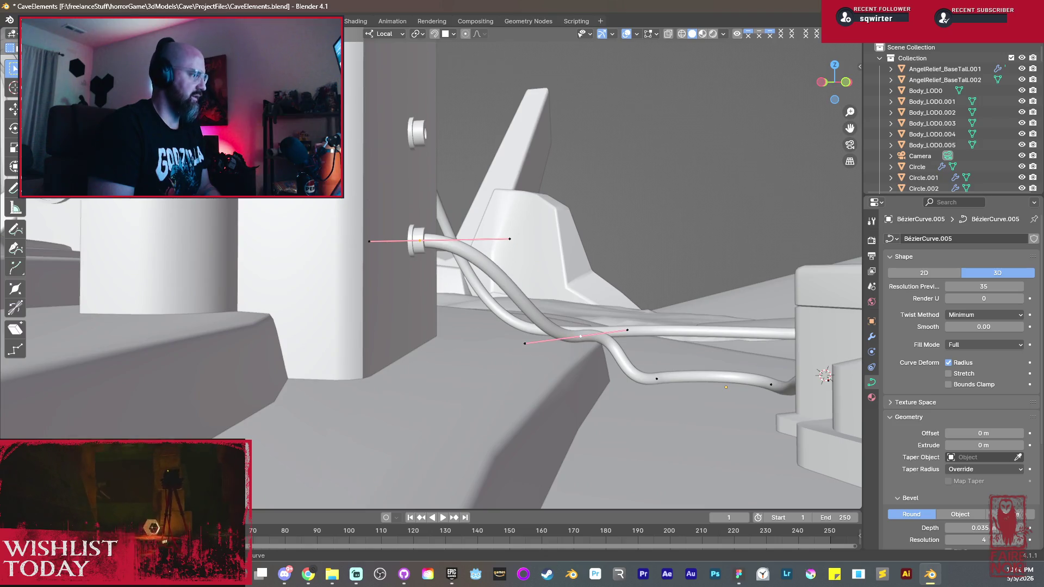
pyautogui.moveTo(516, 296); pyautogui.dragTo(477, 321)
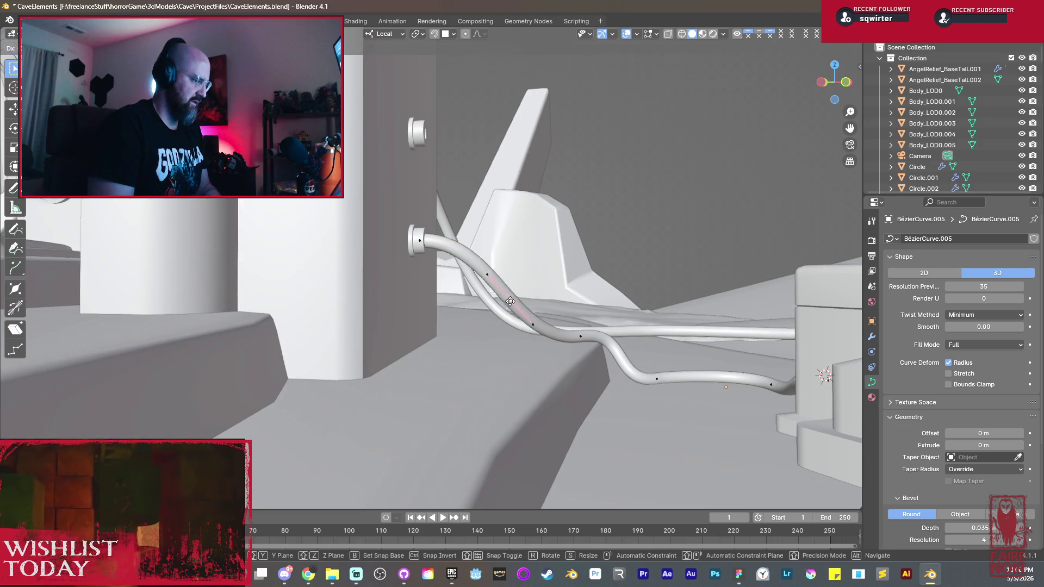
pyautogui.moveTo(477, 321); pyautogui.dragTo(462, 341, button='middle')
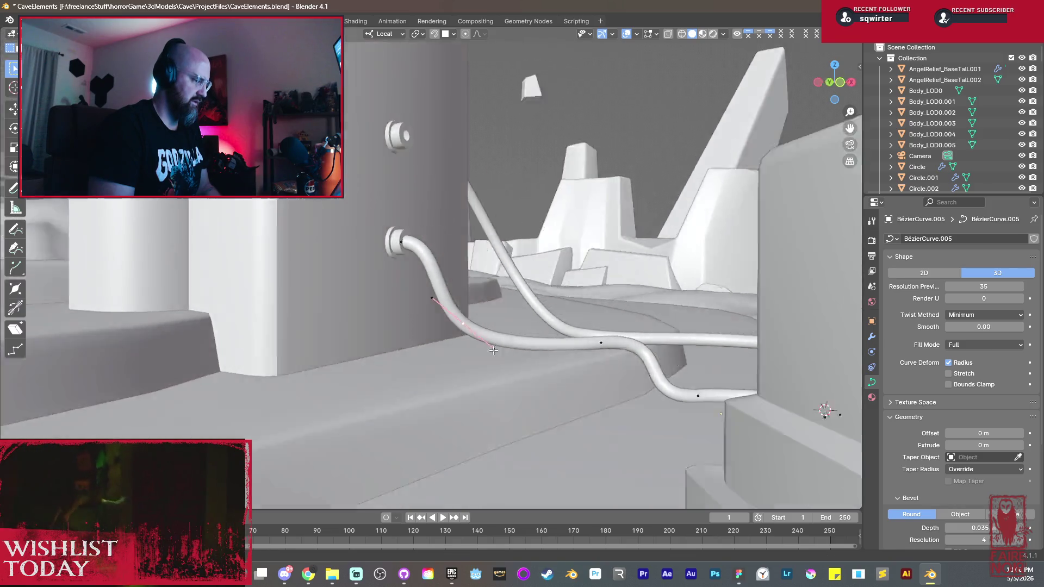
pyautogui.press('r')
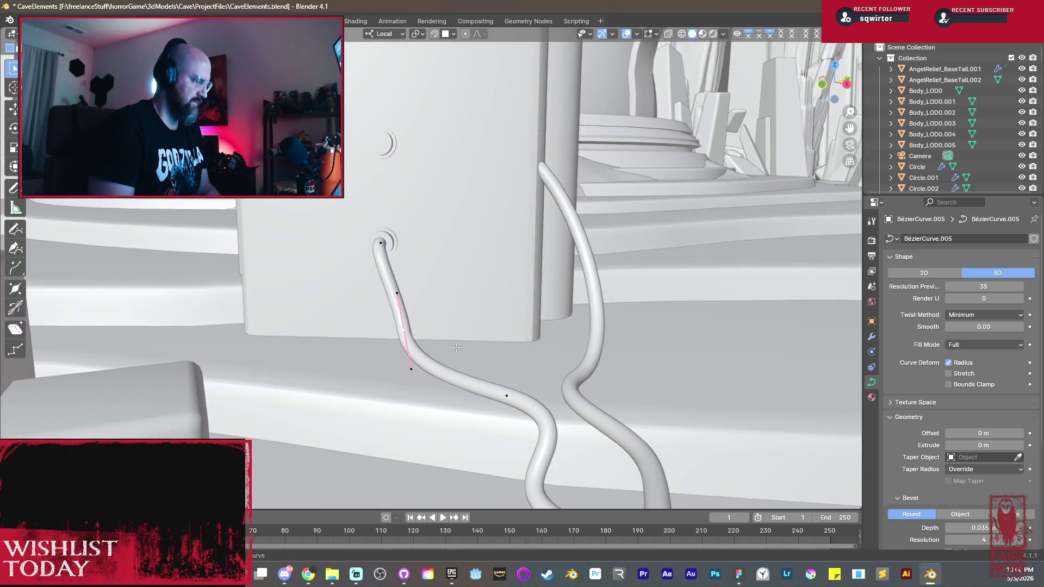
pyautogui.press('g')
pyautogui.click(430, 350)
# Step: Raise the bend point along Z and check the cable run from several angles
pyautogui.moveTo(430, 350); pyautogui.dragTo(565, 332, button='middle')
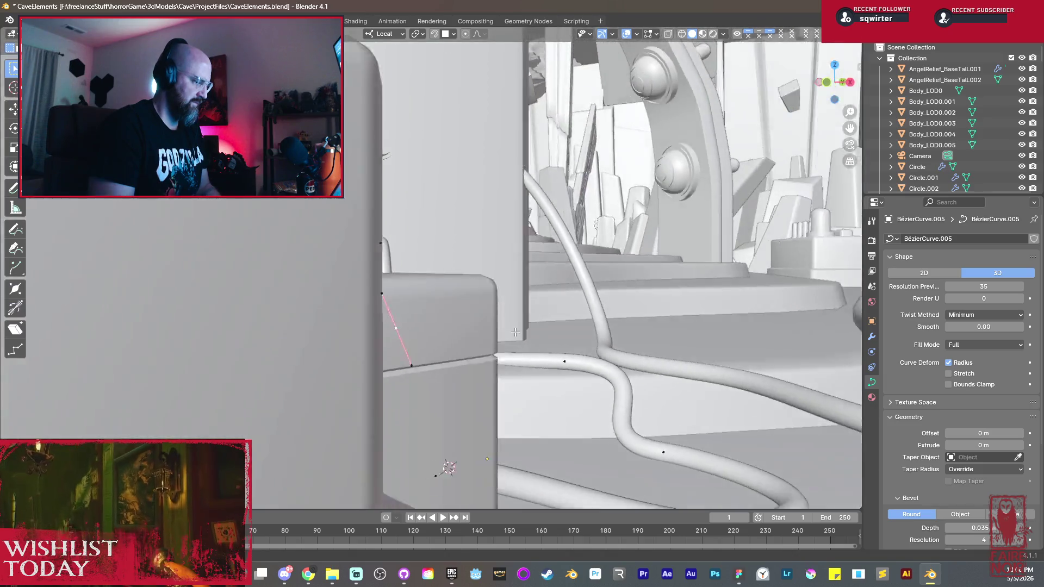
pyautogui.press('g')
pyautogui.press('z')
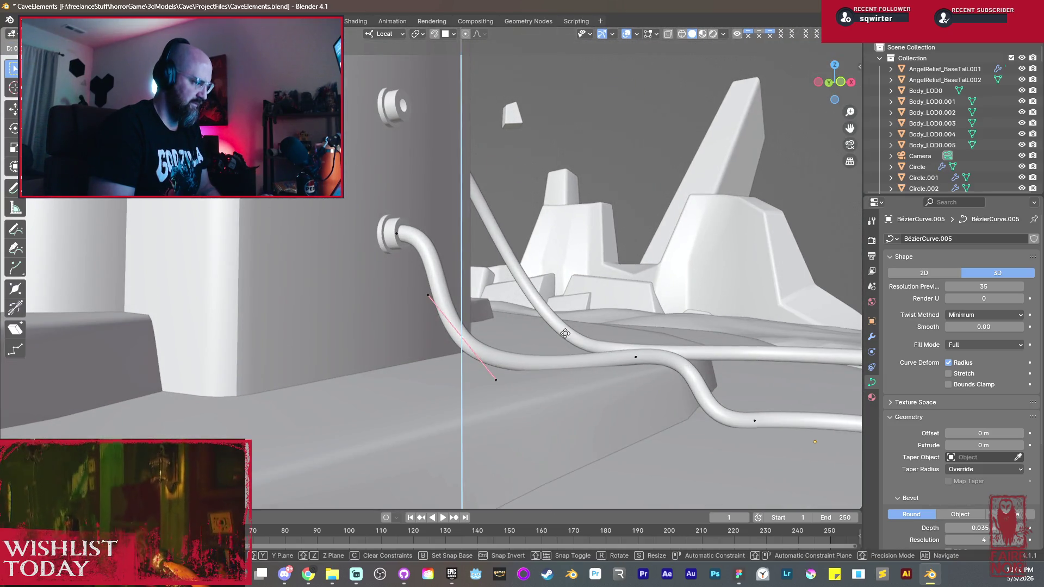
pyautogui.click(565, 333)
pyautogui.moveTo(565, 333); pyautogui.dragTo(578, 341, button='middle')
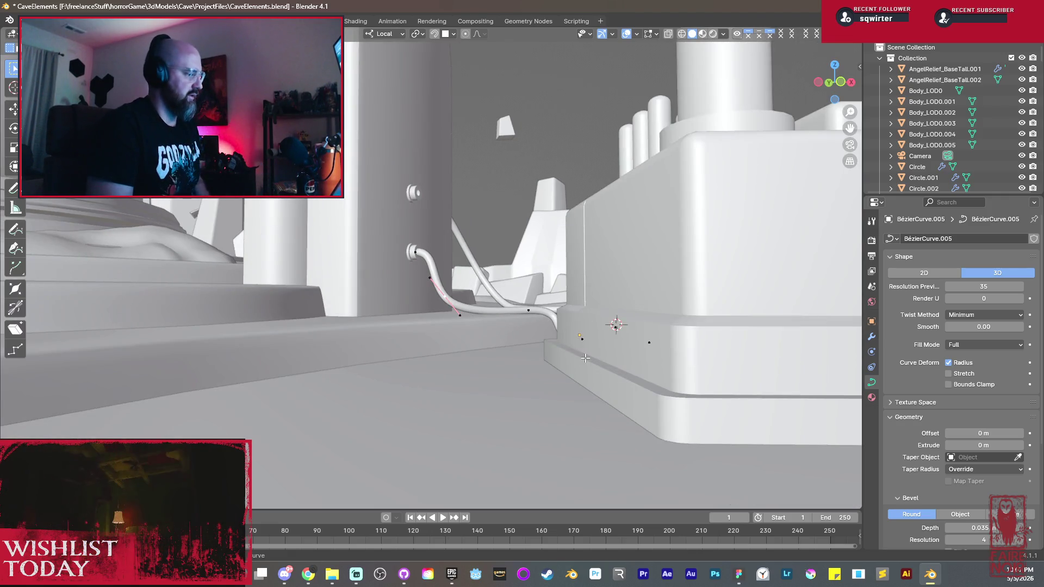
pyautogui.moveTo(446, 320); pyautogui.dragTo(565, 333, button='middle')
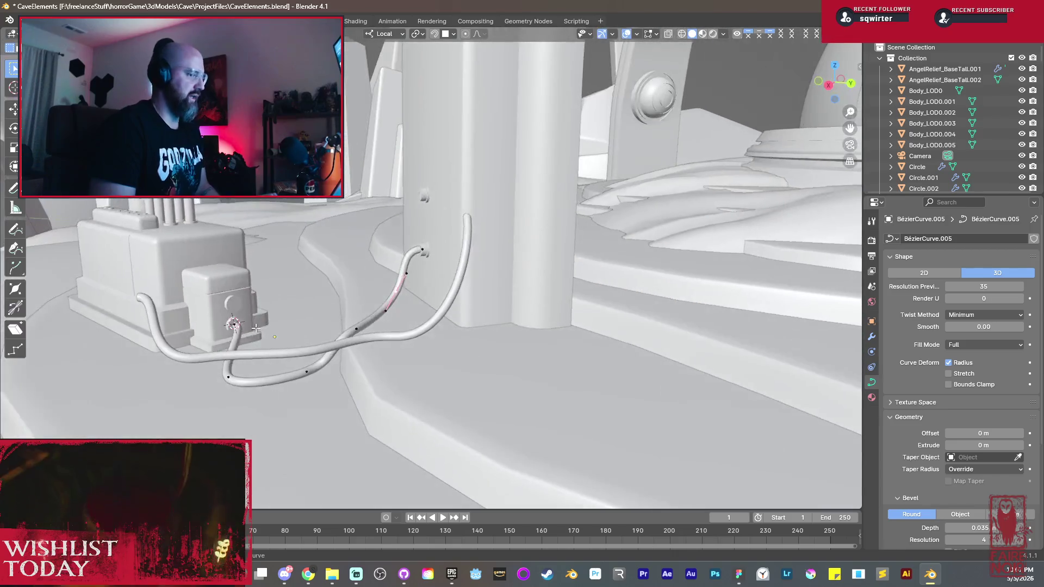
# Step: Switch to editing BezierCurve.004, snap its start point to the 3D cursor at the box socket and shorten its handles
pyautogui.moveTo(423, 303)
pyautogui.mouseDown(button='middle')
pyautogui.moveTo(409, 318)
pyautogui.moveTo(393, 303)
pyautogui.moveTo(319, 316)
pyautogui.moveTo(325, 359)
pyautogui.moveTo(334, 328)
pyautogui.moveTo(489, 330)
pyautogui.mouseUp(button='middle')
pyautogui.press('Tab')
pyautogui.click(319, 316)
pyautogui.press('Tab')
pyautogui.press('g')
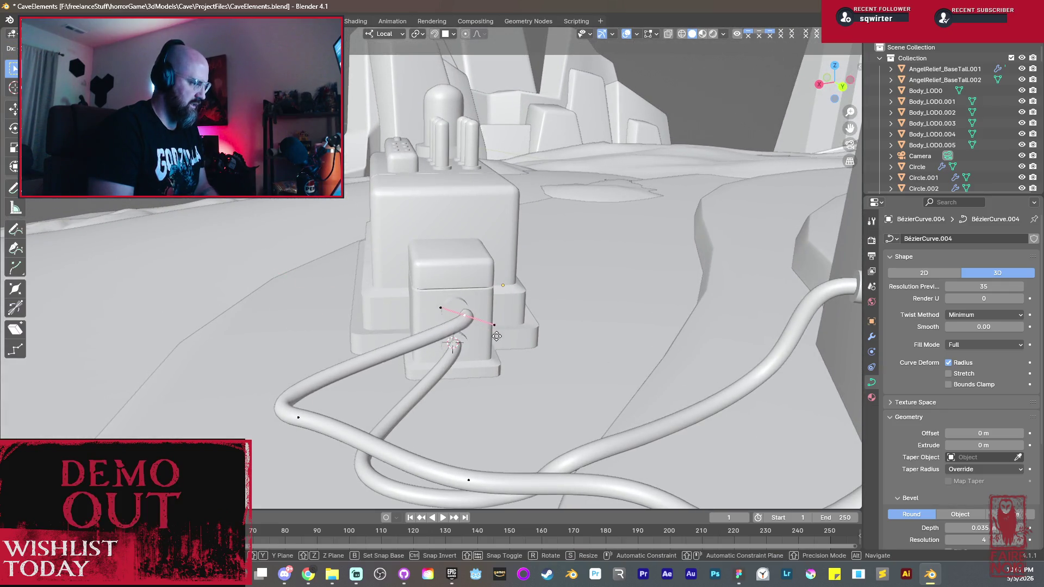
pyautogui.click(325, 300)
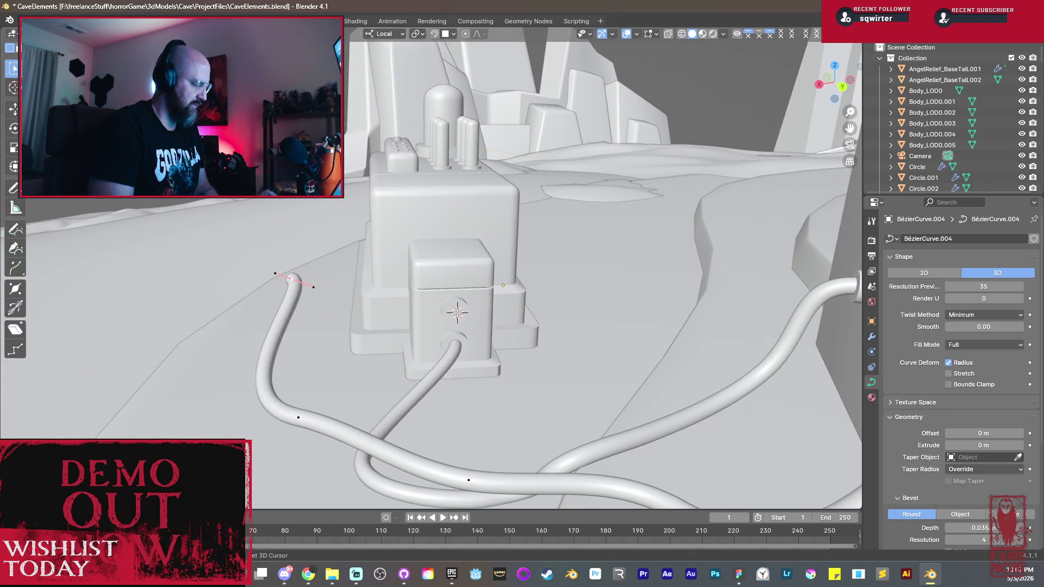
pyautogui.hotkey('shift', 's')
pyautogui.click(452, 252)
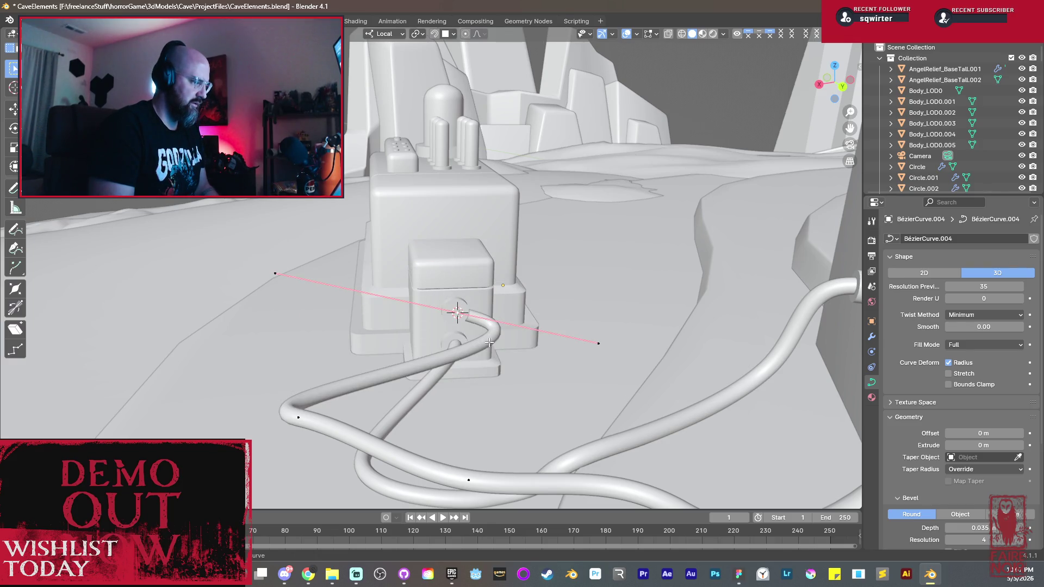
pyautogui.press('s')
pyautogui.click(499, 320)
# Step: Flatten the start point's handles along Z and nudge the point into the socket
pyautogui.moveTo(501, 319); pyautogui.dragTo(515, 339, button='middle')
pyautogui.press('s')
pyautogui.press('z')
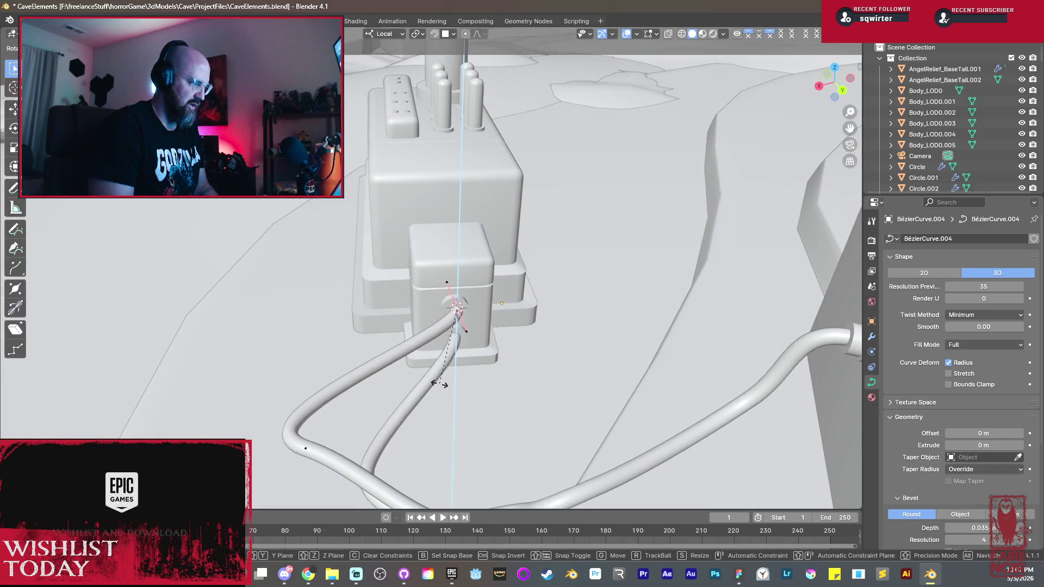
pyautogui.click(439, 384)
pyautogui.moveTo(439, 384); pyautogui.dragTo(469, 431, button='middle')
pyautogui.moveTo(496, 360); pyautogui.dragTo(482, 338, button='middle')
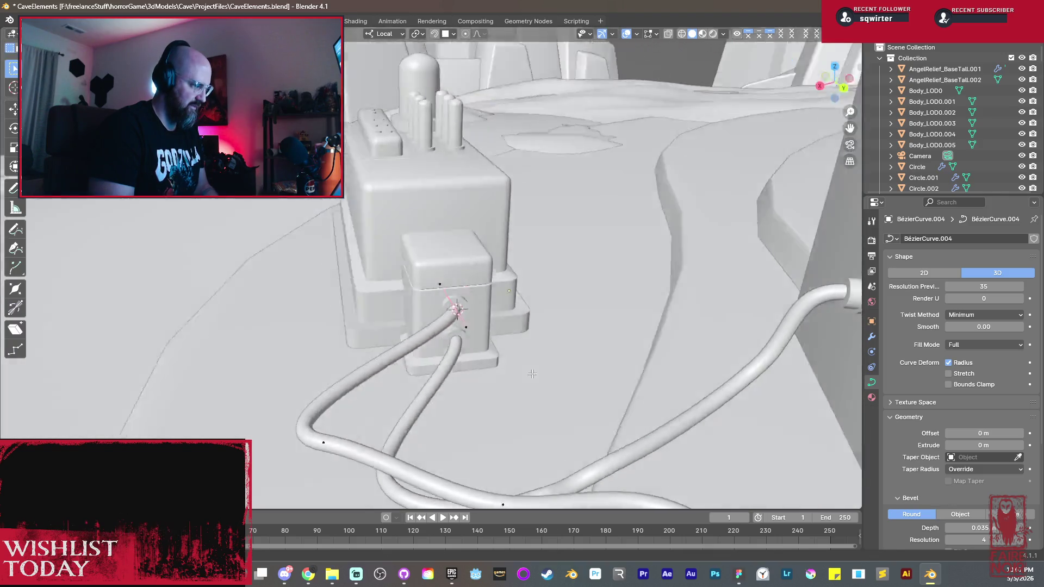
pyautogui.scroll(5, 483, 338)
pyautogui.press('g')
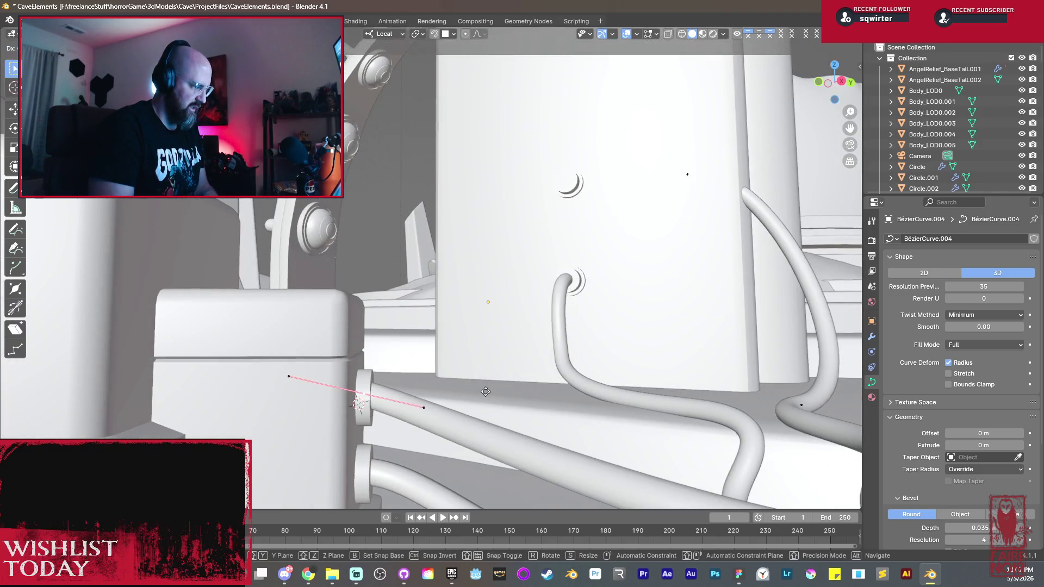
pyautogui.click(488, 392)
pyautogui.moveTo(488, 391)
pyautogui.mouseDown(button='middle')
pyautogui.moveTo(451, 374)
pyautogui.moveTo(240, 372)
pyautogui.moveTo(424, 431)
pyautogui.mouseUp(button='middle')
pyautogui.scroll(-3, 240, 373)
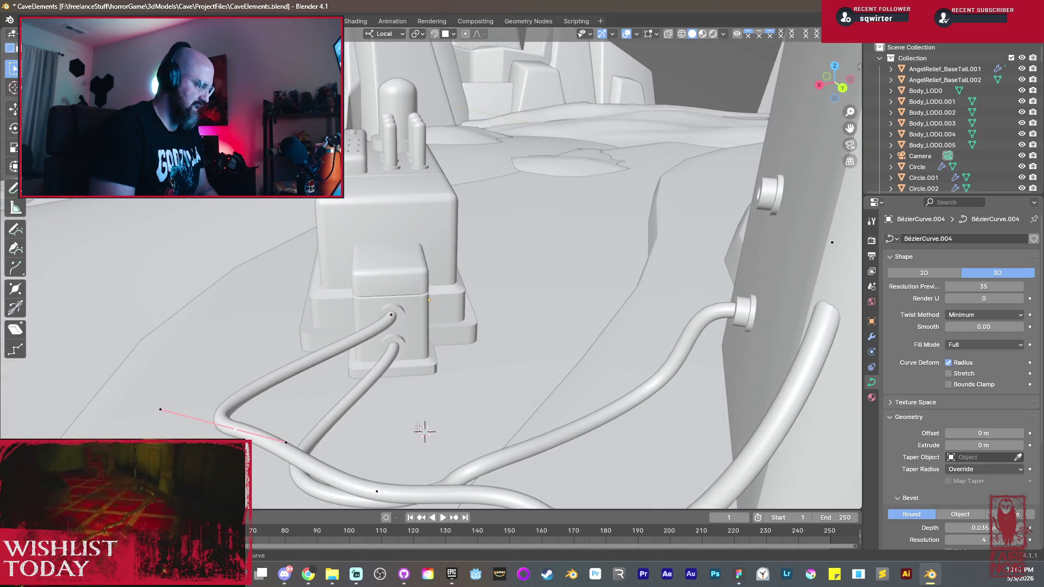
# Step: Snap the next point onto the 3D cursor and scale its handles flat along Z
pyautogui.hotkey('shift', 's')
pyautogui.click(400, 371)
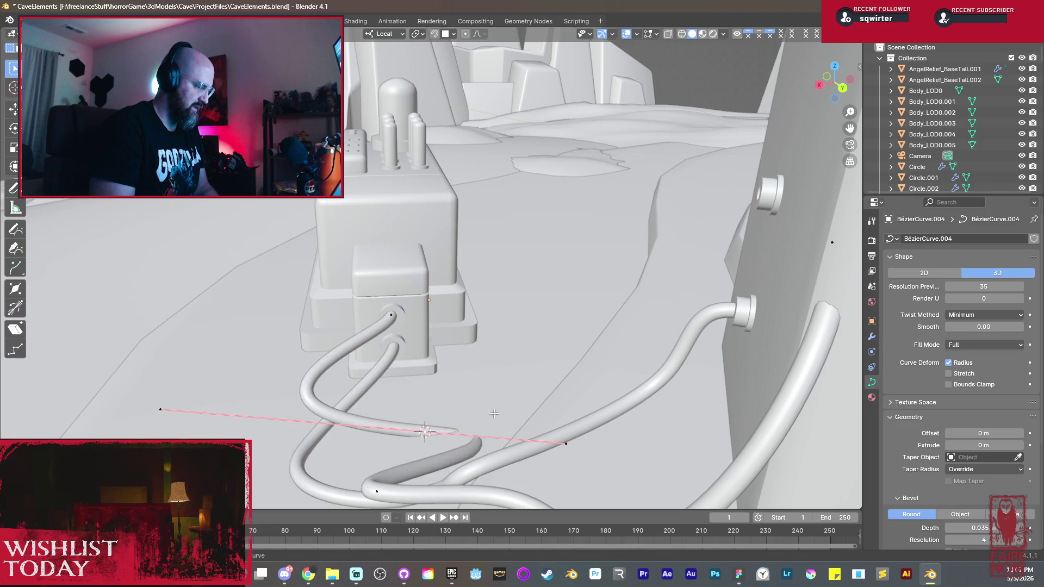
pyautogui.press('s')
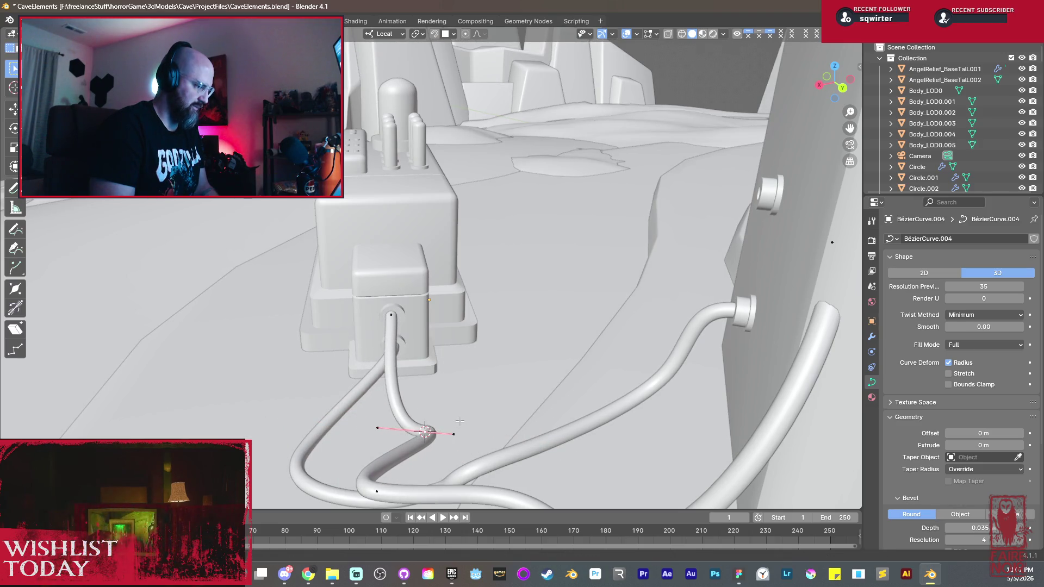
pyautogui.keyDown('alt'); pyautogui.moveTo(442, 426); pyautogui.dragTo(457, 399, button='middle'); pyautogui.keyUp('alt')
pyautogui.press('z')
pyautogui.keyDown('alt'); pyautogui.moveTo(415, 446); pyautogui.dragTo(585, 434, button='middle'); pyautogui.keyUp('alt')
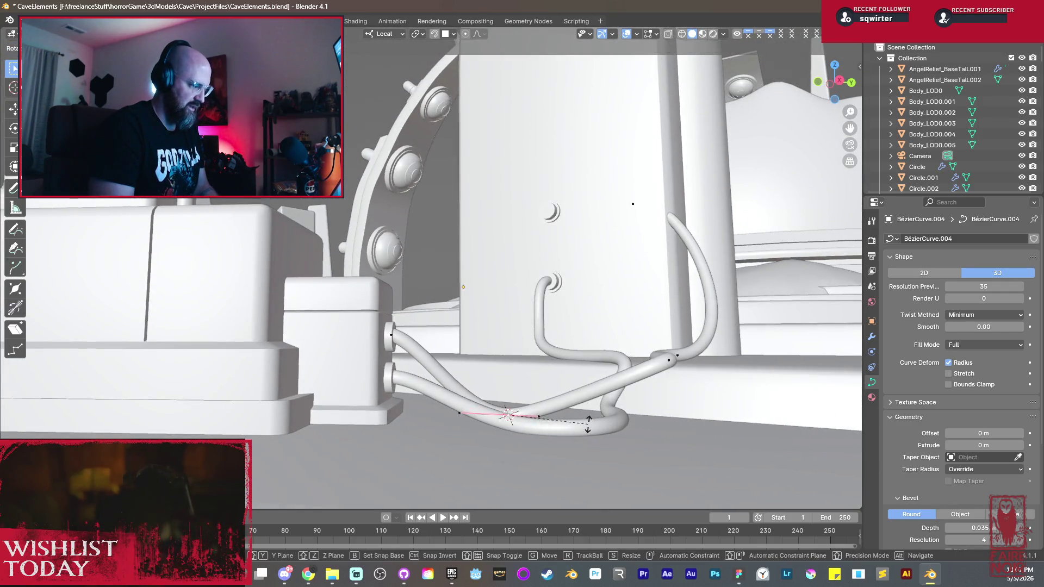
pyautogui.press('s')
pyautogui.click(638, 432)
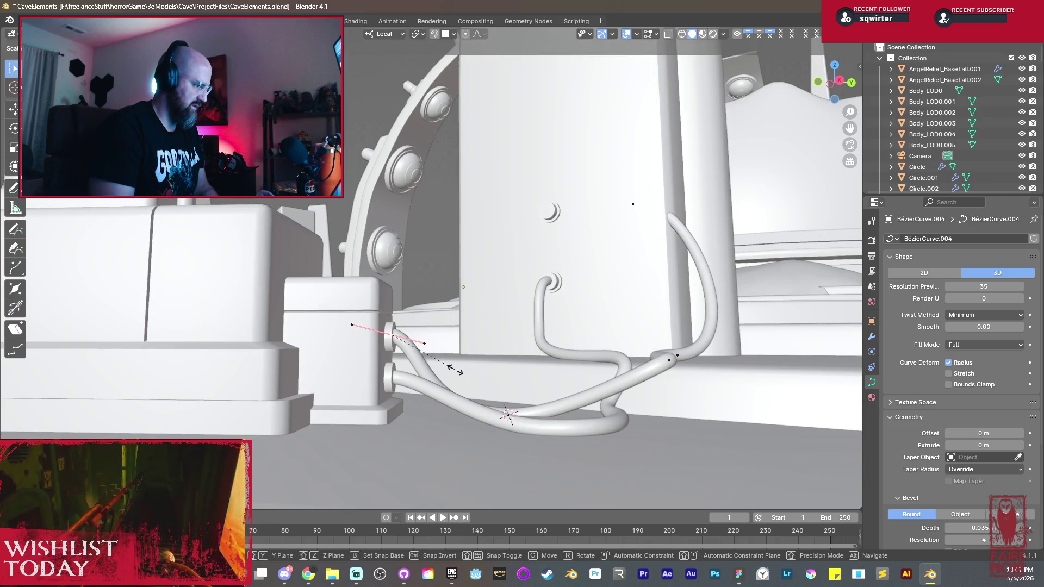
# Step: Lower the floor-bend points along Z and rescale their handles so the hose runs low toward the pillar
pyautogui.moveTo(458, 366); pyautogui.dragTo(465, 369, button='middle')
pyautogui.press('g')
pyautogui.press('z')
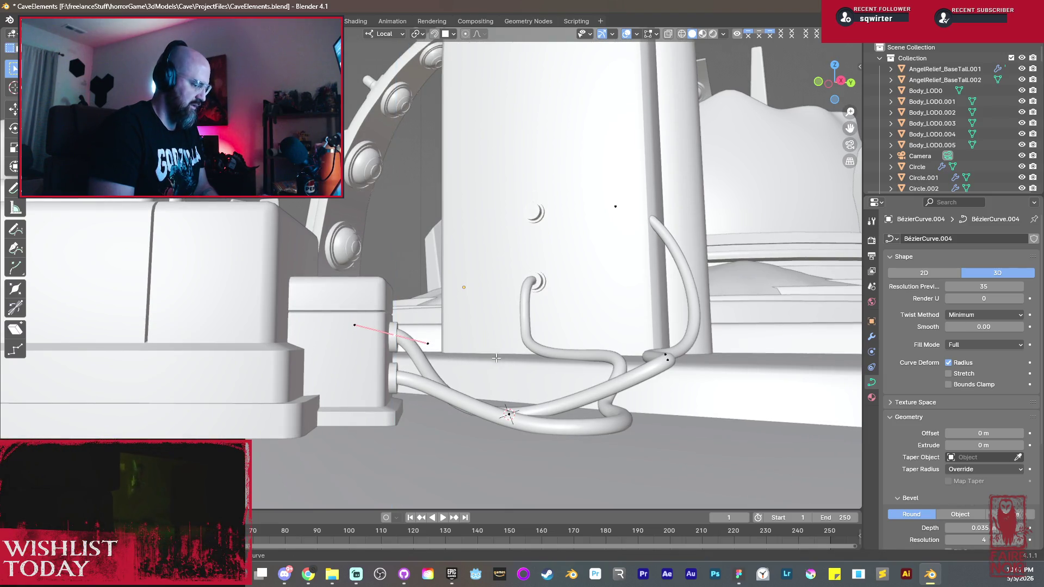
pyautogui.press('g')
pyautogui.press('z')
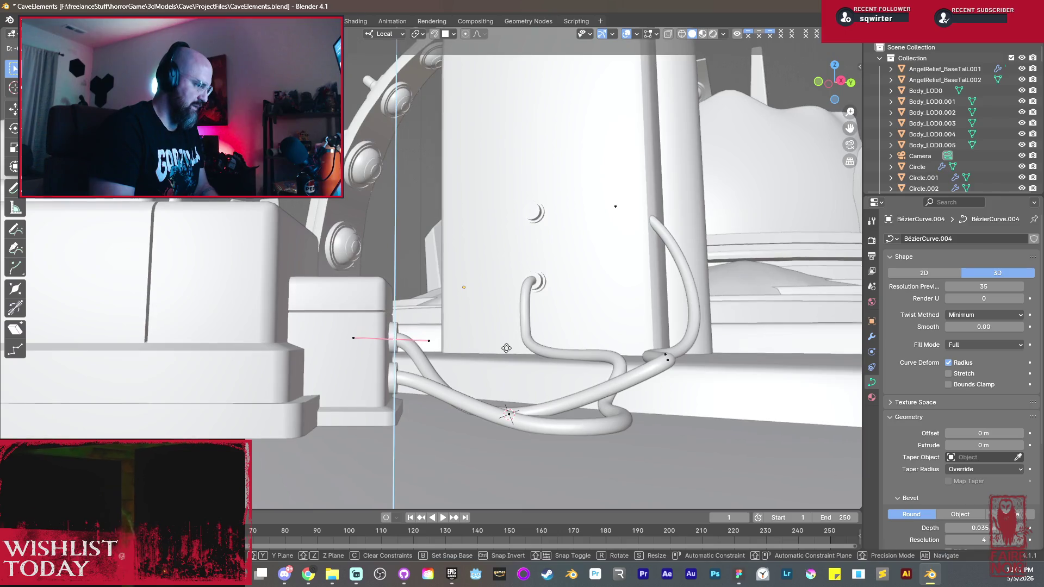
pyautogui.press('s')
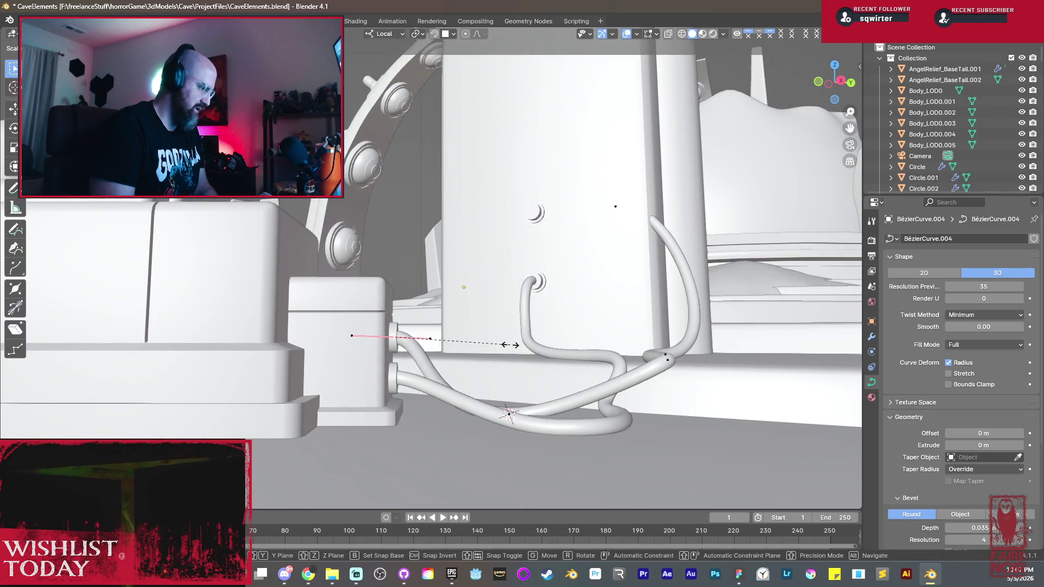
pyautogui.moveTo(544, 353)
pyautogui.mouseDown(button='middle')
pyautogui.moveTo(490, 388)
pyautogui.moveTo(530, 398)
pyautogui.mouseUp(button='middle')
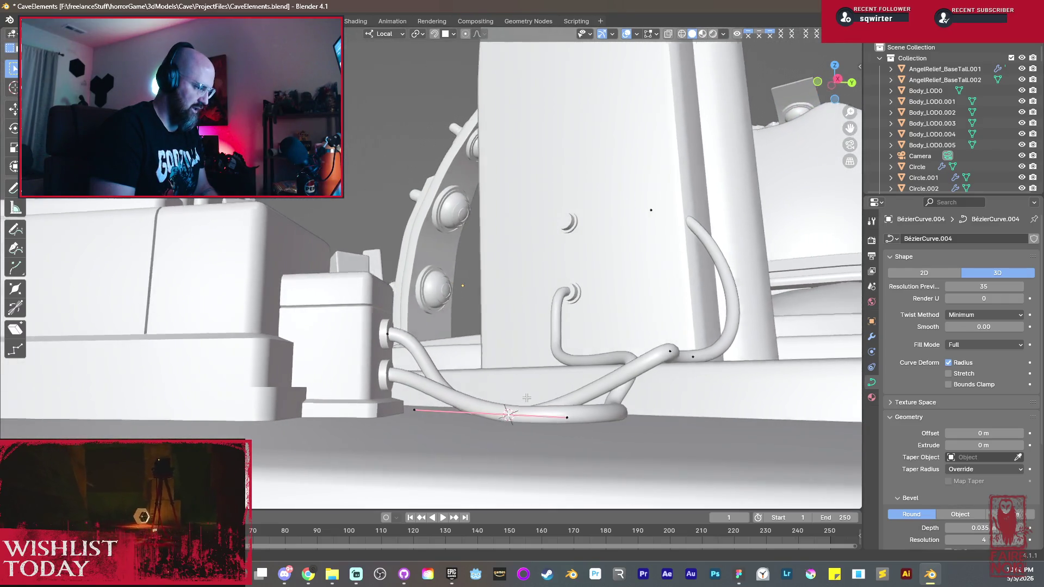
pyautogui.press('g')
pyautogui.press('z')
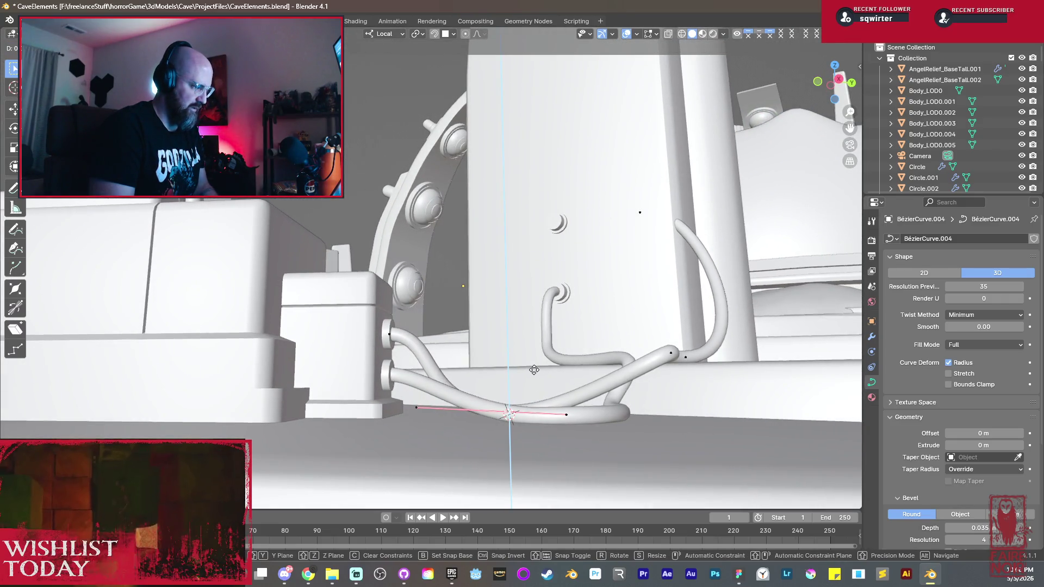
pyautogui.click(530, 393)
# Step: Re-angle the bend handle, slide it along X and shift the nearby points to smooth the bends by the box
pyautogui.moveTo(530, 394)
pyautogui.mouseDown(button='middle')
pyautogui.moveTo(538, 422)
pyautogui.moveTo(518, 388)
pyautogui.mouseUp(button='middle')
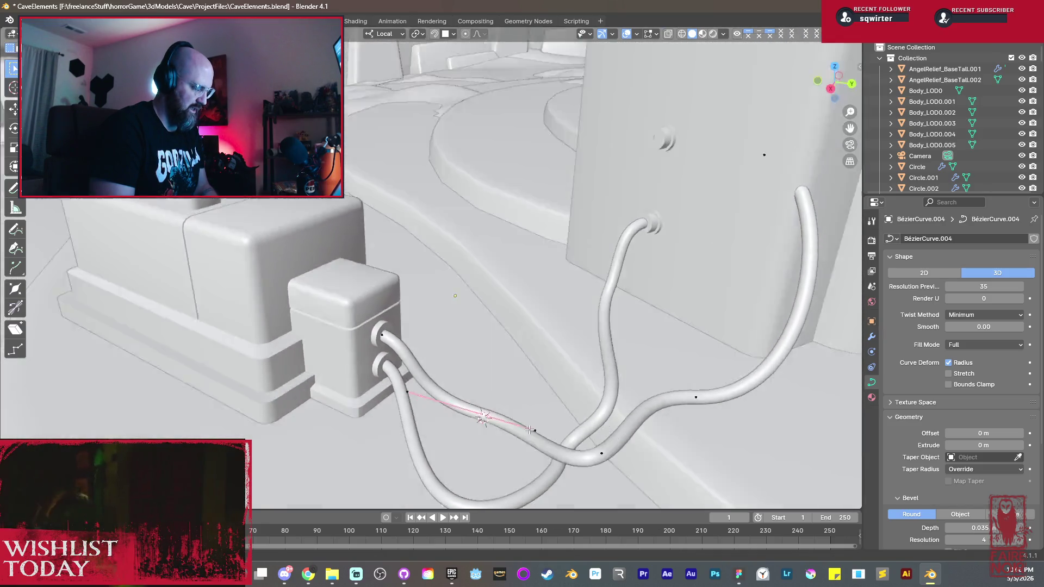
pyautogui.press('r')
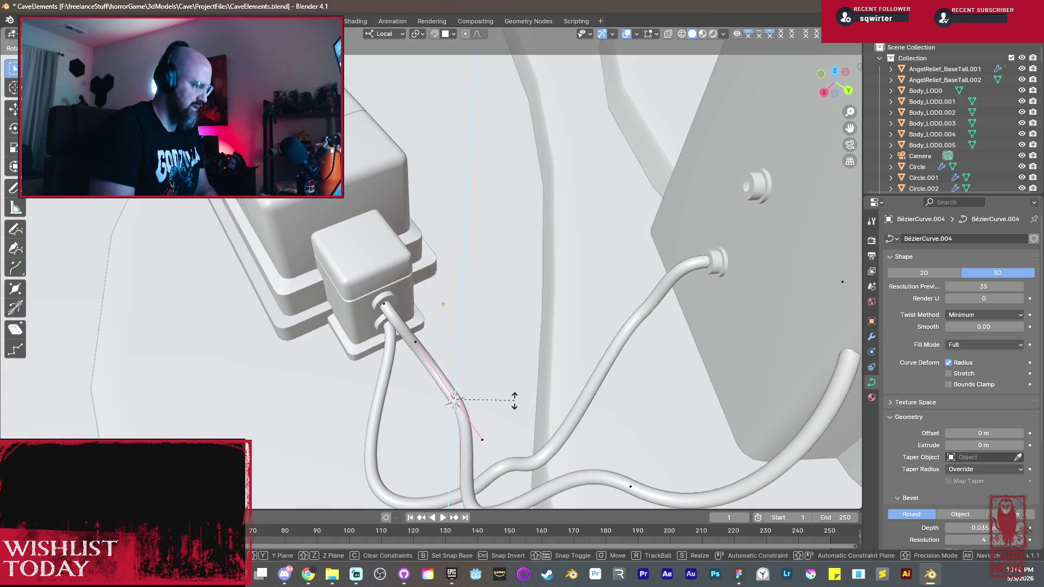
pyautogui.click(481, 424)
pyautogui.moveTo(481, 424)
pyautogui.mouseDown(button='middle')
pyautogui.moveTo(546, 434)
pyautogui.moveTo(433, 354)
pyautogui.moveTo(455, 352)
pyautogui.mouseUp(button='middle')
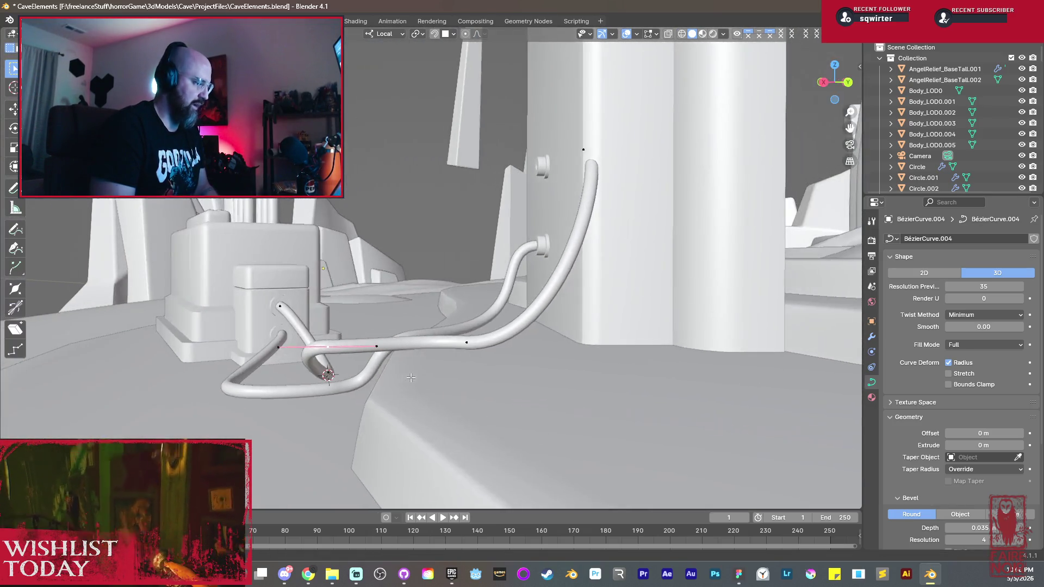
pyautogui.press('g')
pyautogui.press('x')
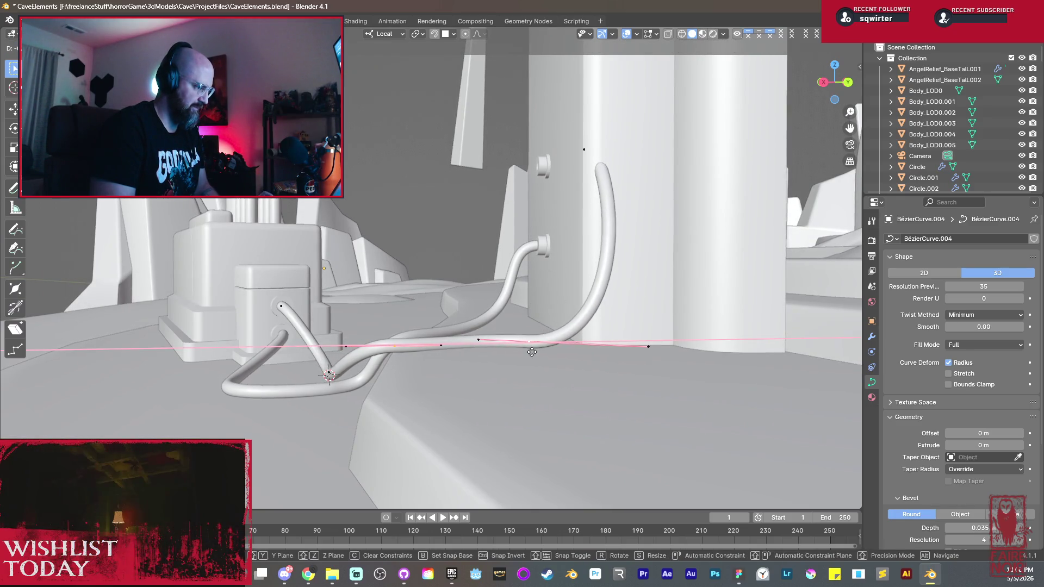
pyautogui.click(535, 352)
pyautogui.press('g')
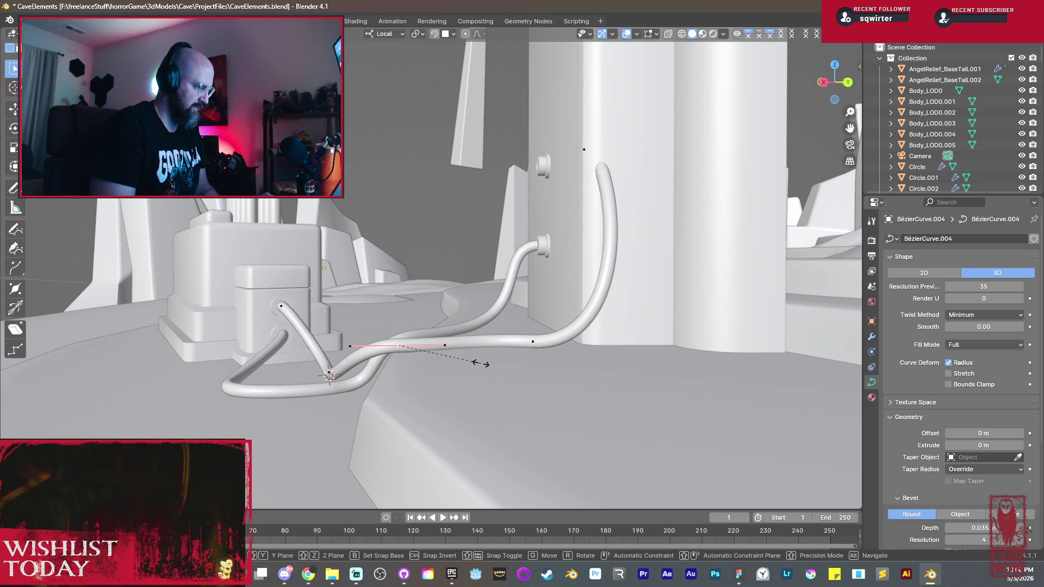
pyautogui.click(476, 359)
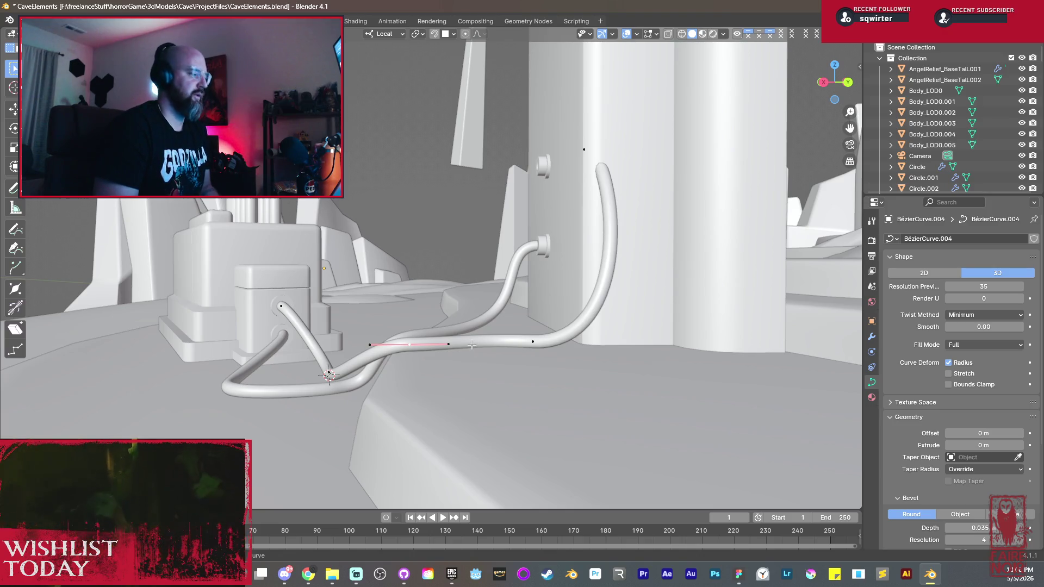
# Step: Snap the hose's far end to the 3D cursor at the pillar's upper socket and nudge it into place
pyautogui.moveTo(477, 359); pyautogui.dragTo(412, 277, button='middle')
pyautogui.moveTo(380, 121)
pyautogui.mouseDown(button='middle')
pyautogui.moveTo(384, 176)
pyautogui.moveTo(419, 221)
pyautogui.mouseUp(button='middle')
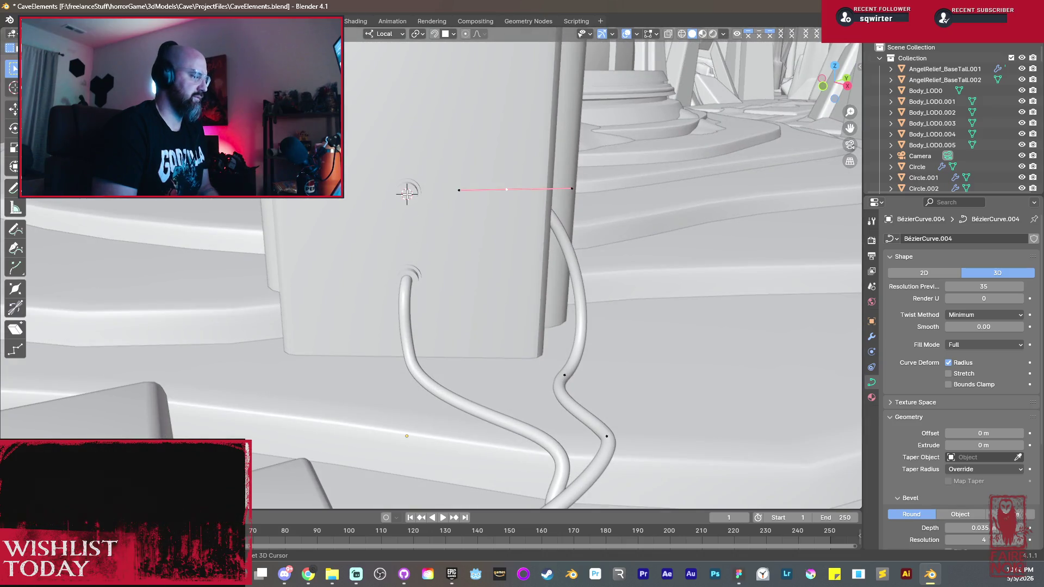
pyautogui.hotkey('shift', 's')
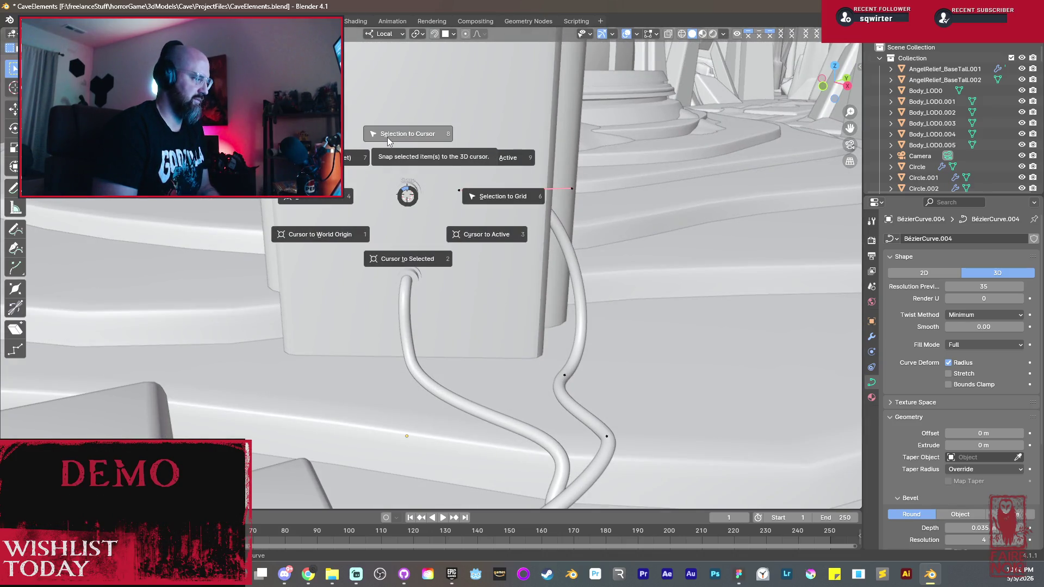
pyautogui.click(387, 137)
pyautogui.moveTo(387, 137)
pyautogui.mouseDown(button='middle')
pyautogui.moveTo(474, 279)
pyautogui.moveTo(485, 267)
pyautogui.mouseUp(button='middle')
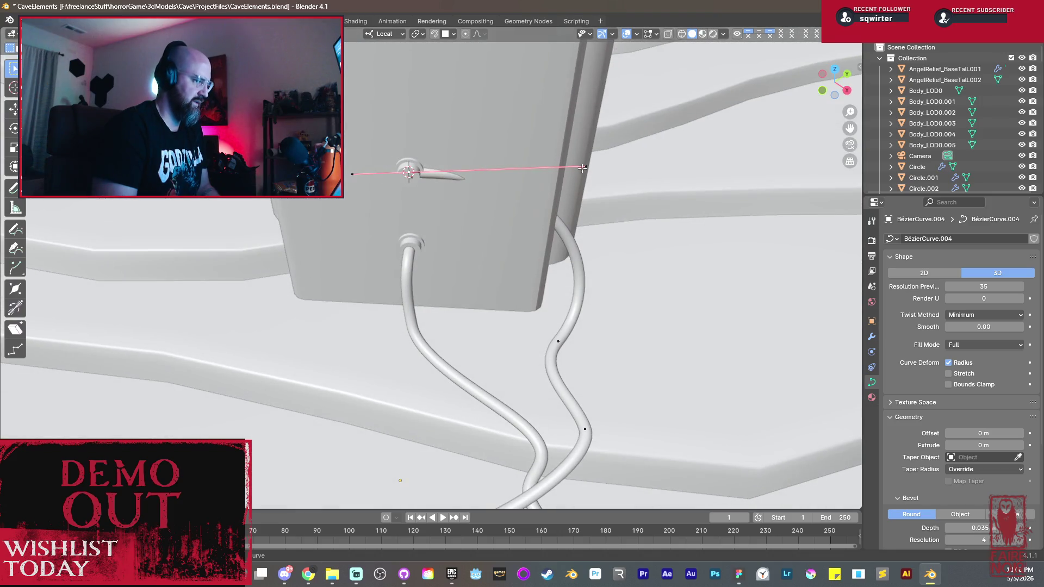
pyautogui.press('g')
pyautogui.click(483, 204)
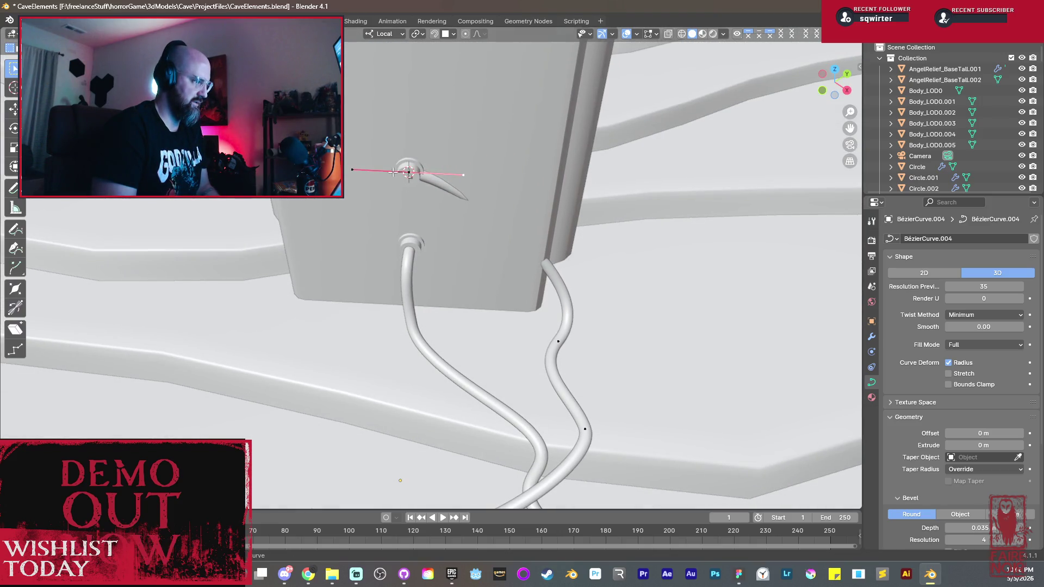
# Step: Rotate the endpoint about Z to face the socket and start lifting it upward
pyautogui.moveTo(431, 180); pyautogui.dragTo(482, 230, button='middle')
pyautogui.press('r')
pyautogui.press('z')
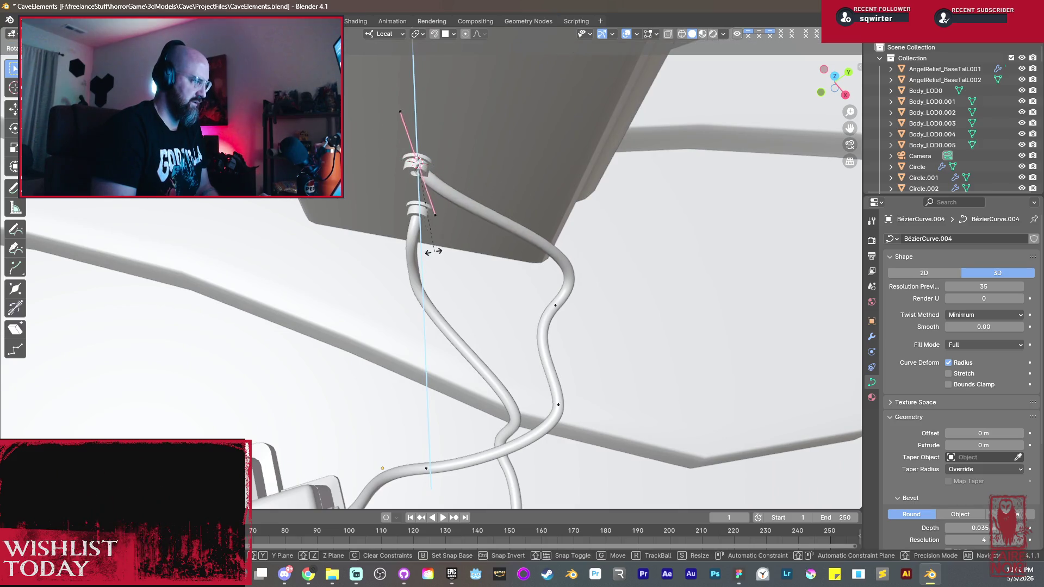
pyautogui.click(352, 261)
pyautogui.moveTo(353, 261); pyautogui.dragTo(514, 266, button='middle')
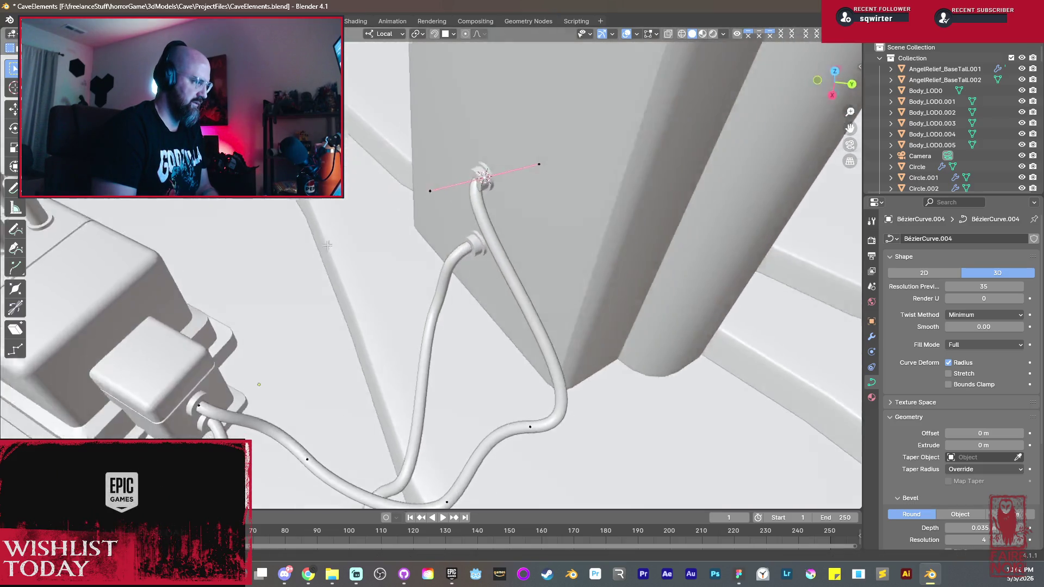
pyautogui.press('g')
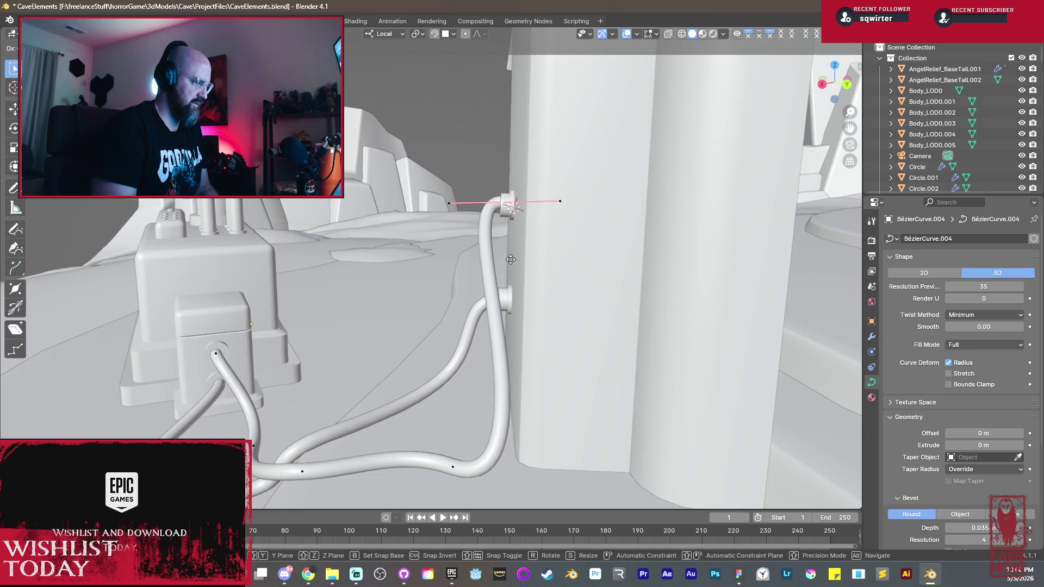
# Step: Seat the end in the upper socket, then pull the lower control point's handle to reshape the base bend
pyautogui.click(511, 265)
pyautogui.moveTo(511, 264)
pyautogui.mouseDown(button='middle')
pyautogui.moveTo(518, 326)
pyautogui.moveTo(547, 326)
pyautogui.mouseUp(button='middle')
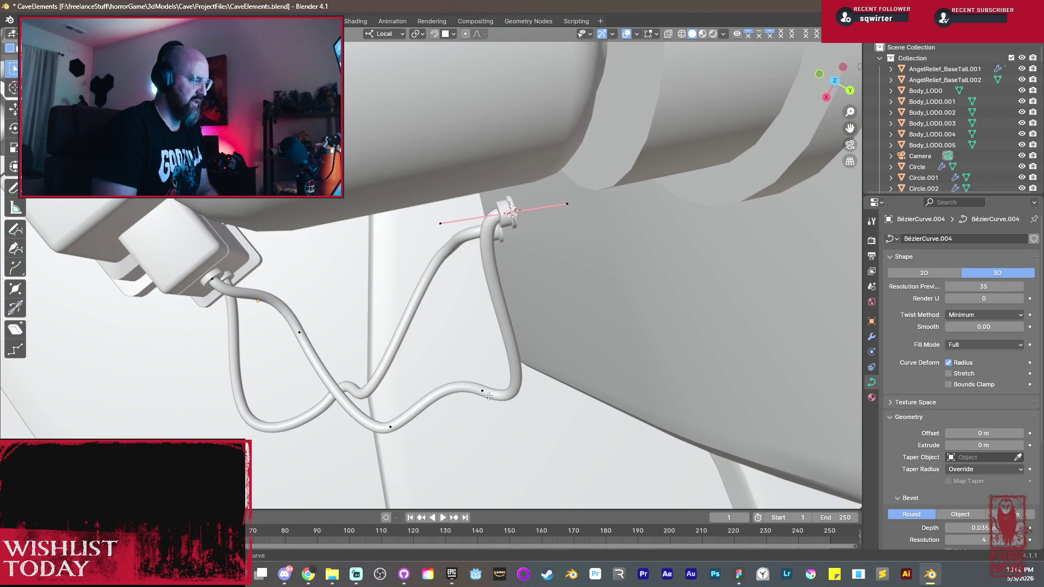
pyautogui.click(482, 392)
pyautogui.moveTo(488, 395); pyautogui.dragTo(542, 463, button='middle')
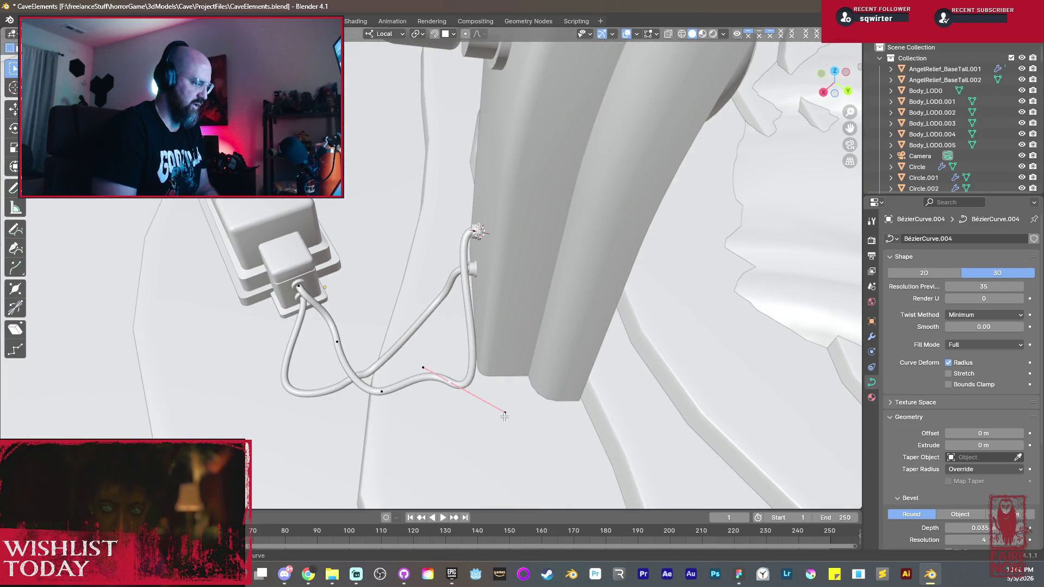
pyautogui.moveTo(504, 416); pyautogui.dragTo(483, 399)
pyautogui.moveTo(483, 398); pyautogui.dragTo(476, 383, button='middle')
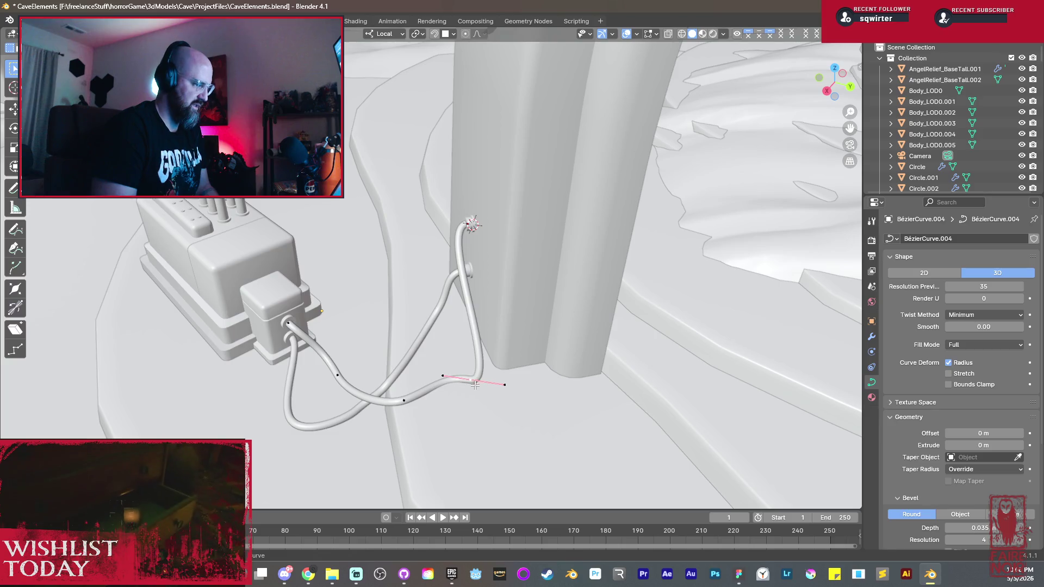
# Step: Slide the lower point along Y and rotate it about Z until the hose curves smoothly up into the socket
pyautogui.press('g')
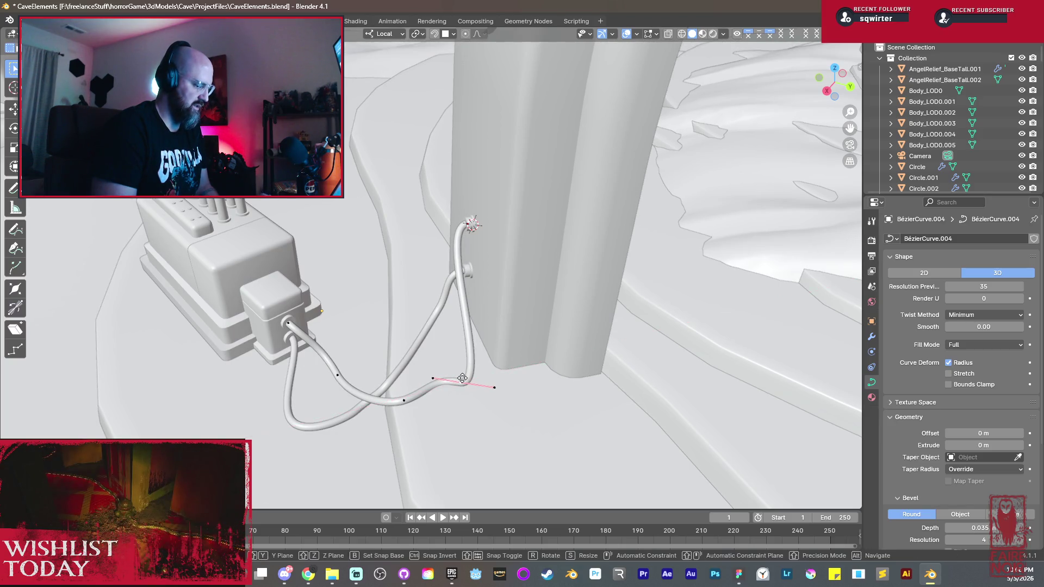
pyautogui.press('y')
pyautogui.press('r')
pyautogui.press('z')
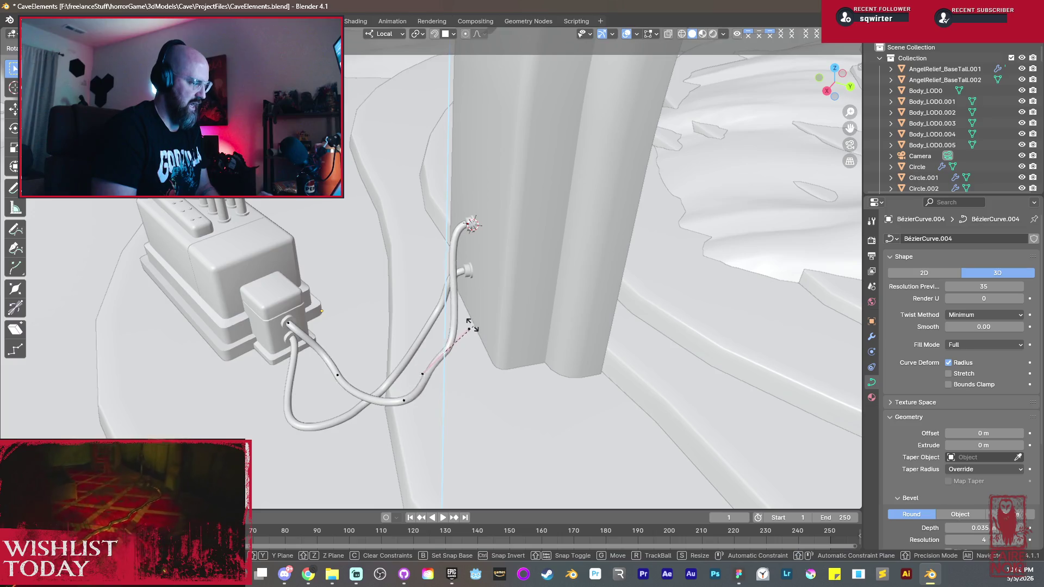
pyautogui.click(472, 325)
pyautogui.moveTo(472, 325)
pyautogui.mouseDown(button='middle')
pyautogui.moveTo(483, 308)
pyautogui.moveTo(447, 380)
pyautogui.moveTo(478, 351)
pyautogui.mouseUp(button='middle')
pyautogui.press('r')
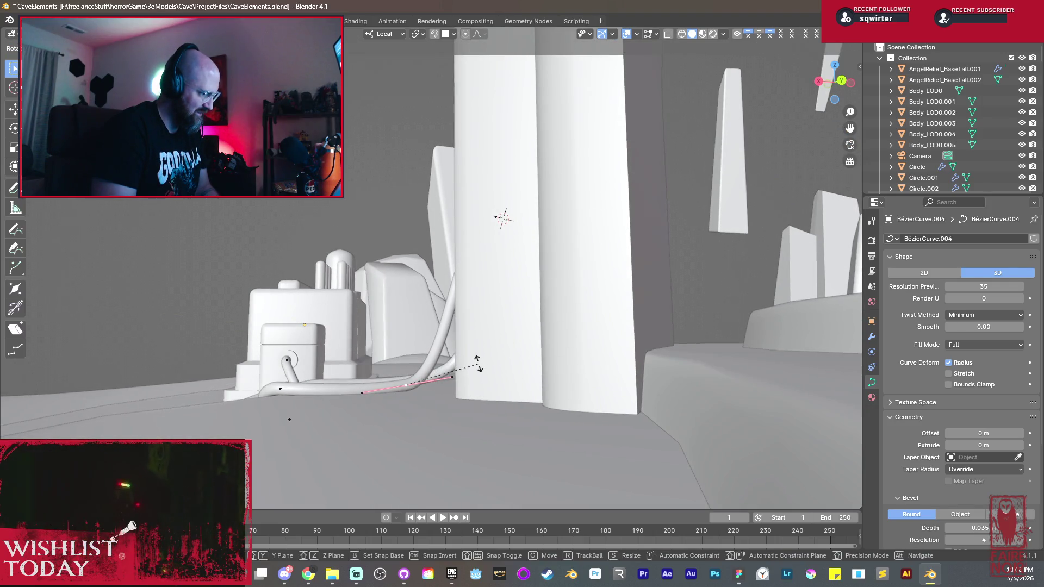
pyautogui.click(478, 372)
pyautogui.moveTo(479, 371); pyautogui.dragTo(428, 405, button='middle')
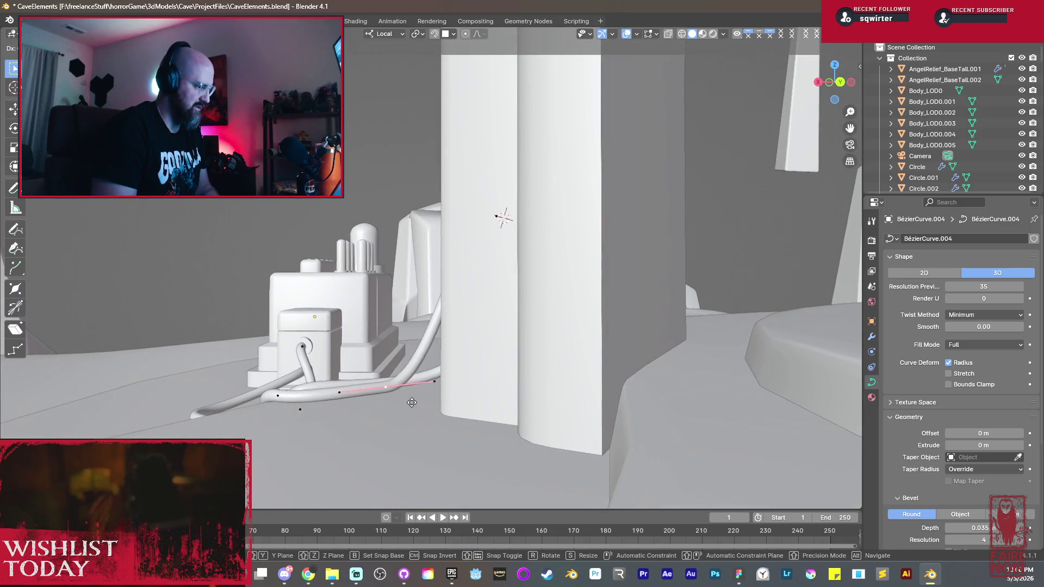
pyautogui.moveTo(408, 406)
pyautogui.mouseDown(button='middle')
pyautogui.moveTo(485, 383)
pyautogui.moveTo(481, 359)
pyautogui.mouseUp(button='middle')
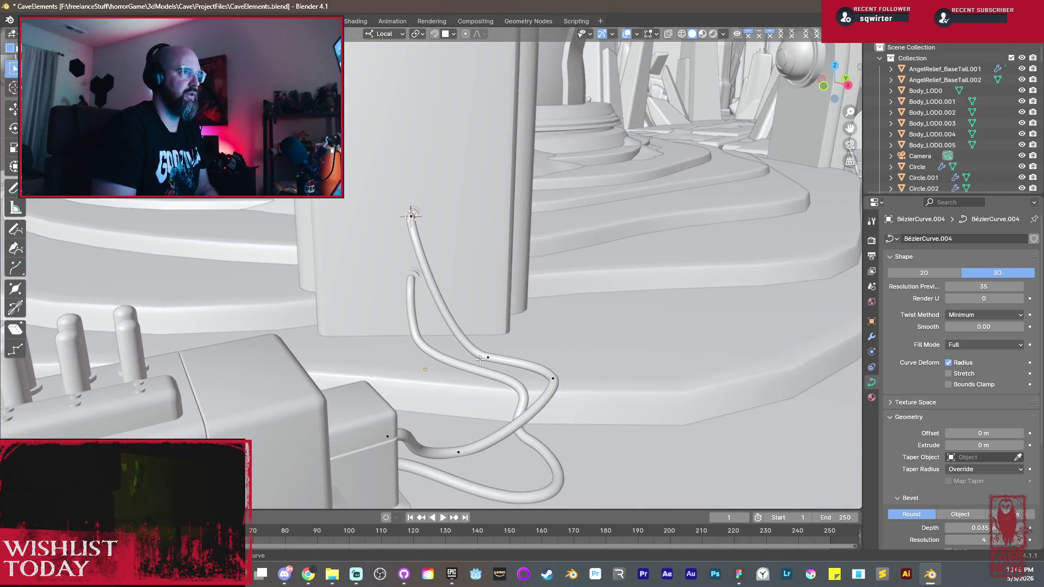
pyautogui.moveTo(501, 337)
pyautogui.mouseDown(button='middle')
pyautogui.moveTo(431, 337)
pyautogui.moveTo(480, 337)
pyautogui.moveTo(480, 327)
pyautogui.mouseUp(button='middle')
# Step: Leave Edit Mode, select the neighbouring cable BézierCurve.005 and start duplicating it along X
pyautogui.press('Tab')
pyautogui.scroll(-5, 431, 337)
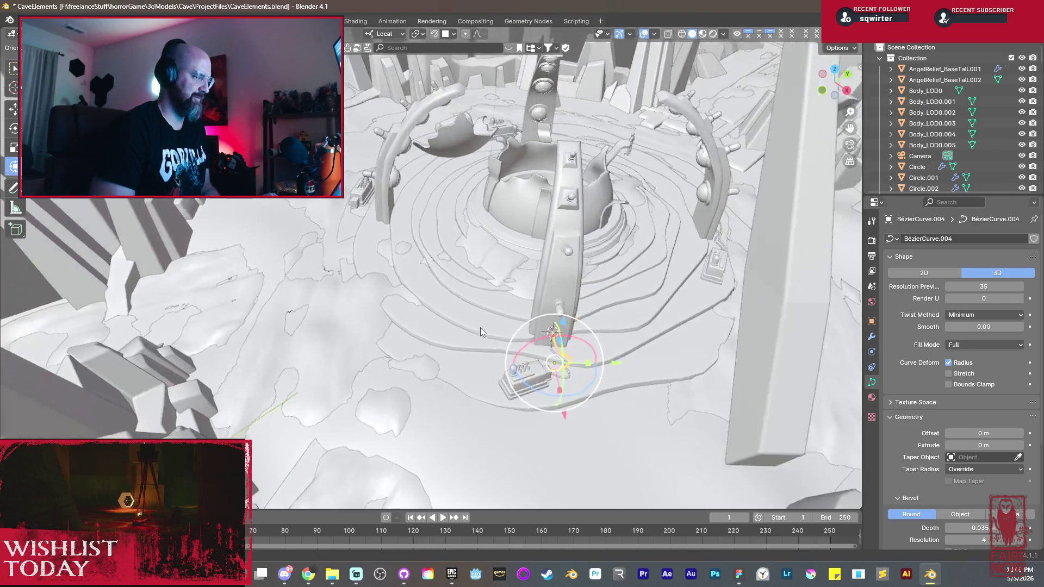
pyautogui.scroll(3, 541, 347)
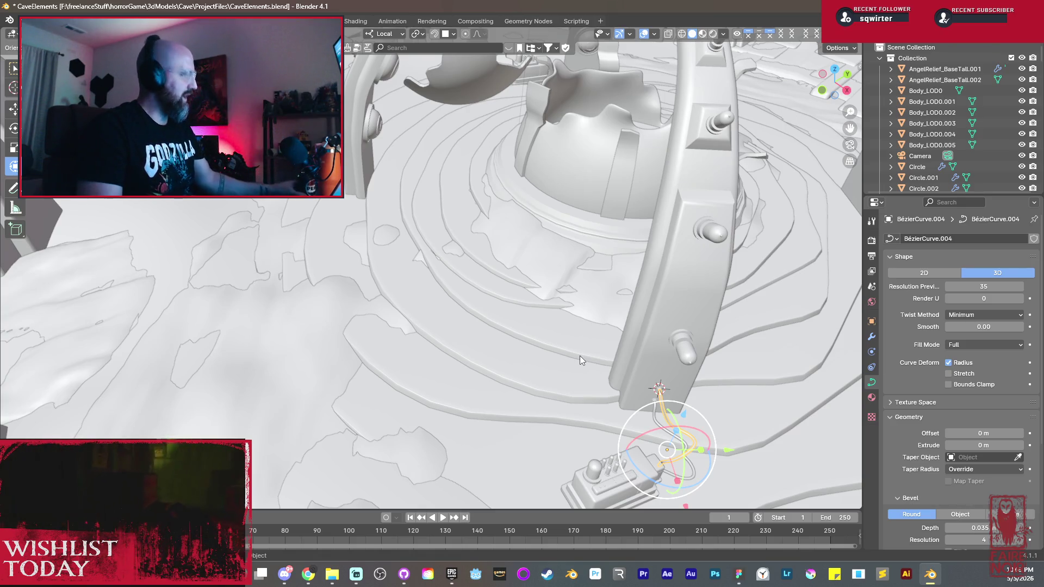
pyautogui.click(654, 422)
pyautogui.moveTo(655, 421)
pyautogui.mouseDown(button='middle')
pyautogui.moveTo(596, 399)
pyautogui.moveTo(646, 413)
pyautogui.mouseUp(button='middle')
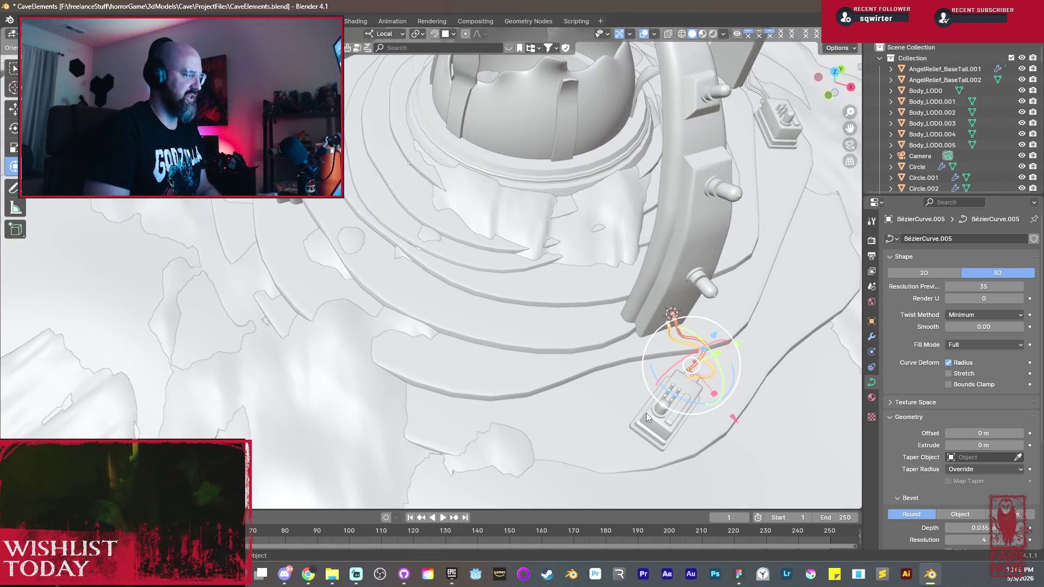
pyautogui.hotkey('shift', 'd')
pyautogui.press('x')
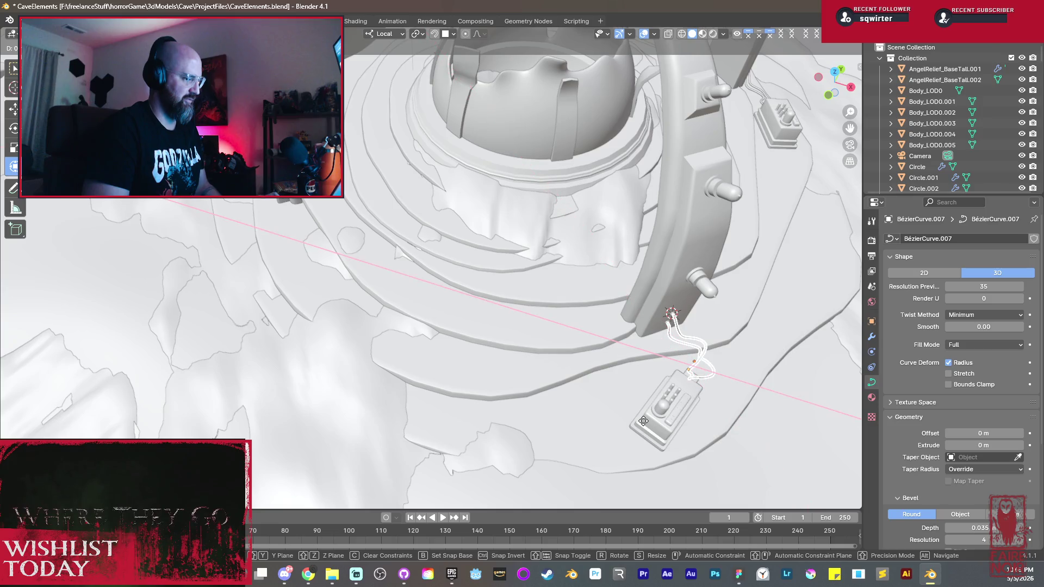
# Step: Place the duplicated cable by the third control box, rotating it and sliding it along X then Y
pyautogui.click(200, 267)
pyautogui.moveTo(219, 274)
pyautogui.mouseDown(button='middle')
pyautogui.moveTo(532, 343)
pyautogui.moveTo(494, 412)
pyautogui.moveTo(506, 262)
pyautogui.moveTo(456, 311)
pyautogui.moveTo(448, 356)
pyautogui.moveTo(458, 406)
pyautogui.mouseUp(button='middle')
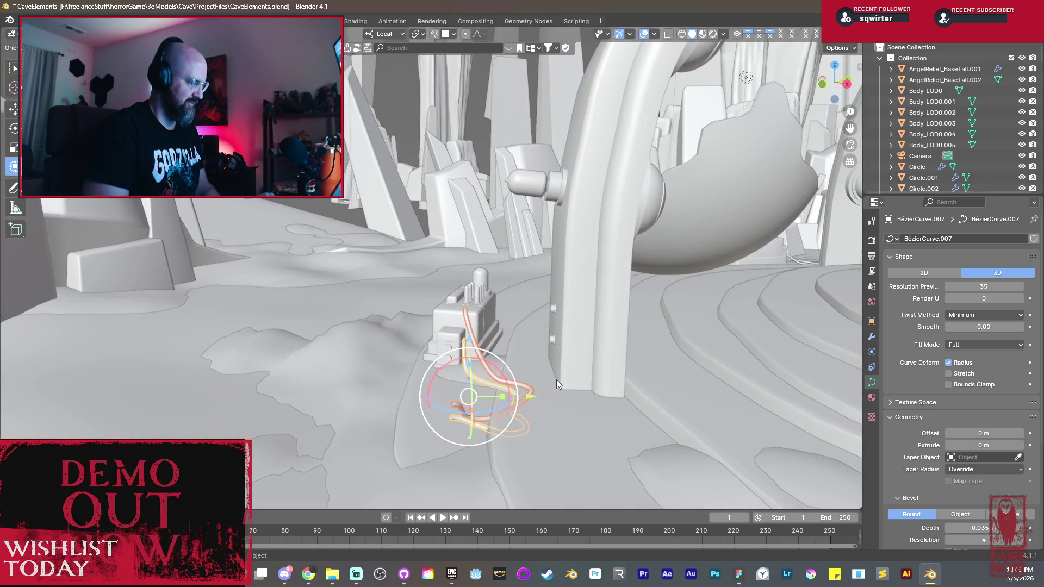
pyautogui.press('r')
pyautogui.click(443, 433)
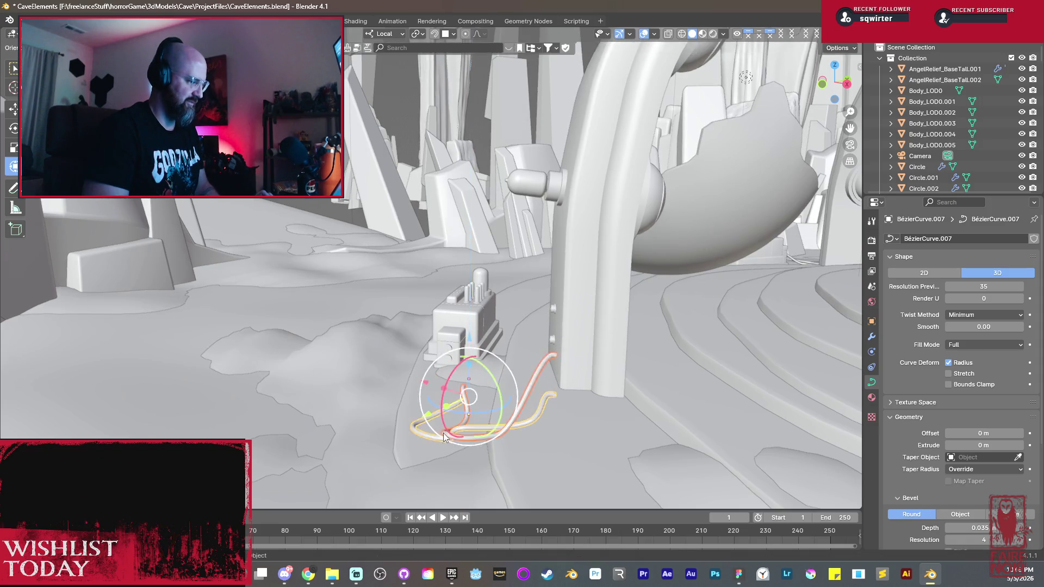
pyautogui.moveTo(443, 434); pyautogui.dragTo(567, 427, button='middle')
pyautogui.press('g')
pyautogui.press('x')
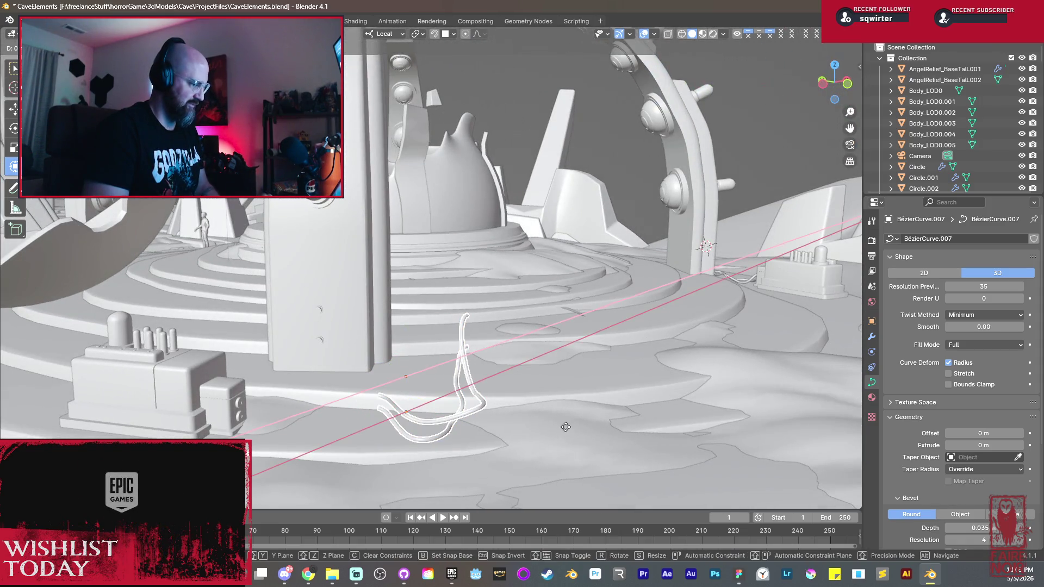
pyautogui.press('y')
pyautogui.click(445, 401)
# Step: In Edit Mode snap the cable's end point to the 3D cursor at the side unit's lower socket and begin scaling its handles
pyautogui.moveTo(433, 400)
pyautogui.mouseDown(button='middle')
pyautogui.moveTo(549, 369)
pyautogui.moveTo(670, 364)
pyautogui.moveTo(585, 397)
pyautogui.moveTo(517, 383)
pyautogui.moveTo(530, 221)
pyautogui.moveTo(546, 302)
pyautogui.moveTo(533, 360)
pyautogui.mouseUp(button='middle')
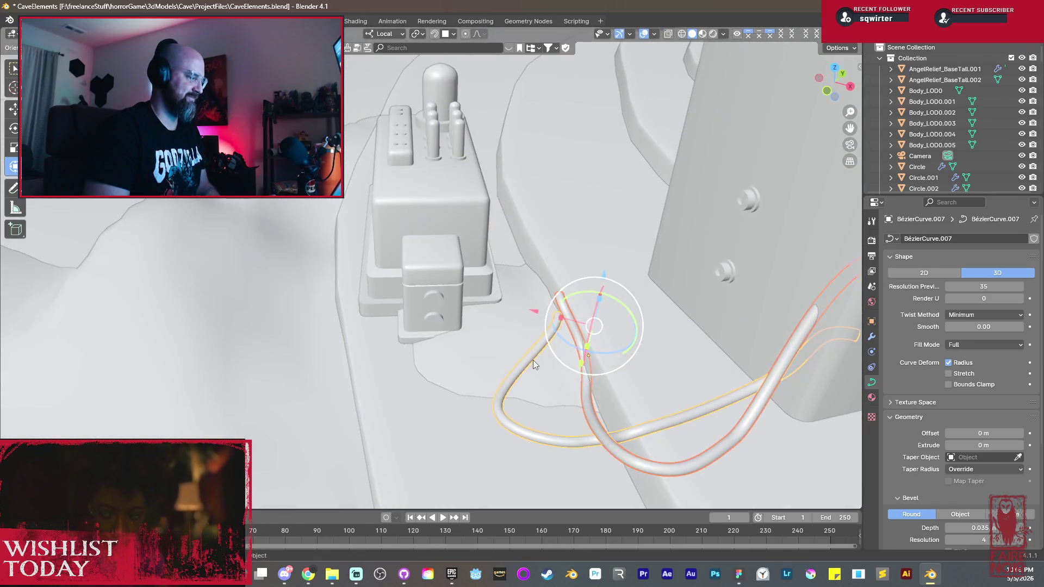
pyautogui.press('Tab')
pyautogui.click(557, 315)
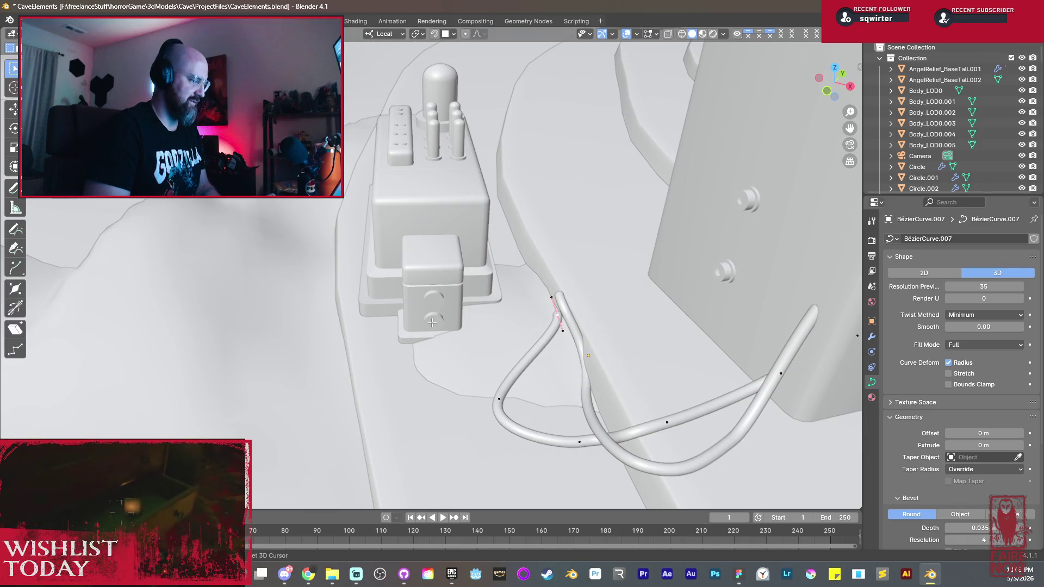
pyautogui.hotkey('shift', 's')
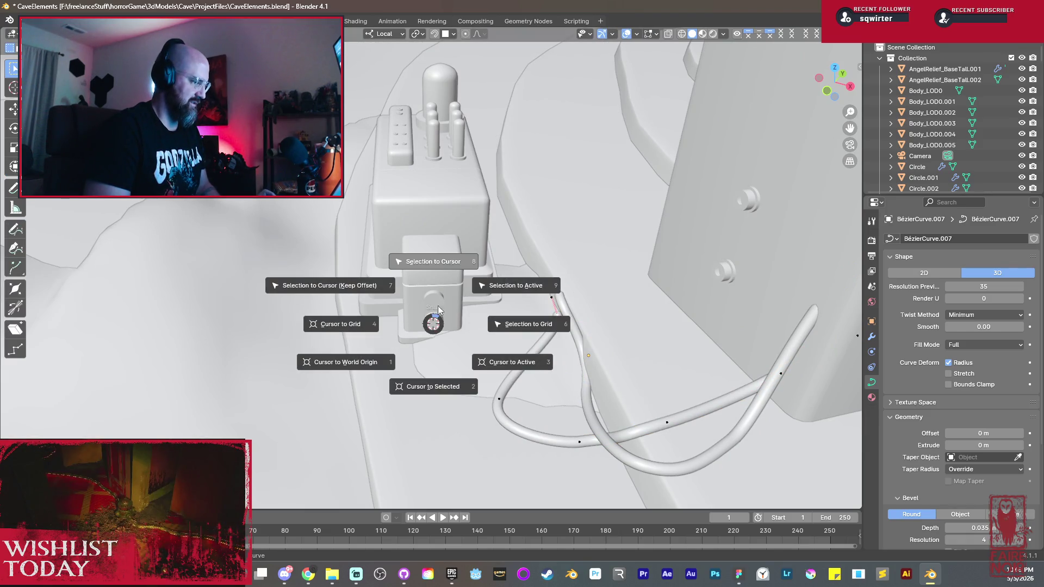
pyautogui.click(439, 261)
pyautogui.press('s')
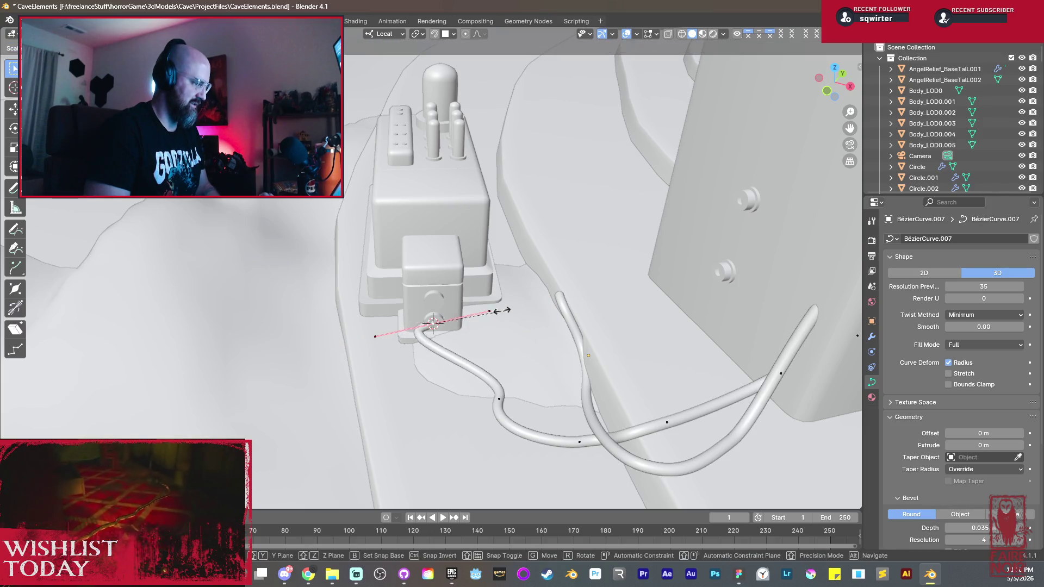
# Step: Shorten the end point's handles and rotate them about Z so the cable leaves the socket straight
pyautogui.click(466, 318)
pyautogui.press('r')
pyautogui.press('z')
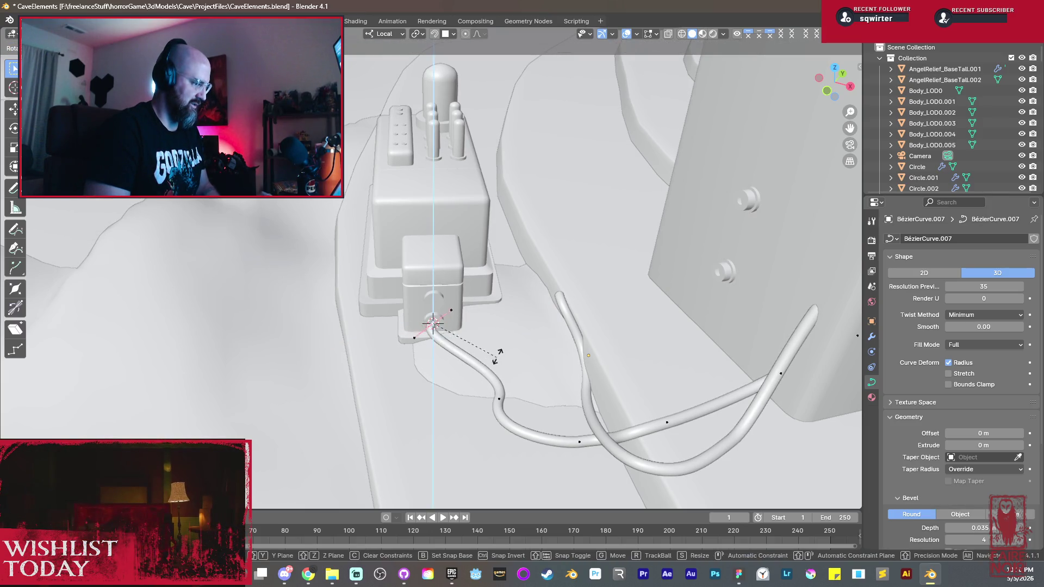
pyautogui.click(494, 310)
# Step: Move the end control point from a low side view so the cable curves smoothly away from the box
pyautogui.moveTo(493, 311)
pyautogui.mouseDown(button='middle')
pyautogui.moveTo(571, 394)
pyautogui.moveTo(591, 383)
pyautogui.mouseUp(button='middle')
pyautogui.press('g')
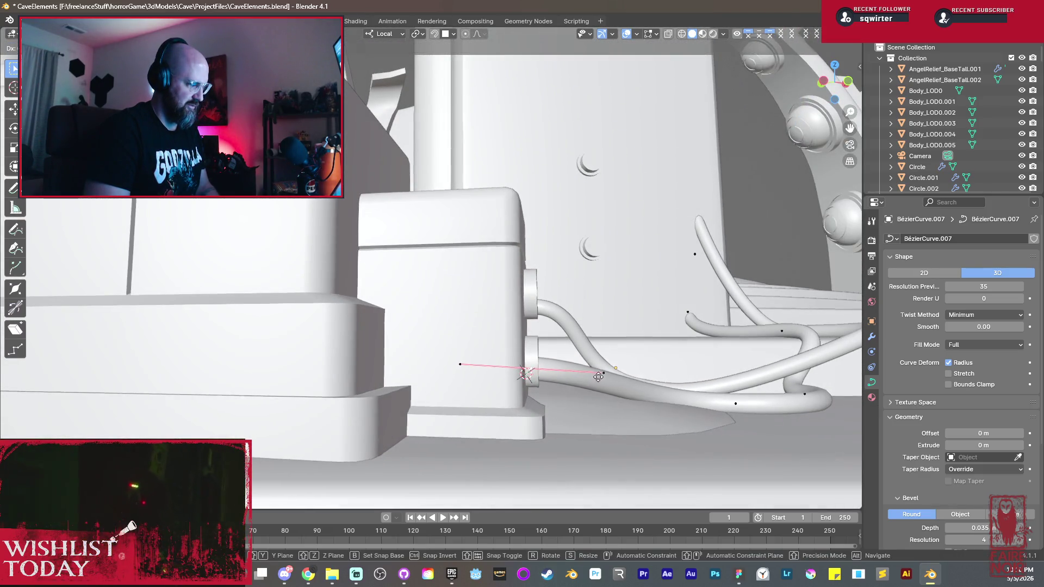
pyautogui.moveTo(600, 367)
pyautogui.mouseDown(button='middle')
pyautogui.moveTo(579, 395)
pyautogui.moveTo(555, 393)
pyautogui.moveTo(526, 431)
pyautogui.moveTo(605, 389)
pyautogui.moveTo(596, 377)
pyautogui.moveTo(685, 392)
pyautogui.mouseUp(button='middle')
pyautogui.scroll(-2, 526, 432)
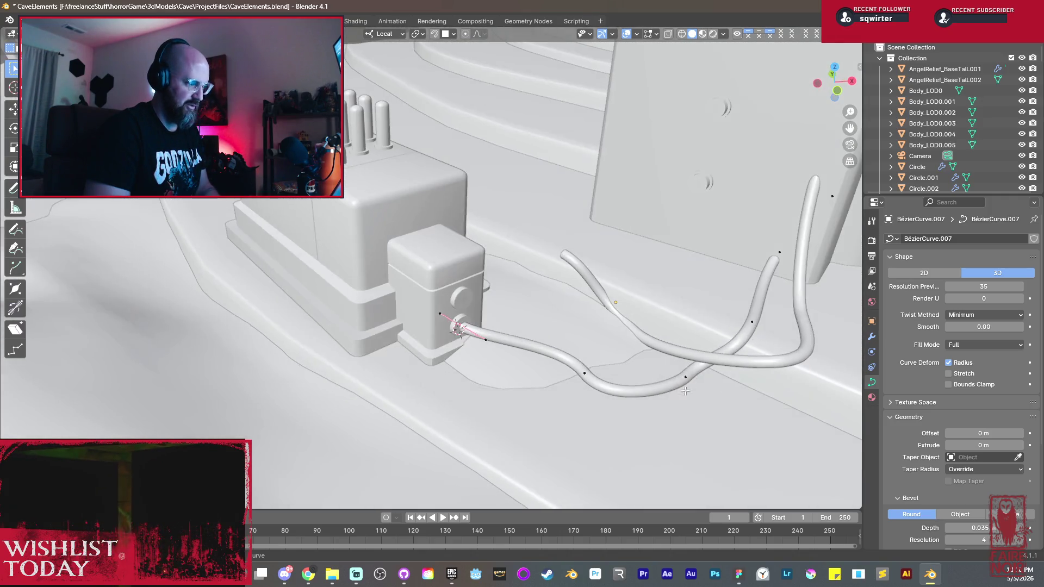
# Step: Shift a control point and its handle along X to pull the cable's first bend across the floor
pyautogui.moveTo(609, 384); pyautogui.dragTo(564, 389, button='middle')
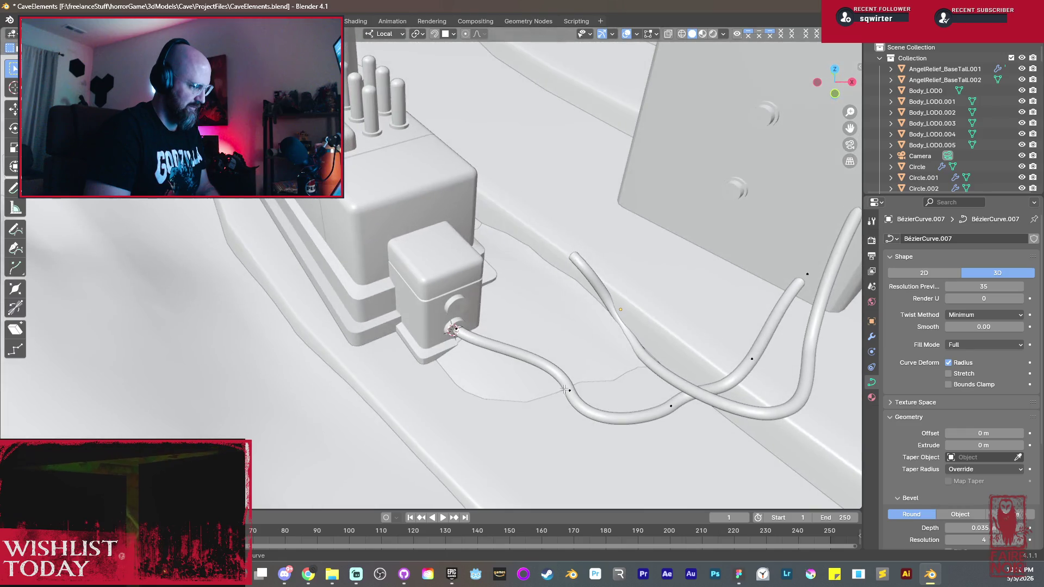
pyautogui.press('x')
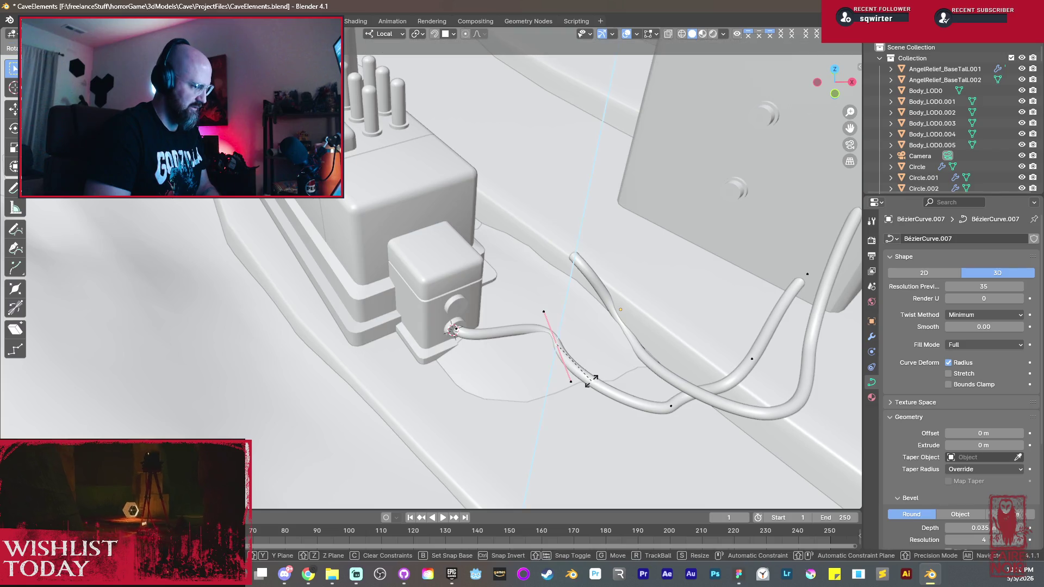
pyautogui.click(572, 306)
pyautogui.moveTo(572, 306)
pyautogui.mouseDown(button='middle')
pyautogui.moveTo(485, 292)
pyautogui.moveTo(668, 421)
pyautogui.mouseUp(button='middle')
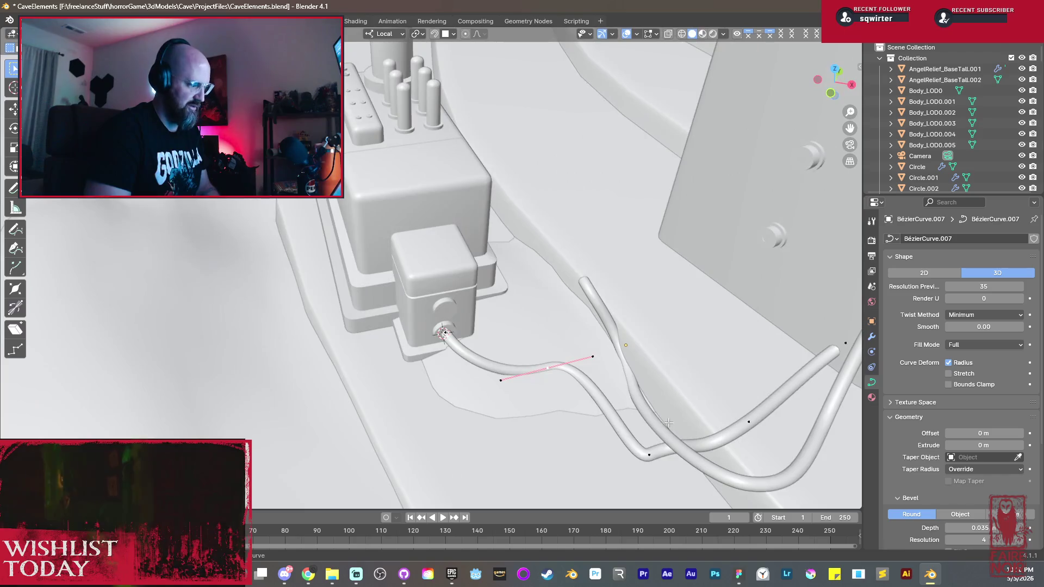
pyautogui.press('g')
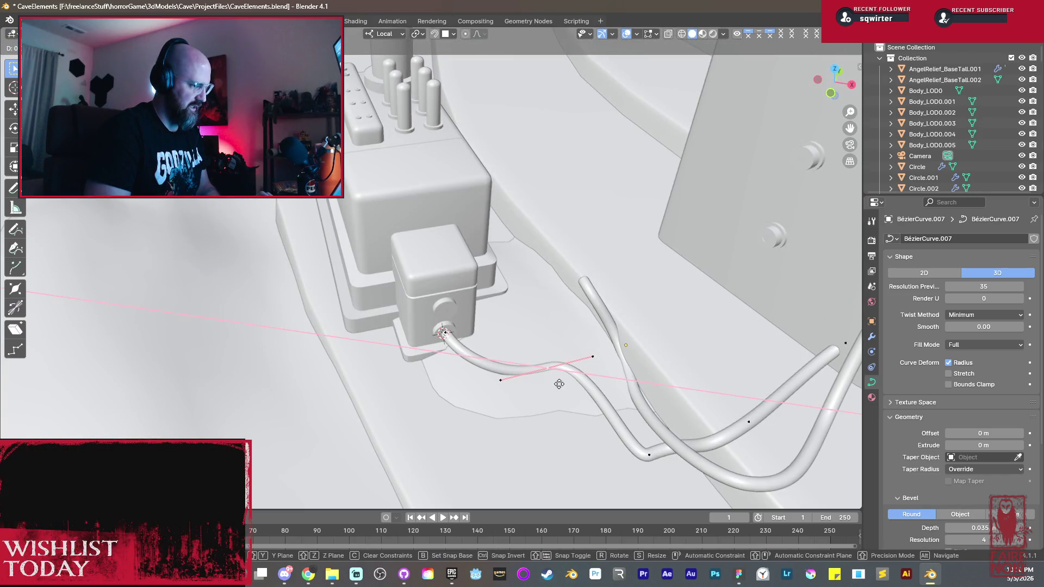
pyautogui.press('x')
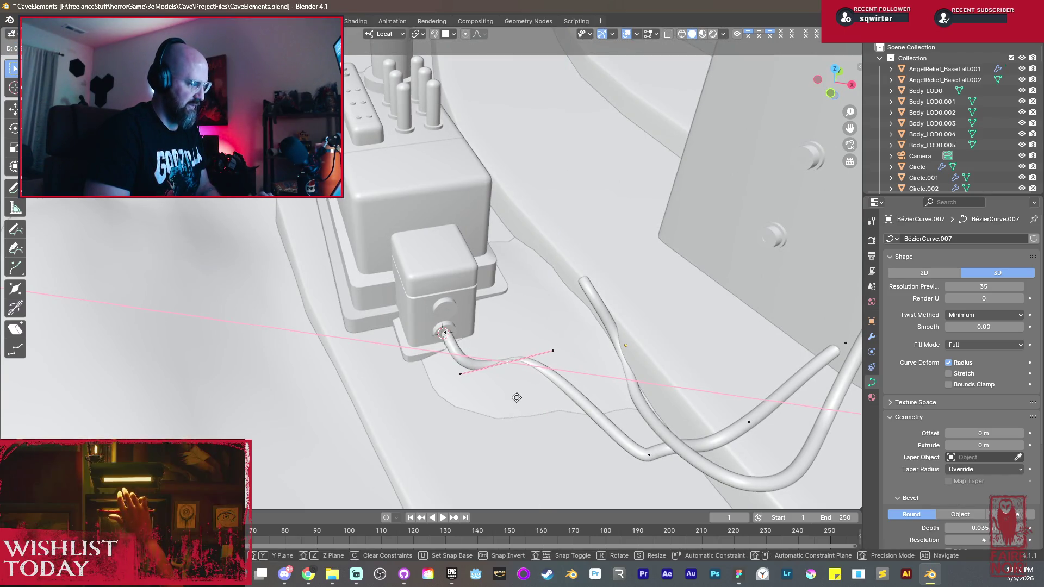
pyautogui.click(516, 397)
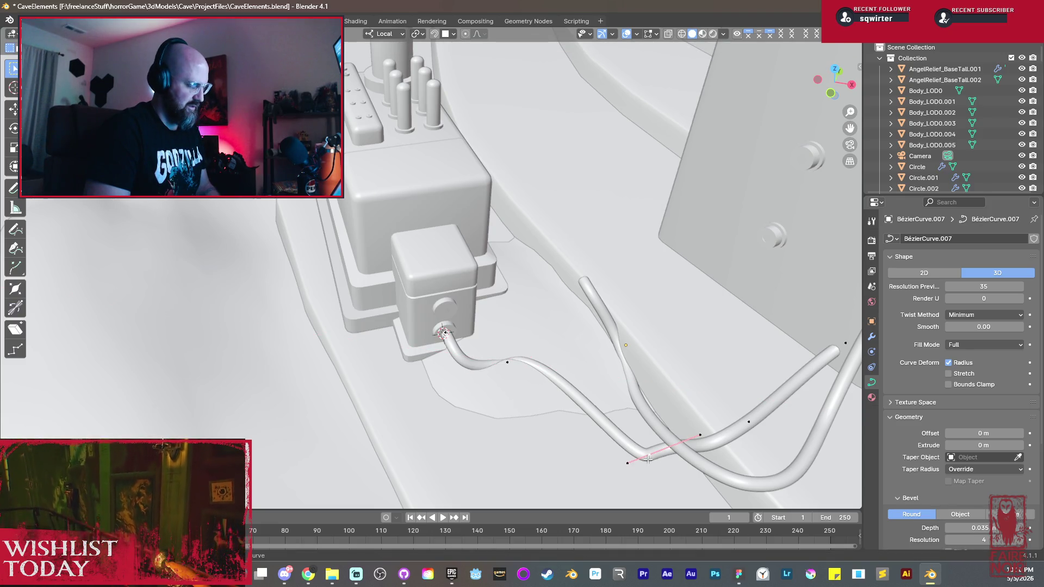
# Step: Reposition further points along Y and rotate their handles about Z to smooth the middle bend
pyautogui.press('g')
pyautogui.click(564, 418)
pyautogui.press('g')
pyautogui.press('y')
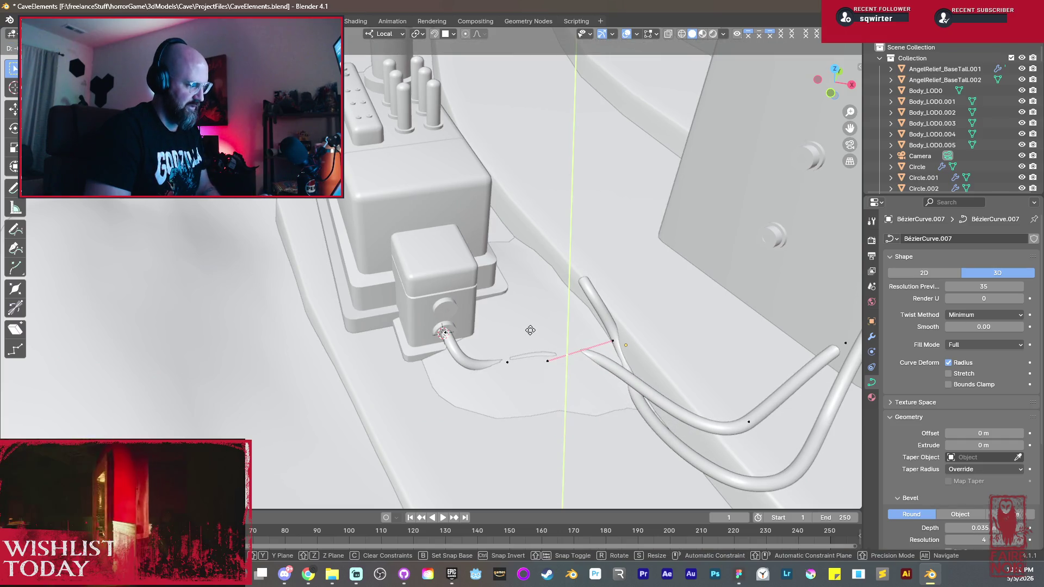
pyautogui.moveTo(530, 330); pyautogui.dragTo(645, 386, button='middle')
pyautogui.press('r')
pyautogui.press('z')
pyautogui.click(633, 377)
# Step: Move the curve point along X where it crosses the partner cable, then review from a low side view
pyautogui.moveTo(660, 348); pyautogui.dragTo(751, 348, button='middle')
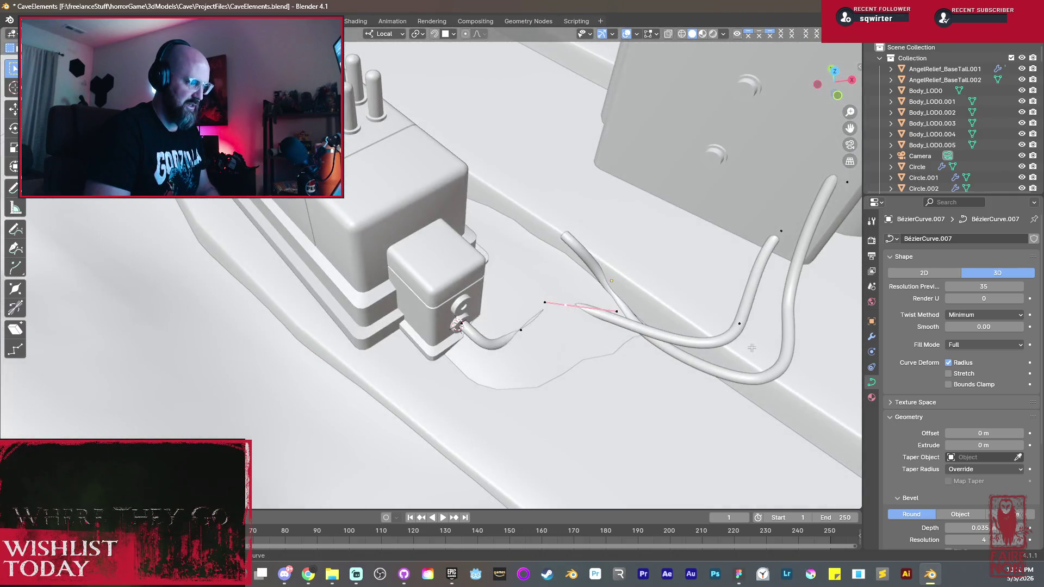
pyautogui.press('g')
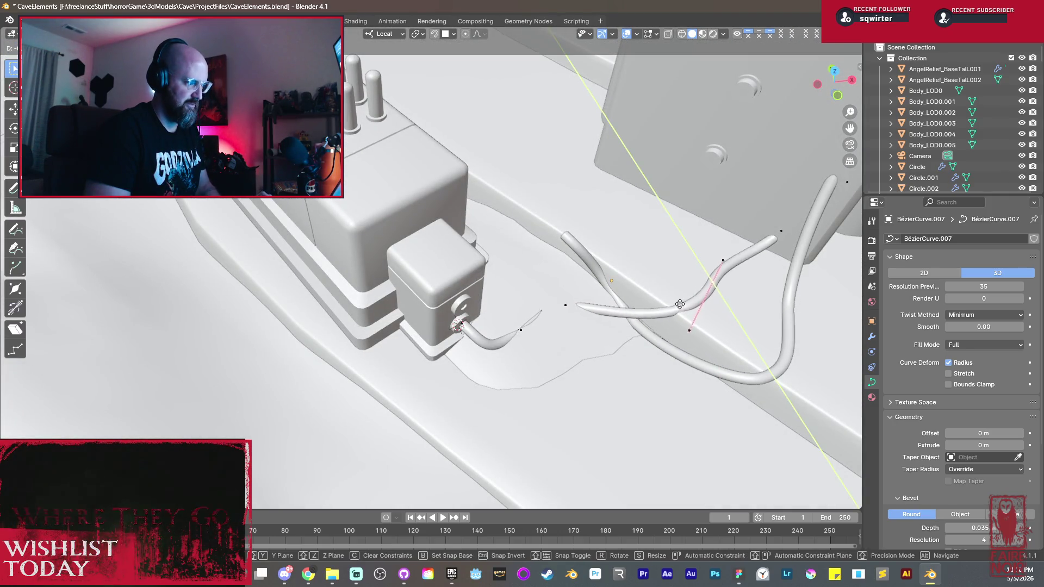
pyautogui.press('x')
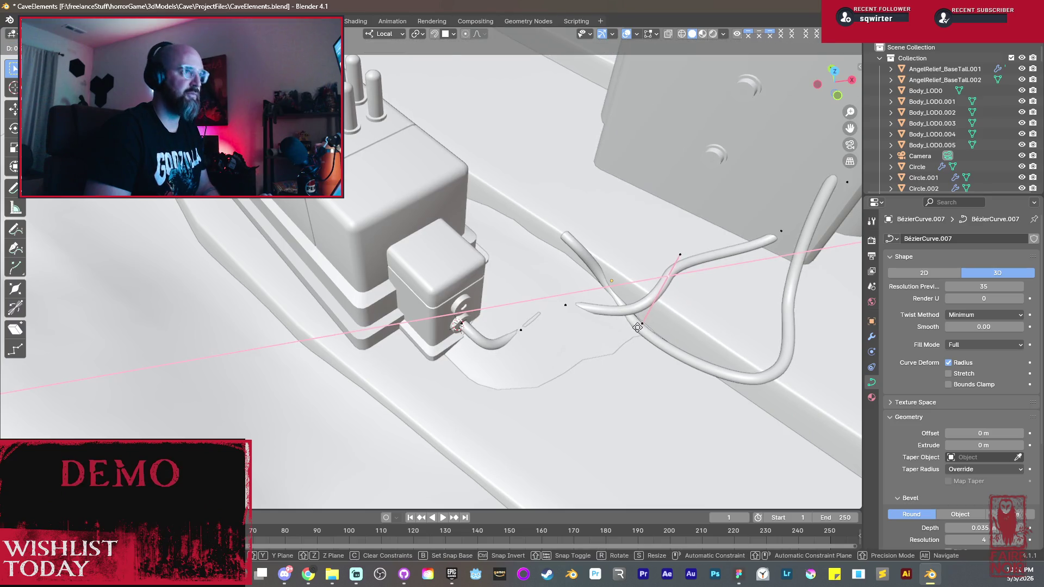
pyautogui.click(637, 327)
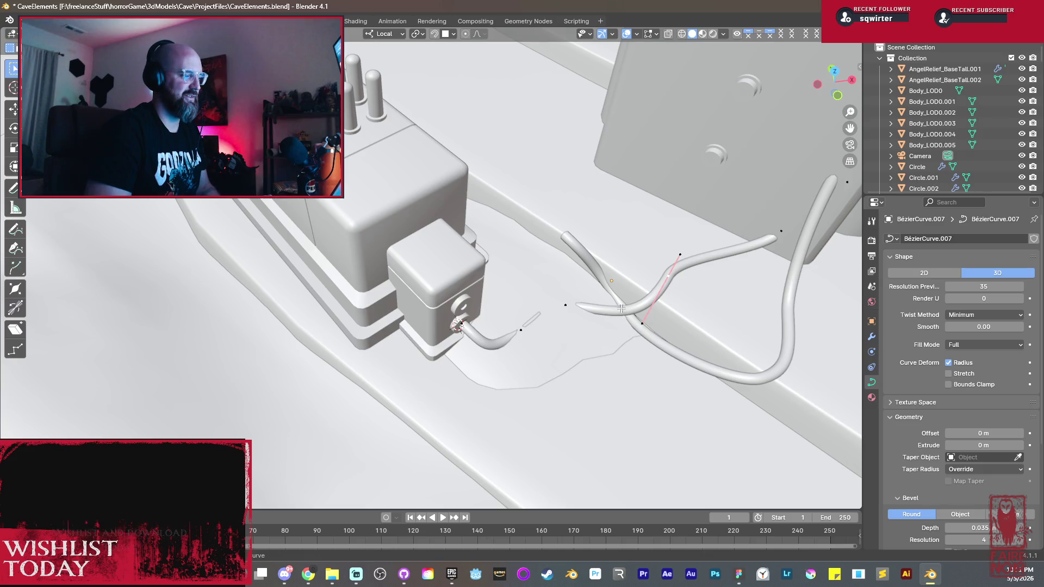
pyautogui.moveTo(622, 308); pyautogui.dragTo(661, 324, button='middle')
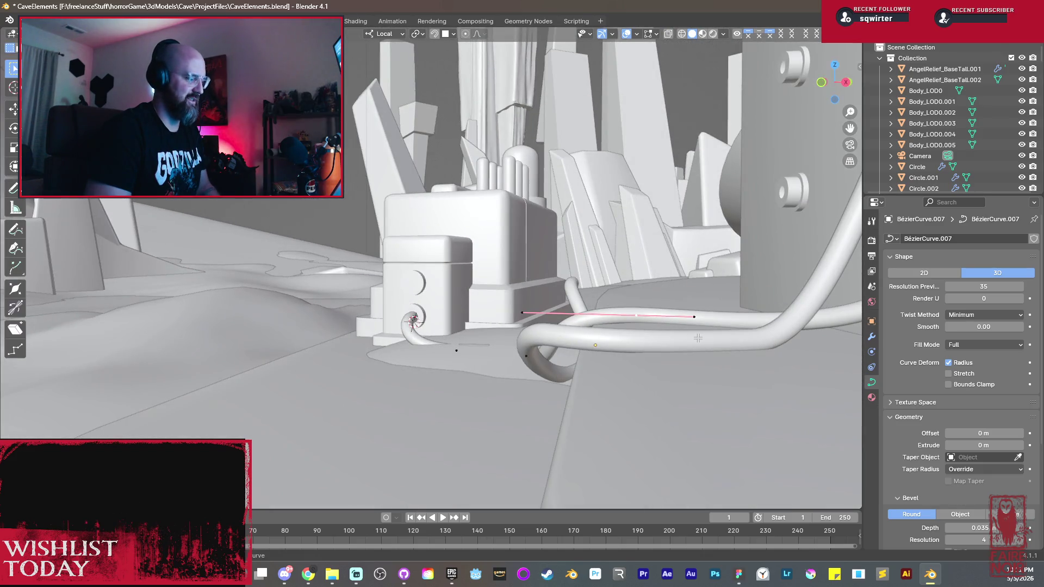
# Step: Rotate the selected handle and reposition the cable point so the run heads toward the pillar
pyautogui.press('r')
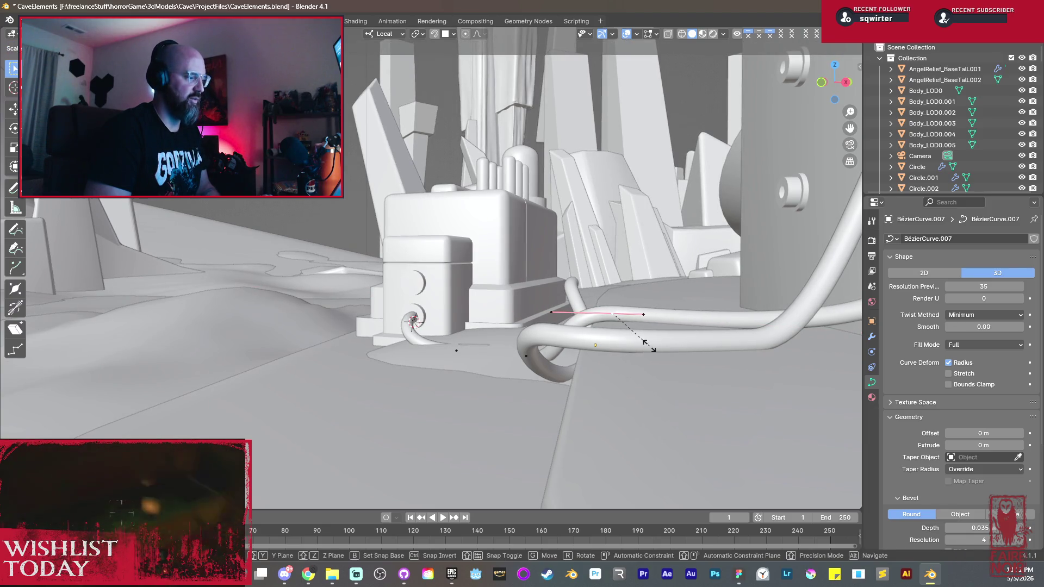
pyautogui.click(645, 342)
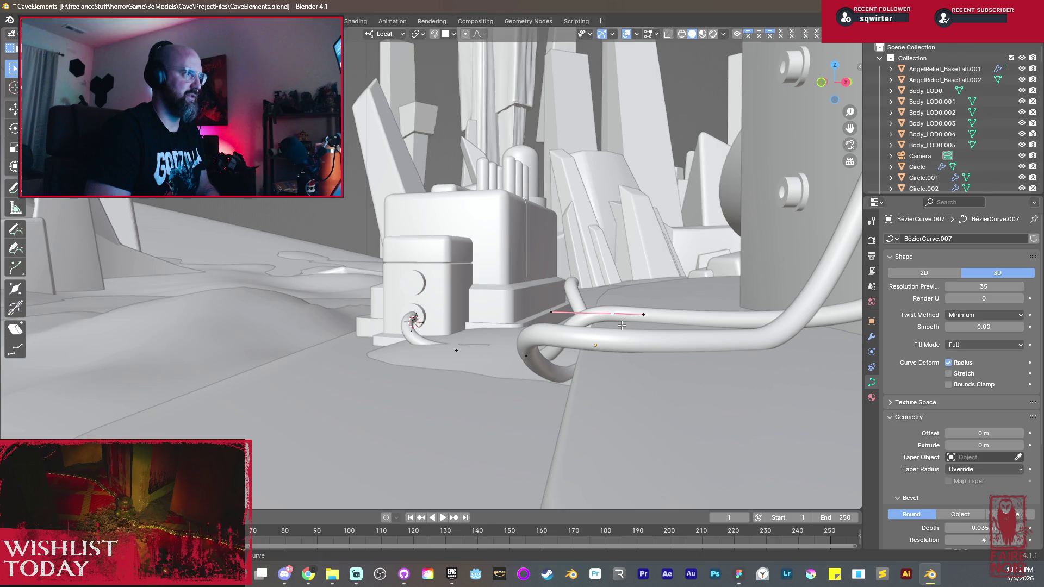
pyautogui.moveTo(611, 318)
pyautogui.mouseDown(button='middle')
pyautogui.moveTo(591, 389)
pyautogui.moveTo(667, 405)
pyautogui.mouseUp(button='middle')
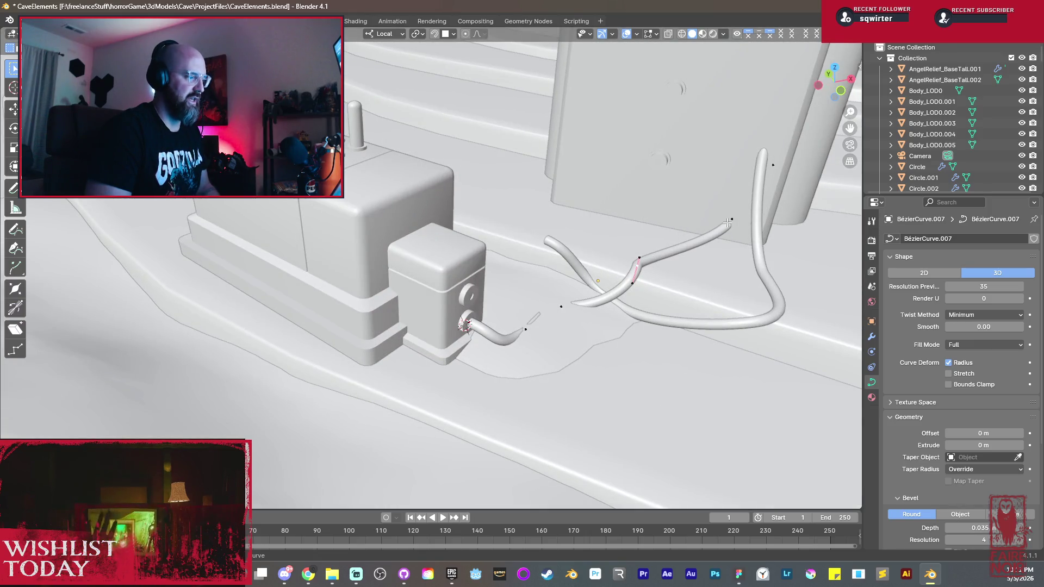
pyautogui.moveTo(731, 219); pyautogui.dragTo(658, 309, button='middle')
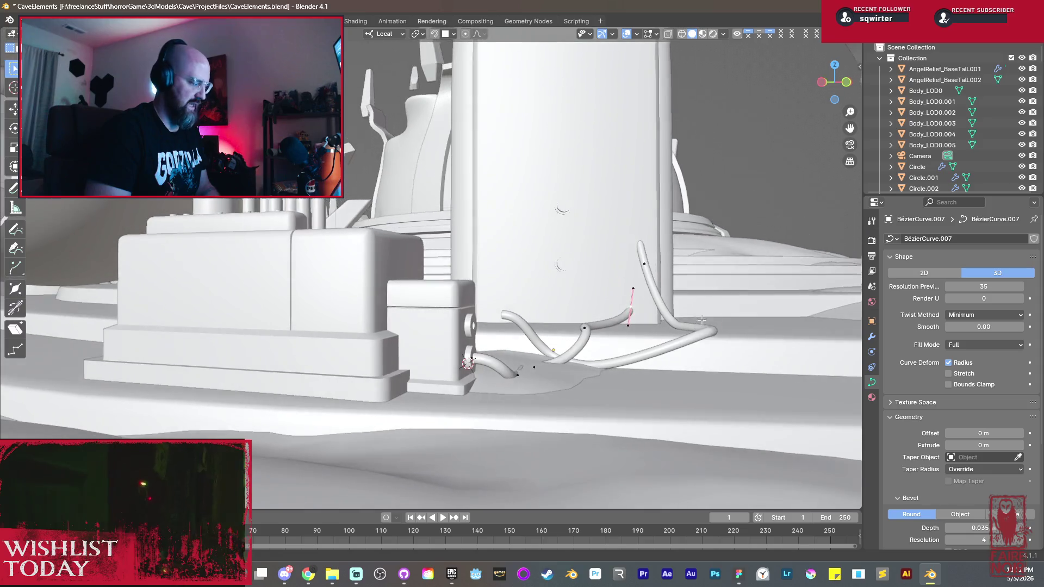
pyautogui.press('g')
pyautogui.moveTo(612, 298)
pyautogui.keyDown('alt'); pyautogui.mouseDown(button='middle')
pyautogui.moveTo(556, 301)
pyautogui.moveTo(649, 298)
pyautogui.mouseUp(button='middle'); pyautogui.keyUp('alt')
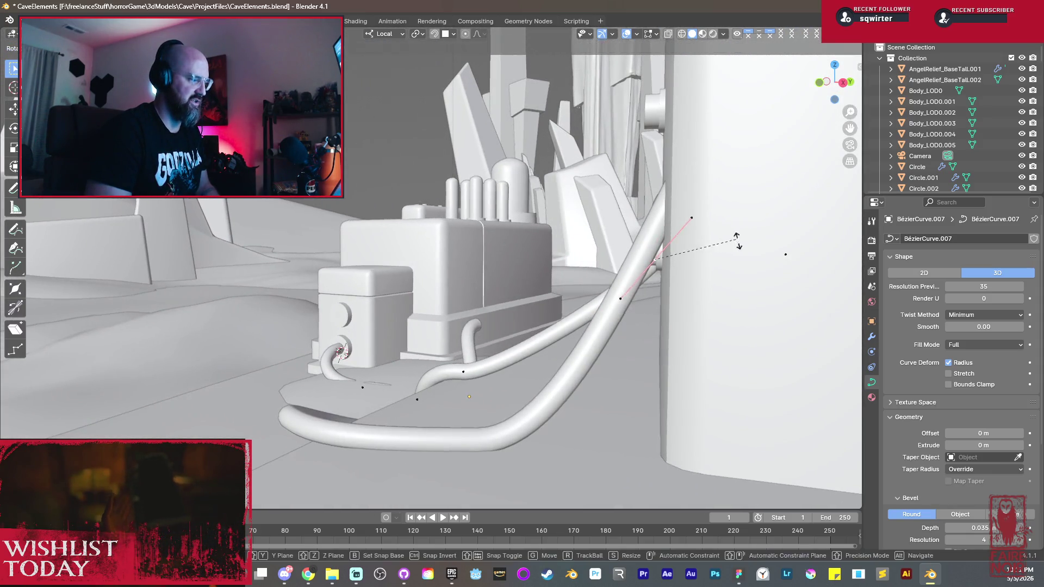
pyautogui.keyDown('alt'); pyautogui.moveTo(752, 352); pyautogui.dragTo(702, 343, button='middle'); pyautogui.keyUp('alt')
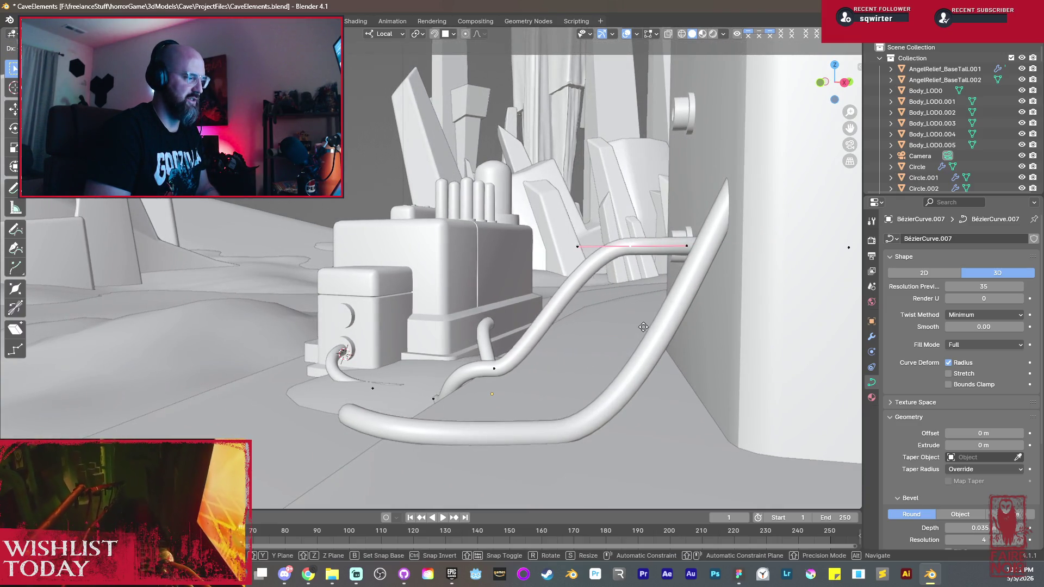
pyautogui.click(560, 327)
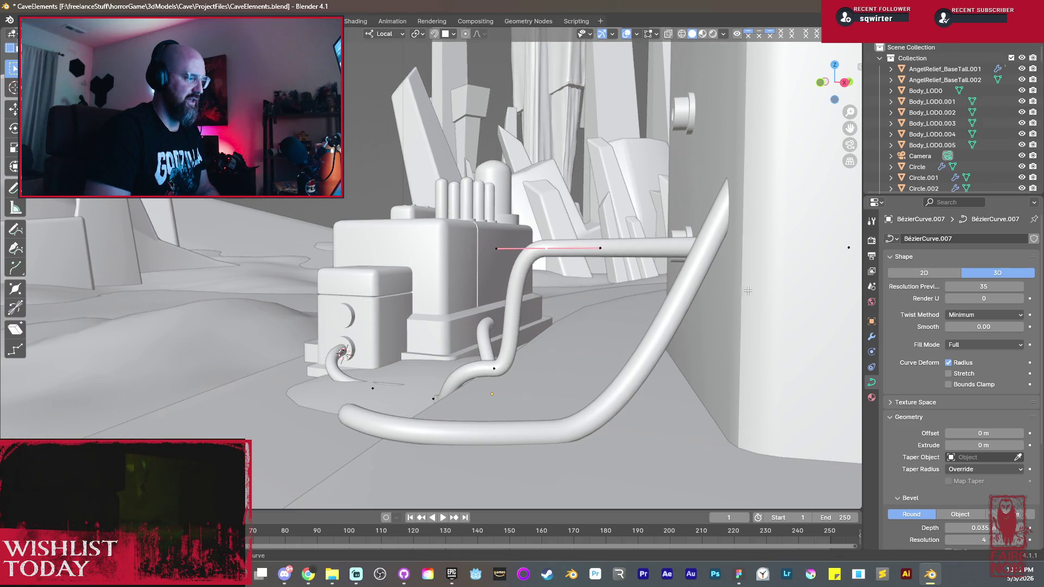
# Step: Extrude a new point from the cable end along X and begin aiming it at the pillar socket
pyautogui.press('e')
pyautogui.press('x')
pyautogui.moveTo(676, 249)
pyautogui.keyDown('alt'); pyautogui.mouseDown(button='middle')
pyautogui.moveTo(600, 221)
pyautogui.moveTo(646, 236)
pyautogui.moveTo(707, 280)
pyautogui.moveTo(764, 418)
pyautogui.mouseUp(button='middle'); pyautogui.keyUp('alt')
pyautogui.click(659, 237)
pyautogui.press('e')
pyautogui.press('r')
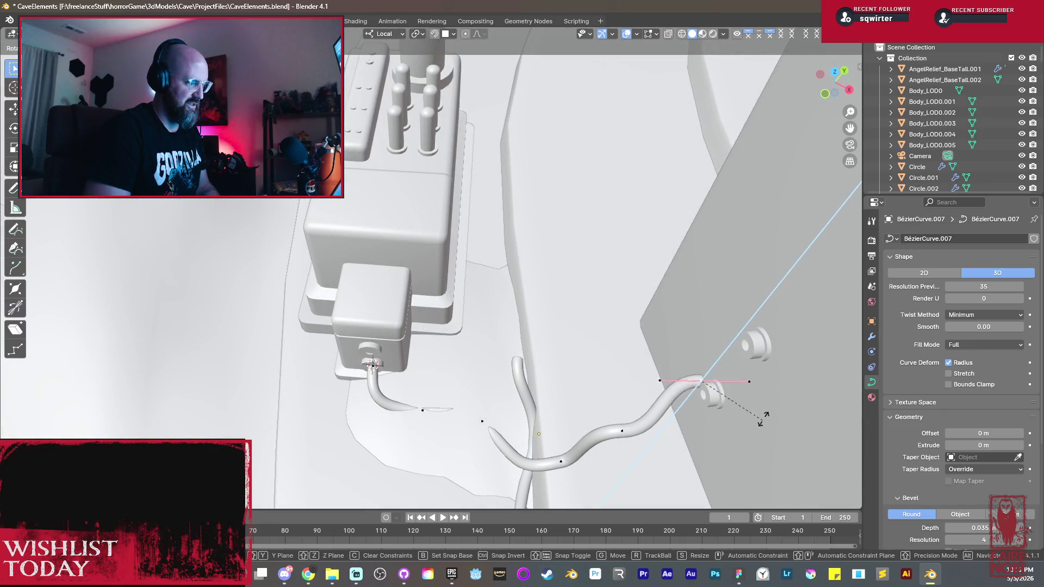
# Step: Rotate the cable end about Z so it enters the lower pillar socket squarely
pyautogui.click(767, 404)
pyautogui.moveTo(767, 404)
pyautogui.keyDown('alt'); pyautogui.mouseDown(button='middle')
pyautogui.moveTo(557, 359)
pyautogui.moveTo(677, 381)
pyautogui.moveTo(584, 402)
pyautogui.mouseUp(button='middle'); pyautogui.keyUp('alt')
pyautogui.scroll(3, 598, 369)
pyautogui.press('r')
pyautogui.press('z')
pyautogui.click(661, 390)
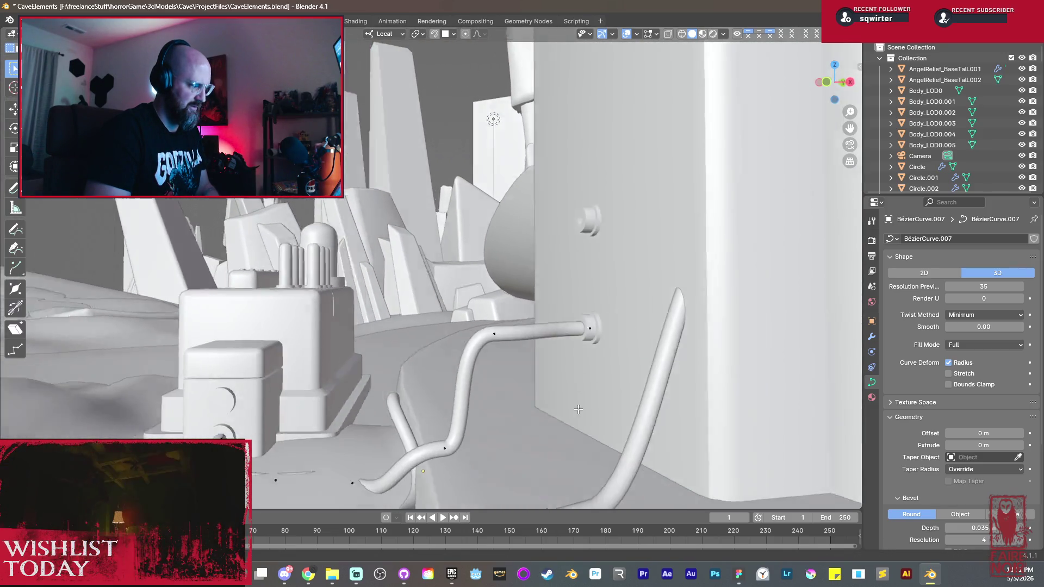
# Step: Lower the middle point along Z and slide it along X so the cable runs low along the ground
pyautogui.moveTo(538, 369); pyautogui.dragTo(469, 330, button='middle')
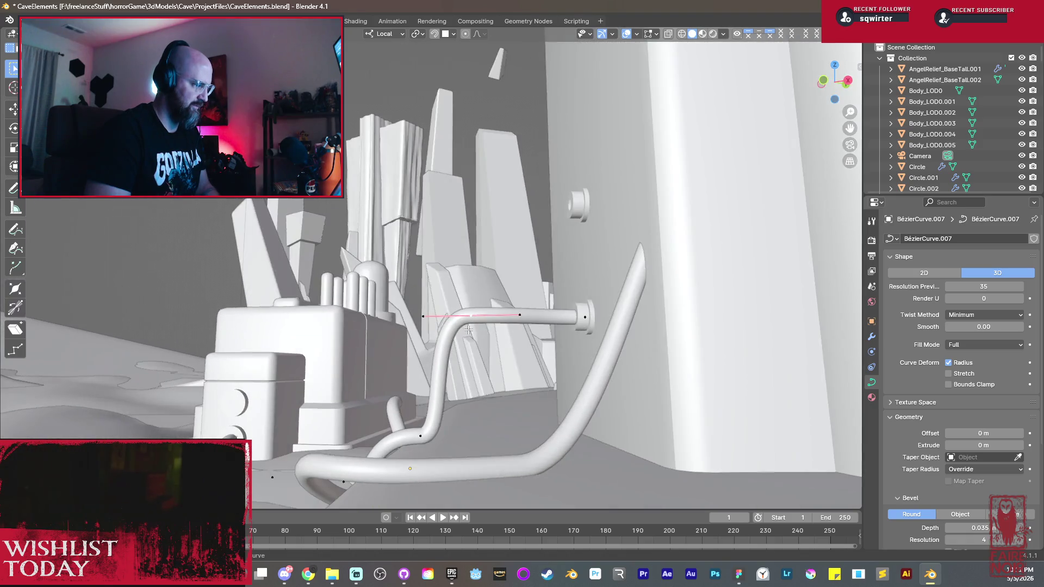
pyautogui.press('g')
pyautogui.press('z')
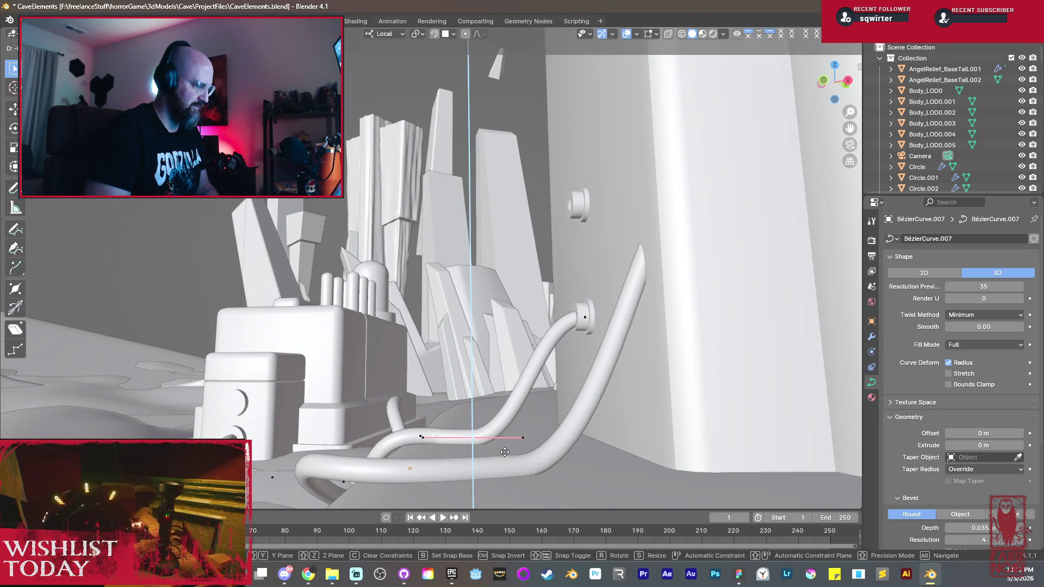
pyautogui.press('x')
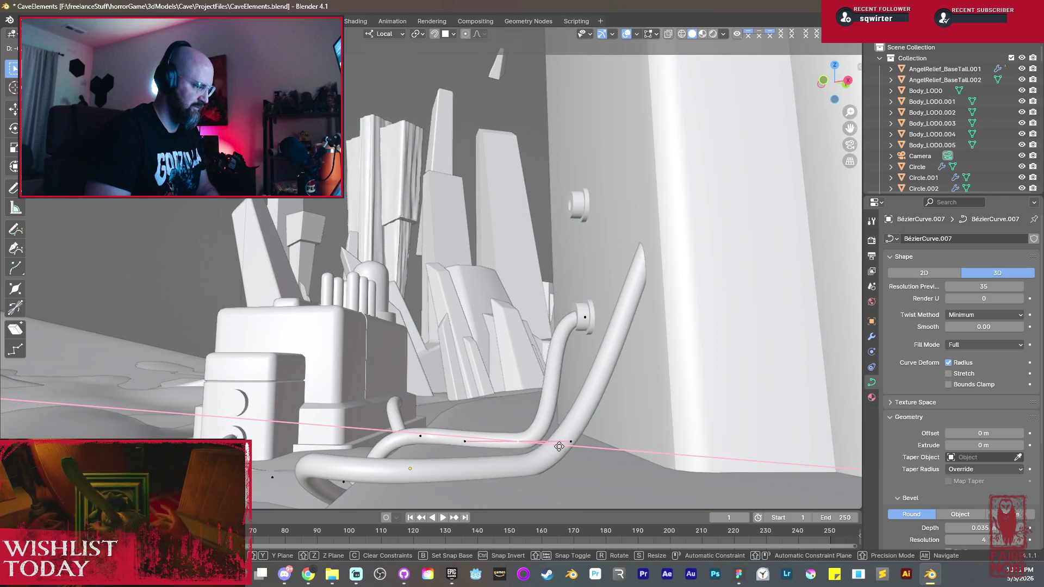
pyautogui.press('z')
pyautogui.click(554, 443)
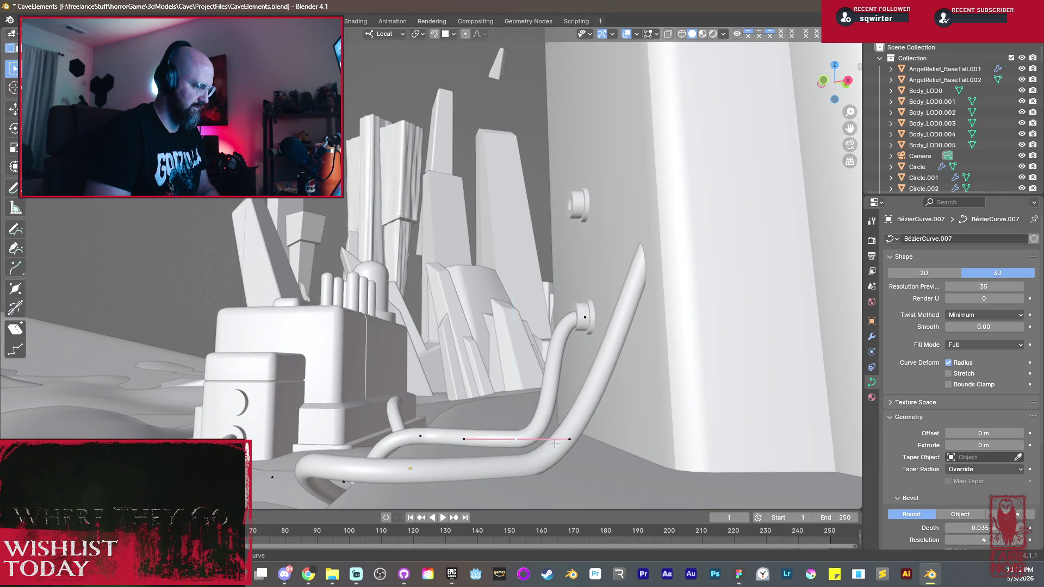
pyautogui.moveTo(421, 347)
pyautogui.mouseDown(button='middle')
pyautogui.moveTo(563, 395)
pyautogui.moveTo(558, 367)
pyautogui.mouseUp(button='middle')
pyautogui.press('x')
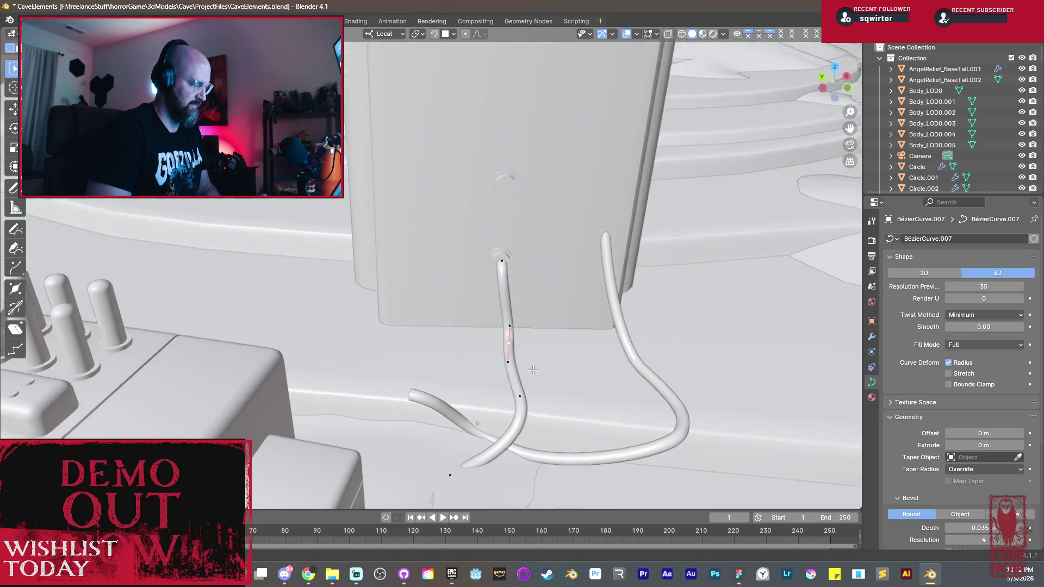
# Step: Nudge the middle bend's point along X twice to smooth the wavy section of the cable
pyautogui.moveTo(525, 354); pyautogui.dragTo(506, 393, button='middle')
pyautogui.press('x')
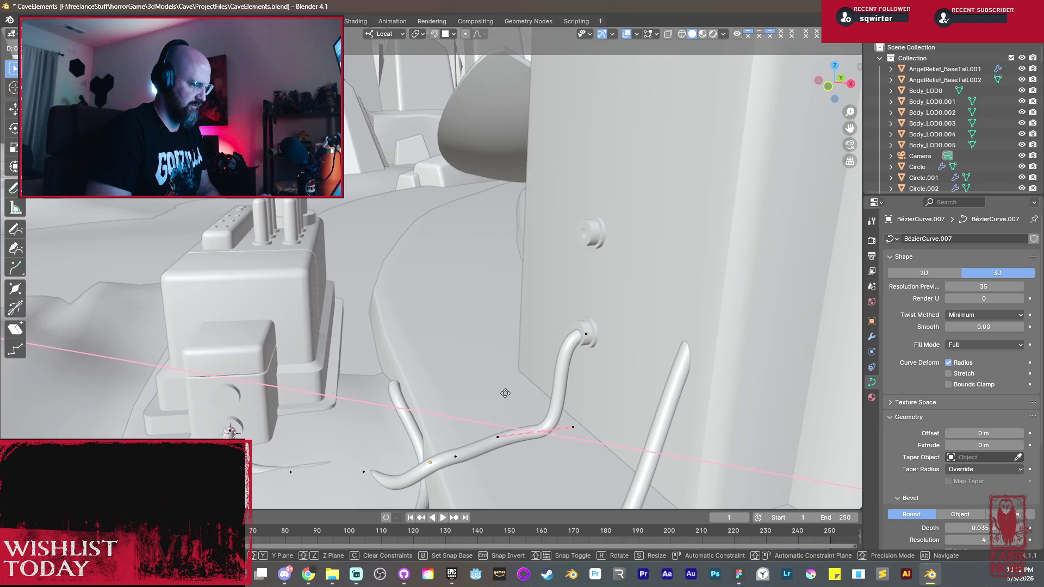
pyautogui.click(515, 405)
pyautogui.moveTo(539, 447); pyautogui.dragTo(539, 485, button='middle')
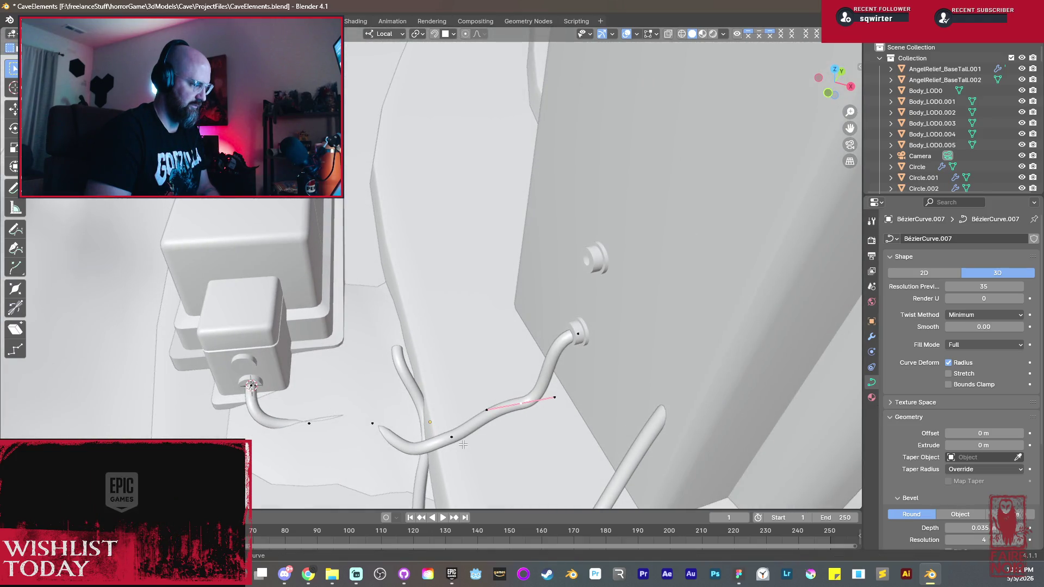
pyautogui.moveTo(477, 451); pyautogui.dragTo(543, 380, button='middle')
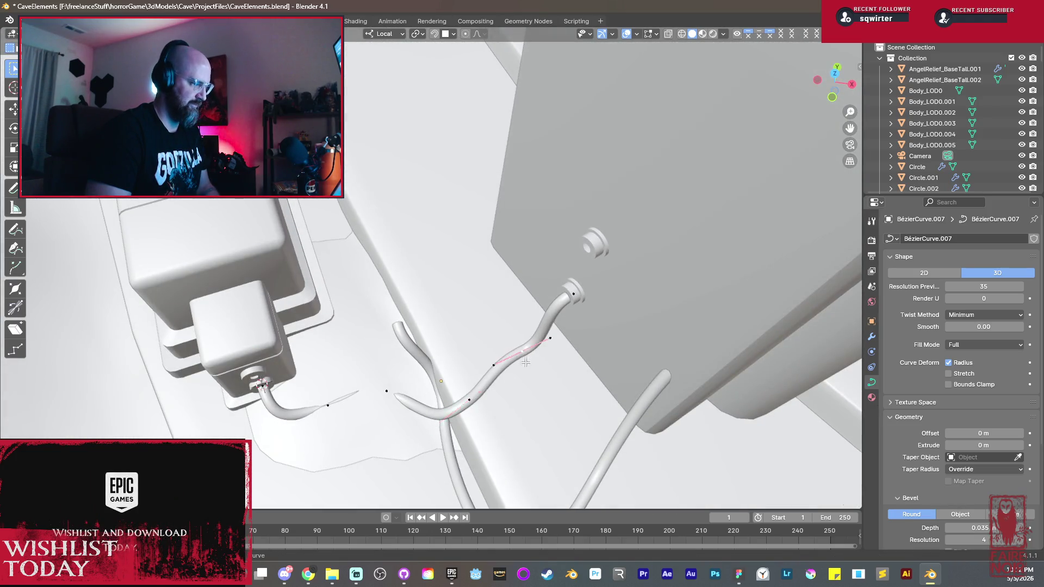
pyautogui.press('g')
pyautogui.press('x')
pyautogui.press('x')
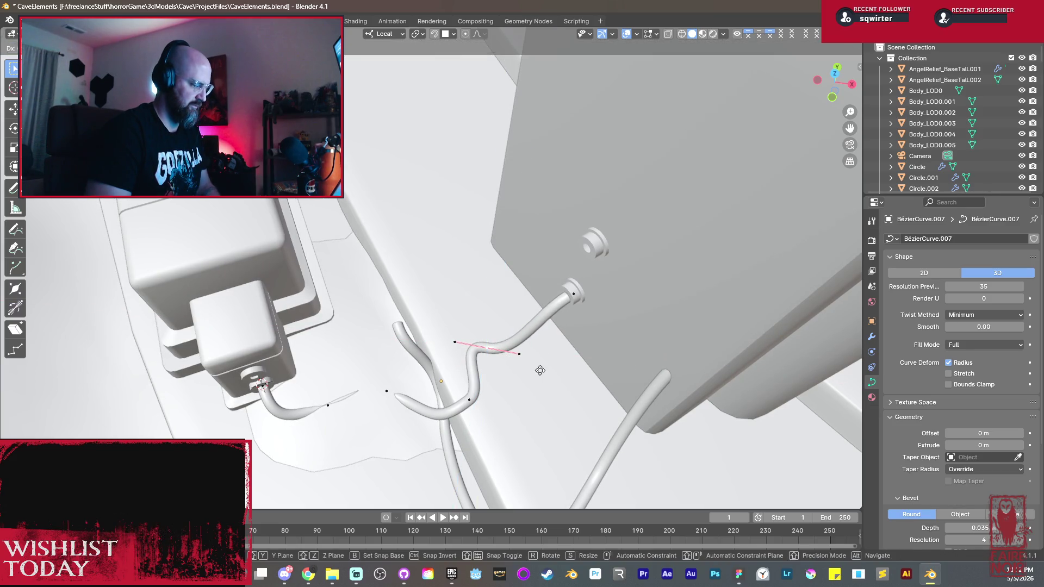
pyautogui.click(542, 359)
pyautogui.moveTo(545, 354)
pyautogui.mouseDown(button='middle')
pyautogui.moveTo(555, 291)
pyautogui.moveTo(522, 324)
pyautogui.mouseUp(button='middle')
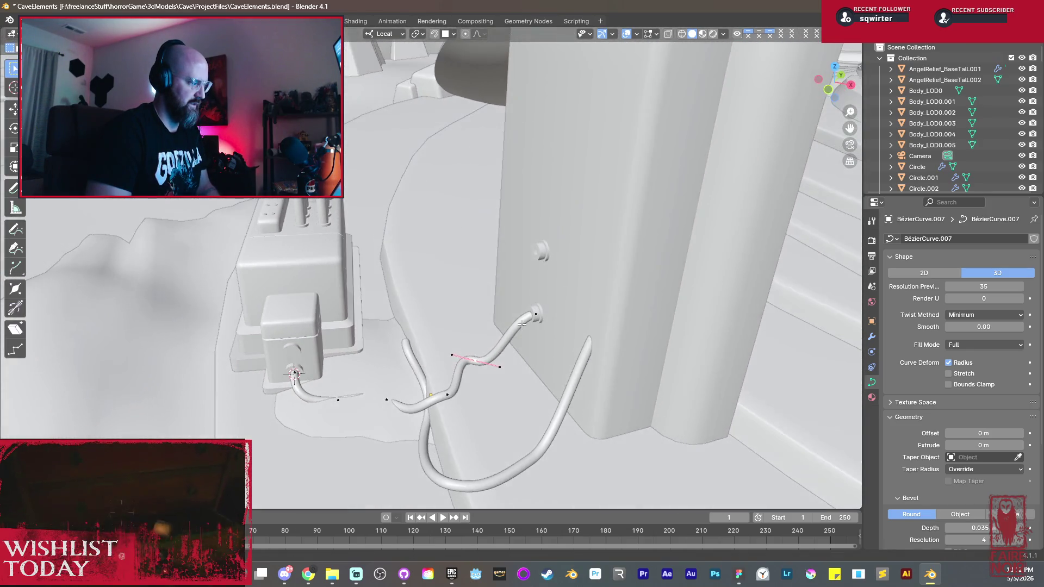
pyautogui.scroll(-2, 521, 324)
pyautogui.scroll(-3, 490, 326)
pyautogui.scroll(-1, 468, 335)
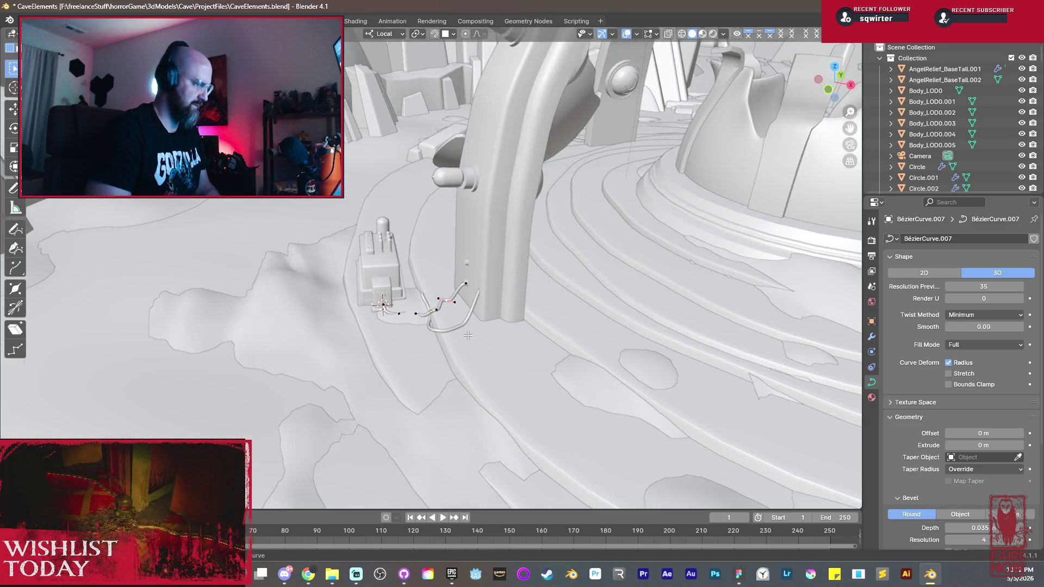
pyautogui.scroll(2, 460, 332)
pyautogui.scroll(3, 445, 328)
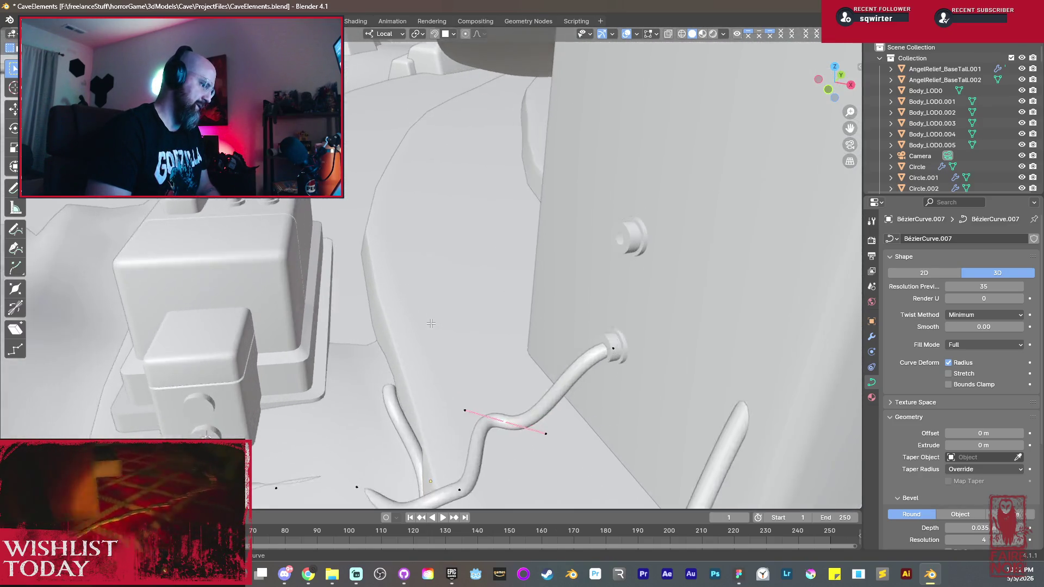
pyautogui.scroll(2, 430, 324)
pyautogui.scroll(-4, 431, 323)
# Step: Select the partner cable BezierCurve.006 and enter Edit Mode on its points
pyautogui.press('Tab')
pyautogui.click(547, 334)
pyautogui.press('Tab')
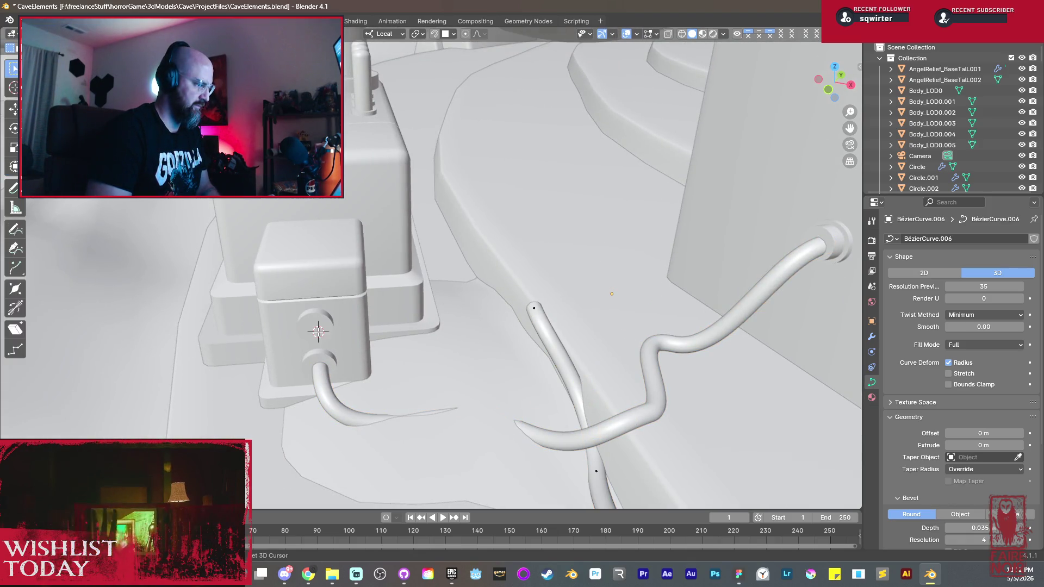
# Step: Snap the free end to the upper box socket, shorten its handle and rotate it about Z
pyautogui.click(534, 307)
pyautogui.hotkey('shift', 's')
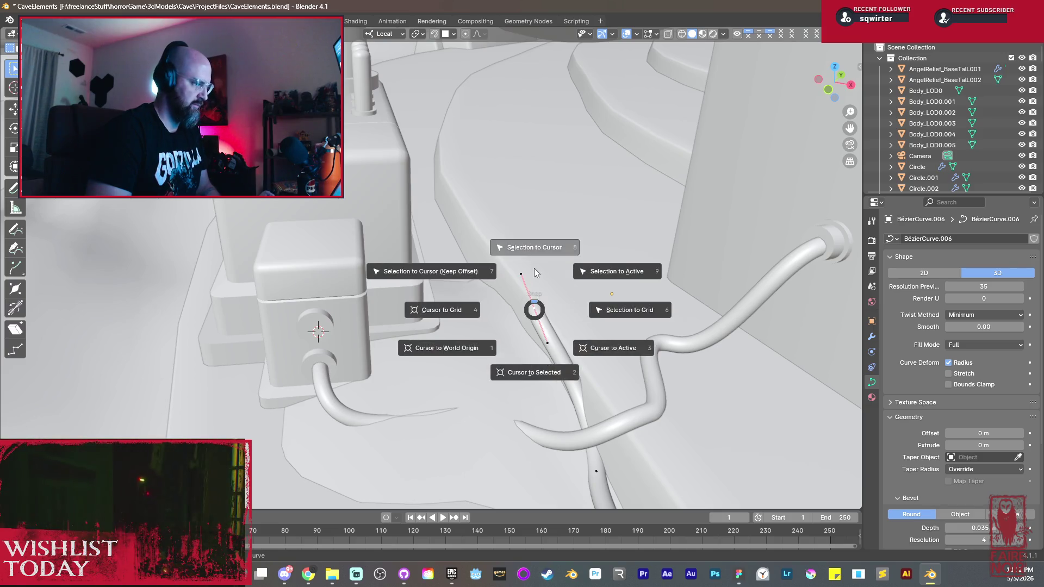
pyautogui.click(513, 257)
pyautogui.press('s')
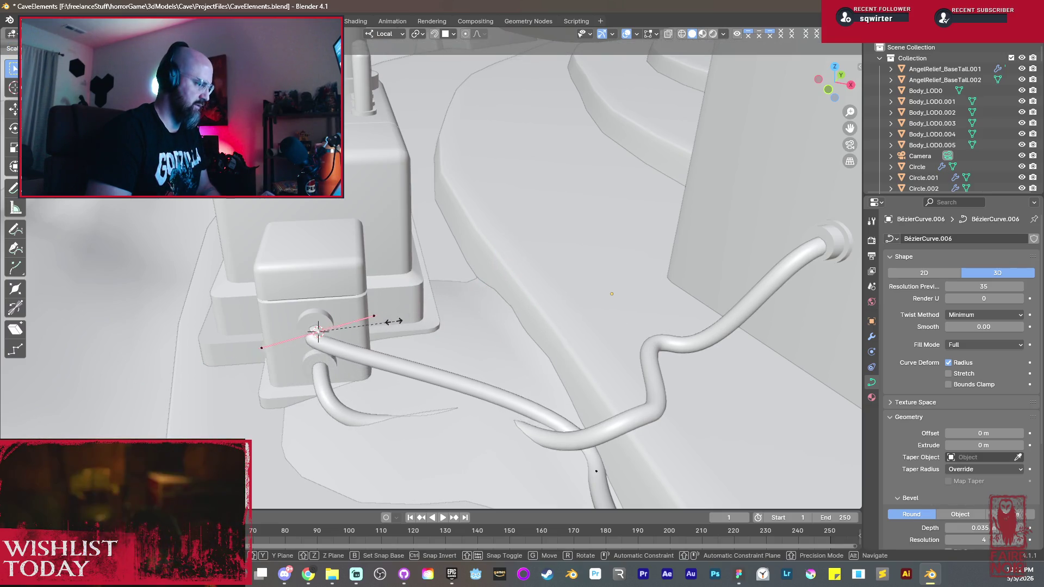
pyautogui.click(360, 345)
pyautogui.press('r')
pyautogui.press('z')
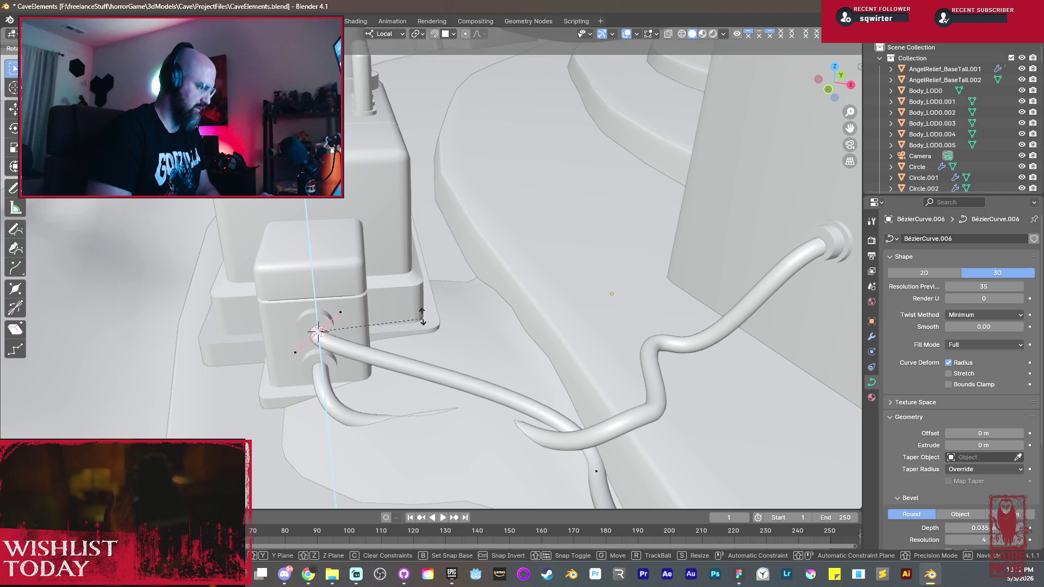
pyautogui.click(405, 265)
# Step: Rescale and rotate the end handle to reshape the cable's loop leaving the box
pyautogui.moveTo(405, 265)
pyautogui.mouseDown(button='middle')
pyautogui.moveTo(456, 392)
pyautogui.moveTo(516, 394)
pyautogui.moveTo(571, 432)
pyautogui.mouseUp(button='middle')
pyautogui.press('s')
pyautogui.click(590, 444)
pyautogui.moveTo(579, 385)
pyautogui.mouseDown(button='middle')
pyautogui.moveTo(574, 365)
pyautogui.moveTo(447, 320)
pyautogui.moveTo(484, 370)
pyautogui.mouseUp(button='middle')
pyautogui.press('s')
pyautogui.click(522, 359)
pyautogui.press('g')
pyautogui.press('z')
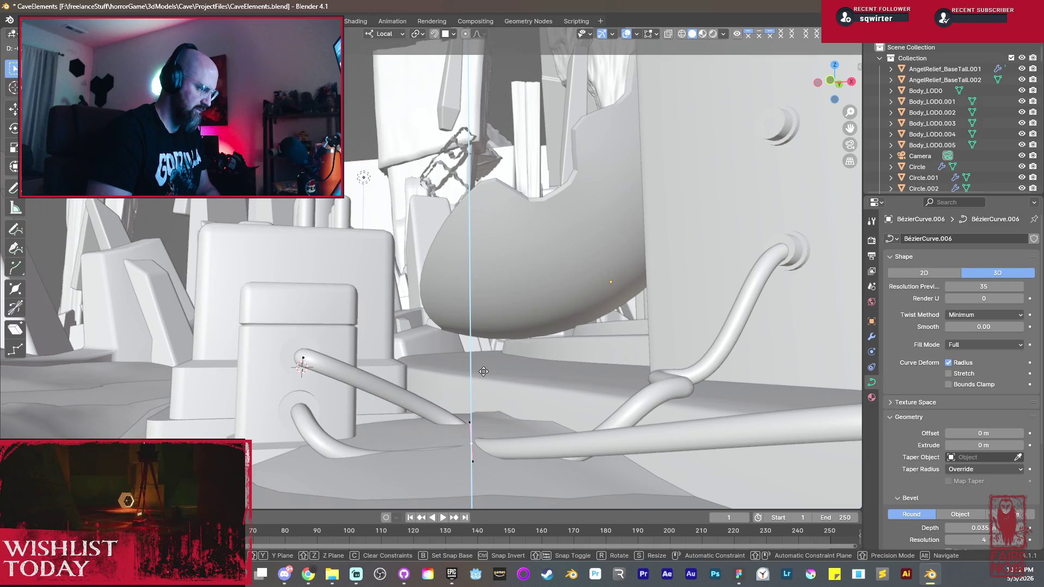
pyautogui.press('r')
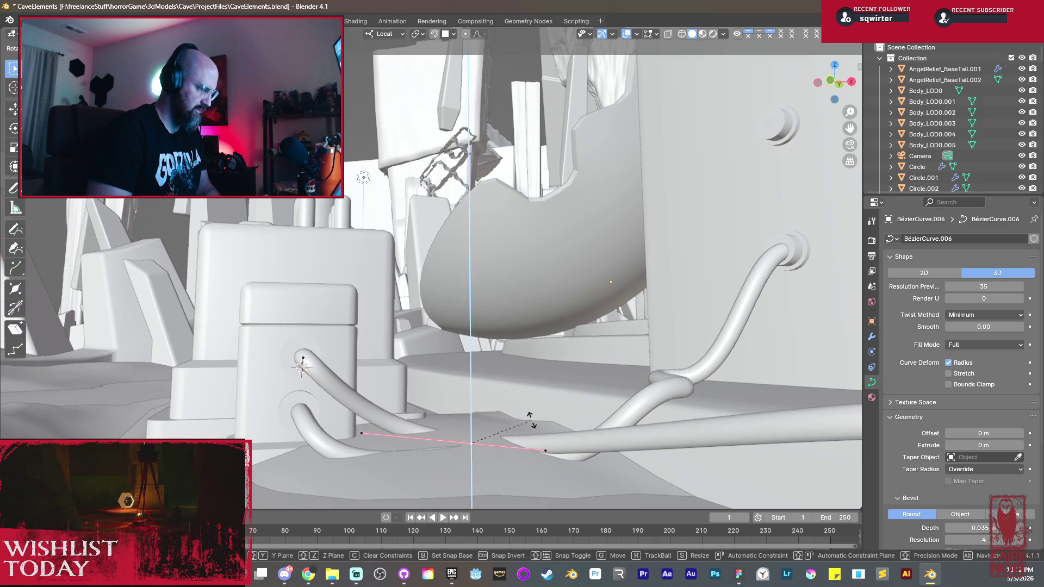
pyautogui.click(535, 404)
# Step: Move the cable points along X and seat the top end in the upper pillar socket
pyautogui.moveTo(534, 403)
pyautogui.mouseDown(button='middle')
pyautogui.moveTo(648, 382)
pyautogui.moveTo(560, 362)
pyautogui.moveTo(498, 284)
pyautogui.mouseUp(button='middle')
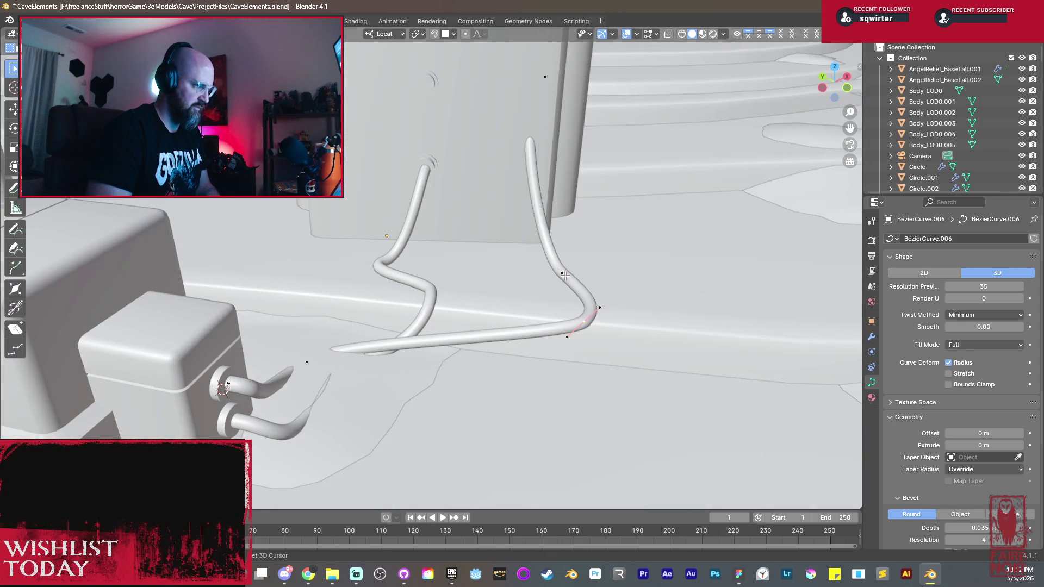
pyautogui.press('g')
pyautogui.press('y')
pyautogui.press('x')
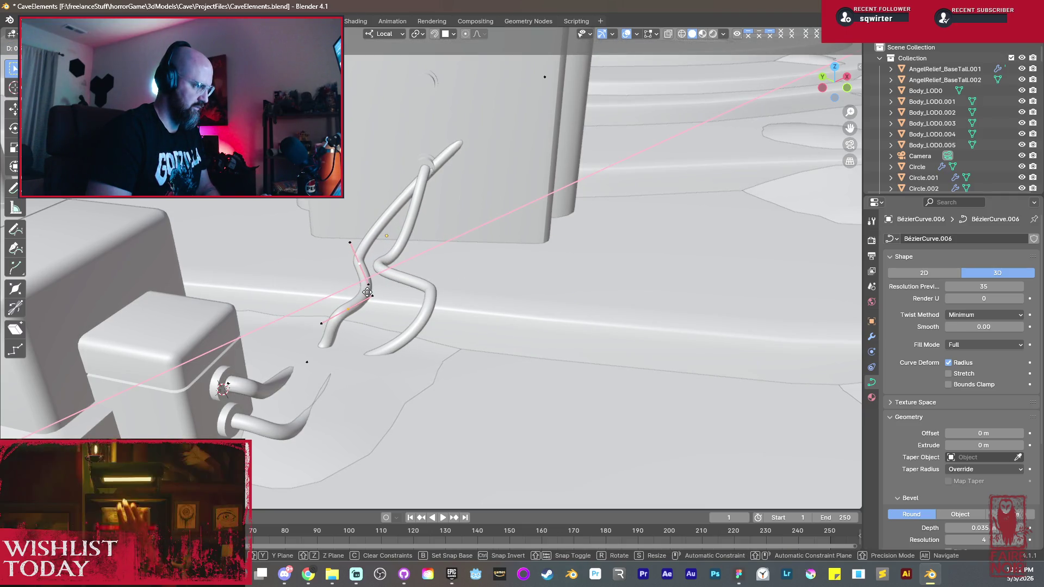
pyautogui.click(371, 291)
pyautogui.moveTo(540, 80); pyautogui.dragTo(536, 121, button='middle')
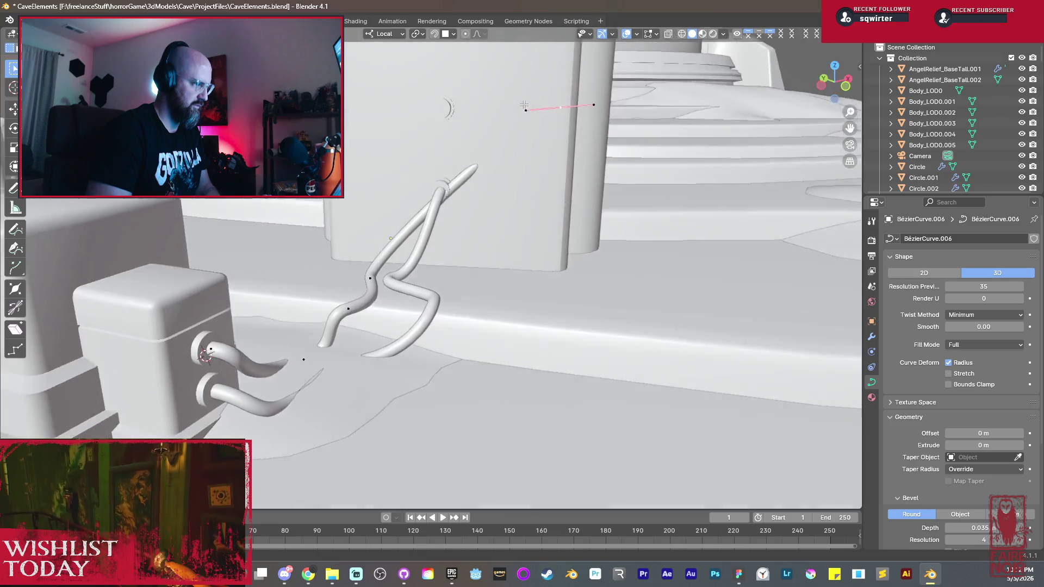
pyautogui.press('g')
pyautogui.moveTo(447, 122)
pyautogui.keyDown('alt'); pyautogui.mouseDown(button='middle')
pyautogui.moveTo(644, 134)
pyautogui.moveTo(658, 326)
pyautogui.mouseUp(button='middle'); pyautogui.keyUp('alt')
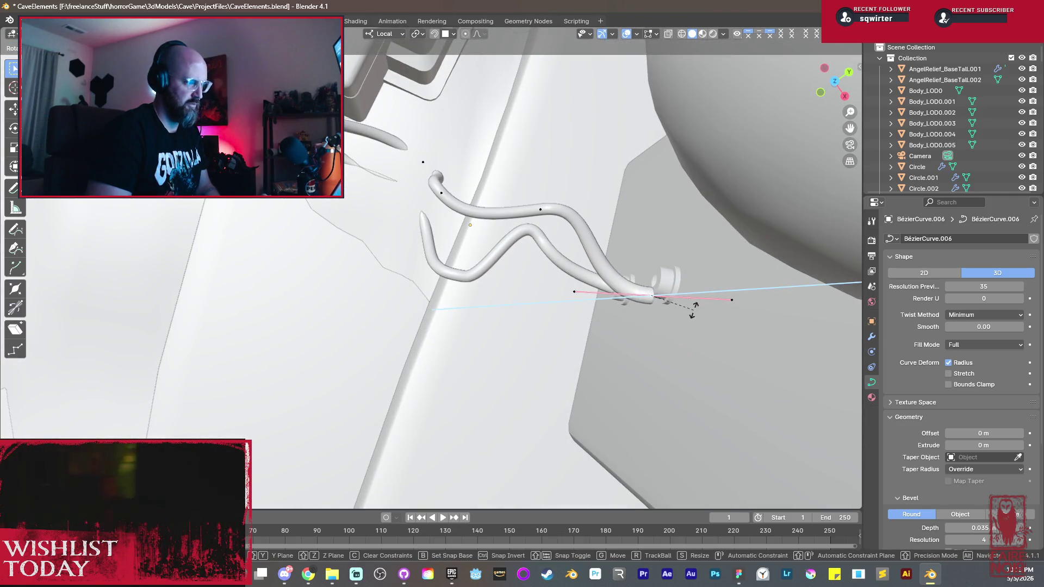
pyautogui.click(689, 318)
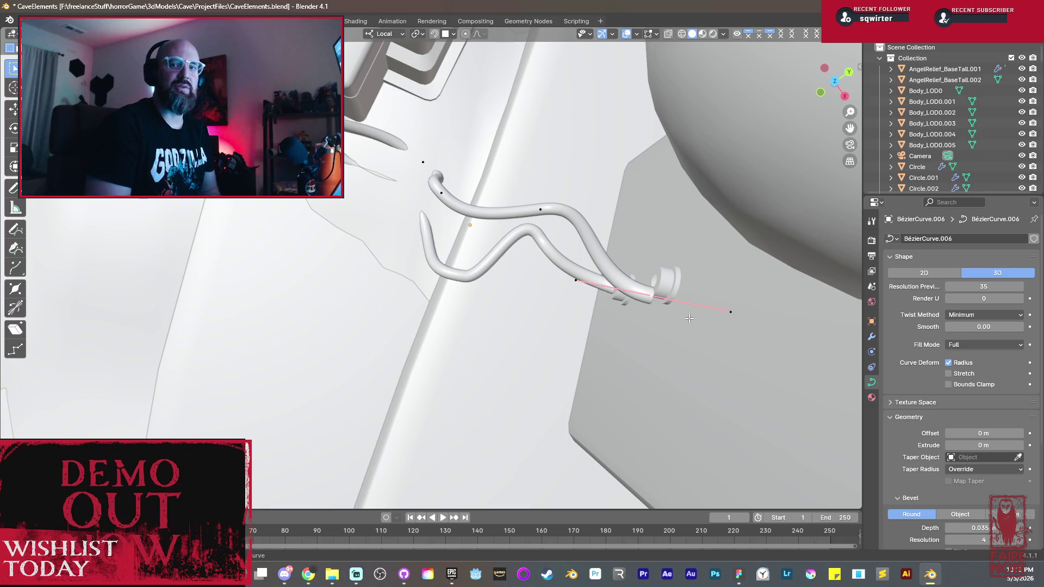
# Step: Fine-tune the cable end facing the wall straight on, then pull back to a wider side view
pyautogui.moveTo(674, 344)
pyautogui.mouseDown(button='middle')
pyautogui.moveTo(486, 285)
pyautogui.moveTo(499, 303)
pyautogui.mouseUp(button='middle')
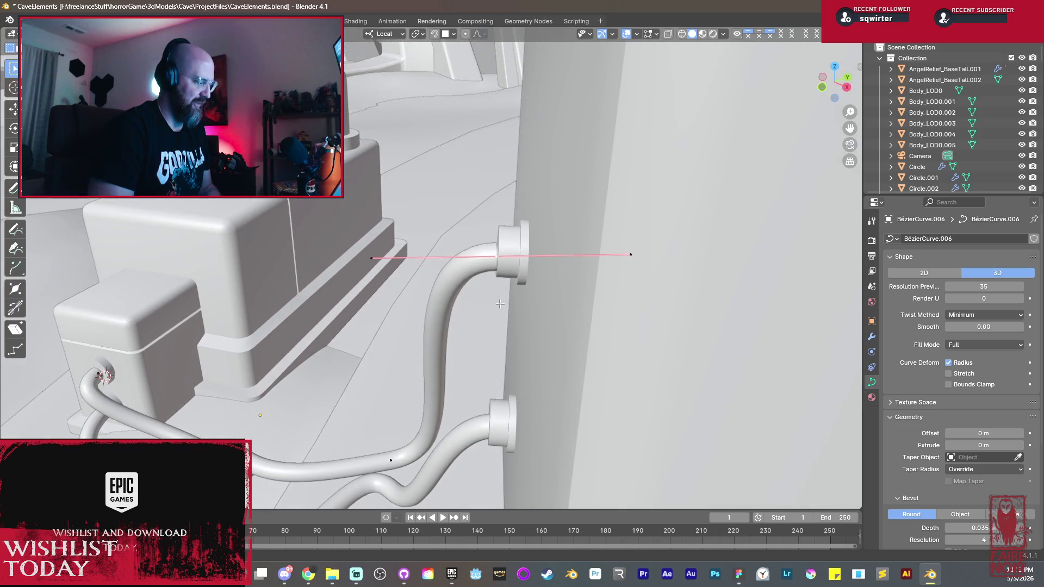
pyautogui.press('g')
pyautogui.moveTo(511, 322)
pyautogui.mouseDown(button='middle')
pyautogui.moveTo(639, 314)
pyautogui.moveTo(511, 320)
pyautogui.mouseUp(button='middle')
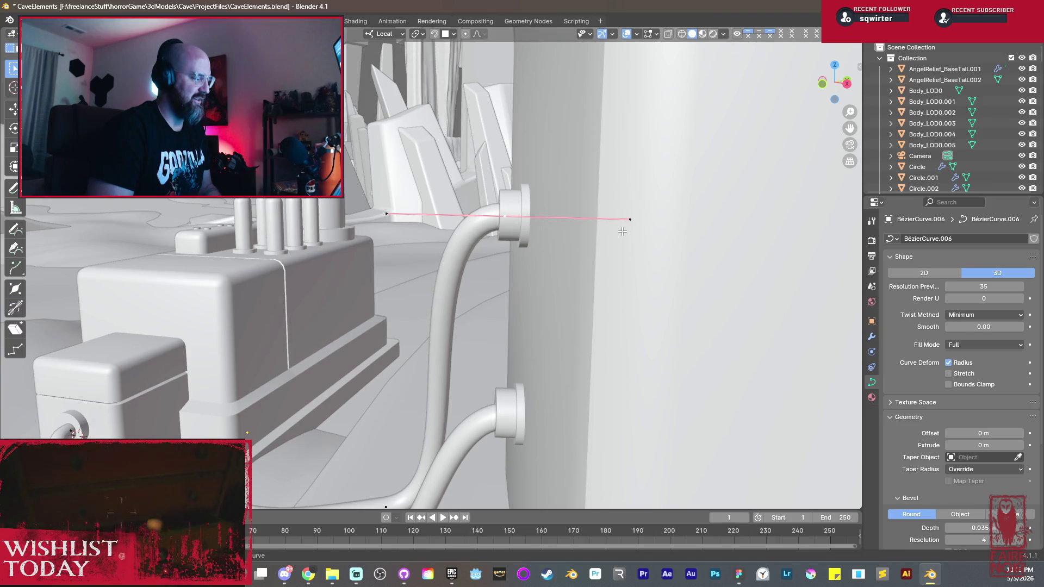
pyautogui.moveTo(622, 232); pyautogui.dragTo(471, 332, button='middle')
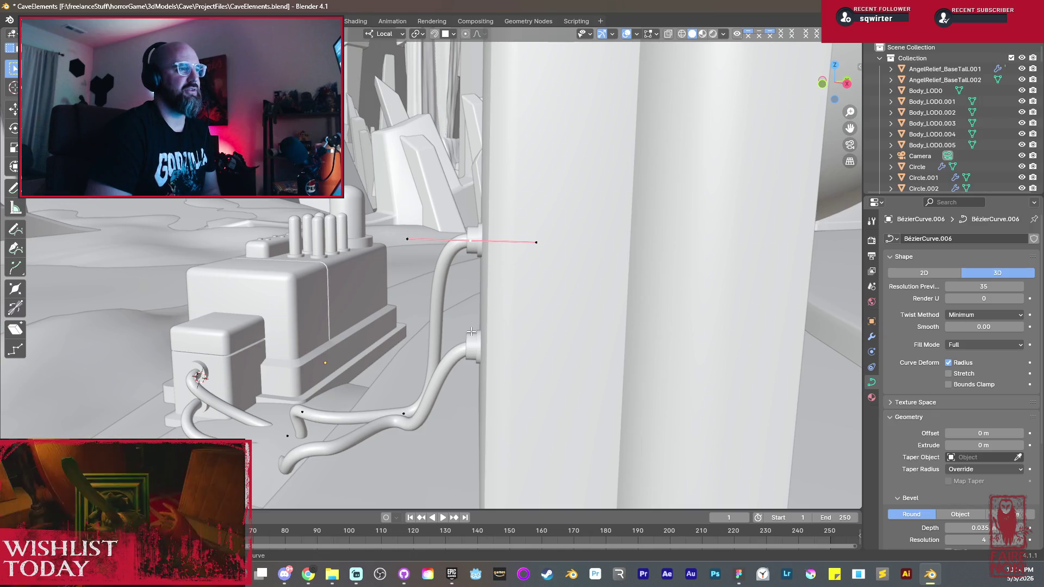
pyautogui.moveTo(472, 332)
pyautogui.mouseDown(button='middle')
pyautogui.moveTo(497, 268)
pyautogui.moveTo(594, 270)
pyautogui.mouseUp(button='middle')
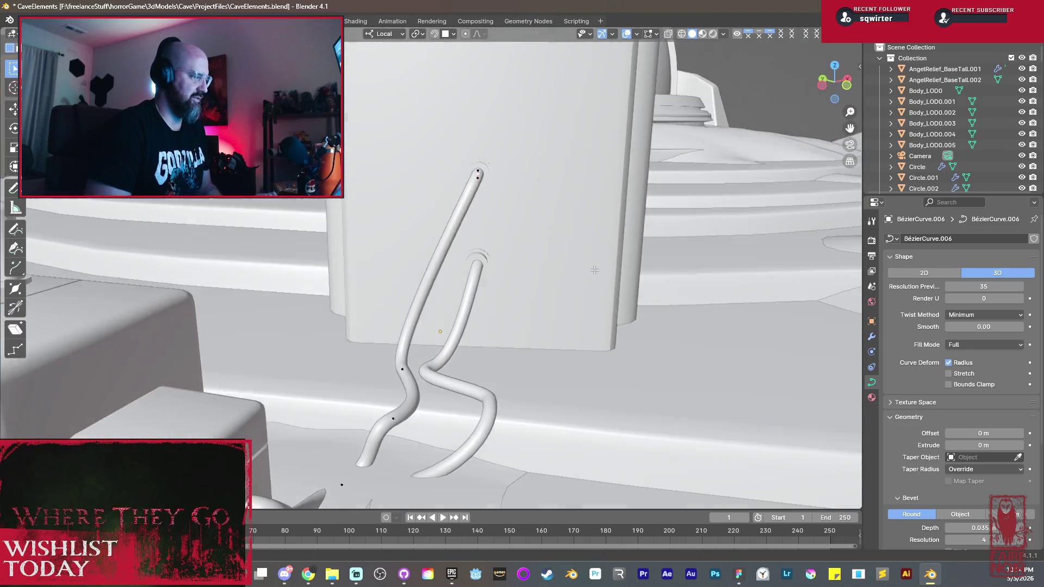
# Step: Pick a control point on the lower pipe and move it along Y to ease its floor bend
pyautogui.press('g')
pyautogui.press('Escape')
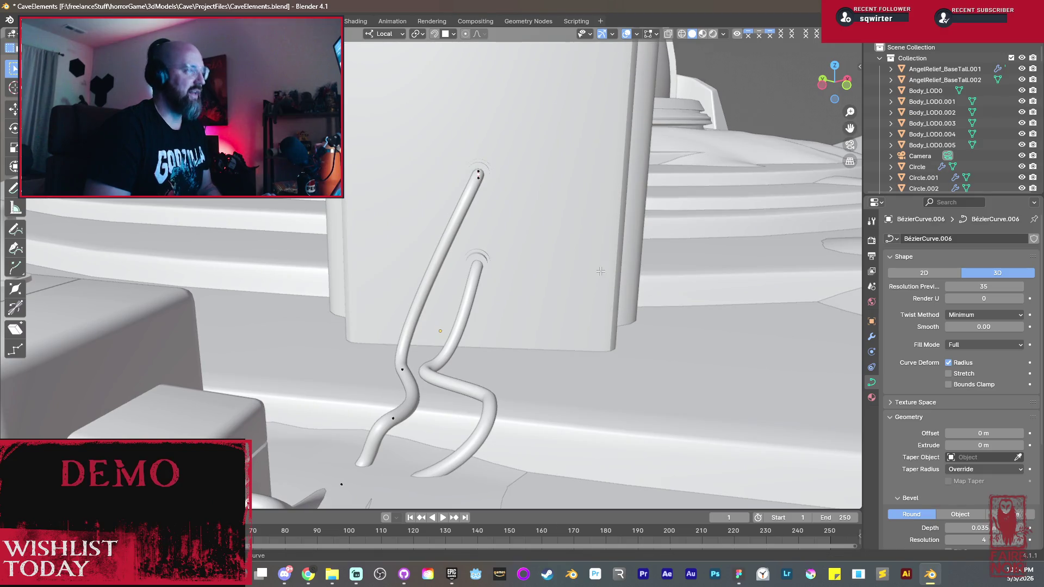
pyautogui.scroll(-3, 609, 290)
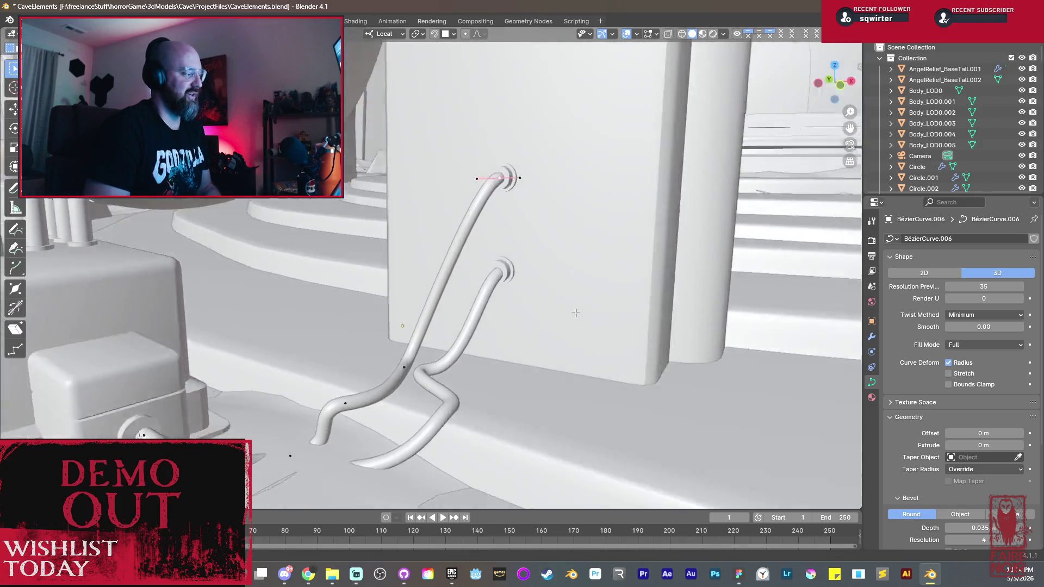
pyautogui.moveTo(611, 290); pyautogui.dragTo(515, 296, button='middle')
pyautogui.click(487, 302)
pyautogui.moveTo(487, 302); pyautogui.dragTo(555, 293, button='middle')
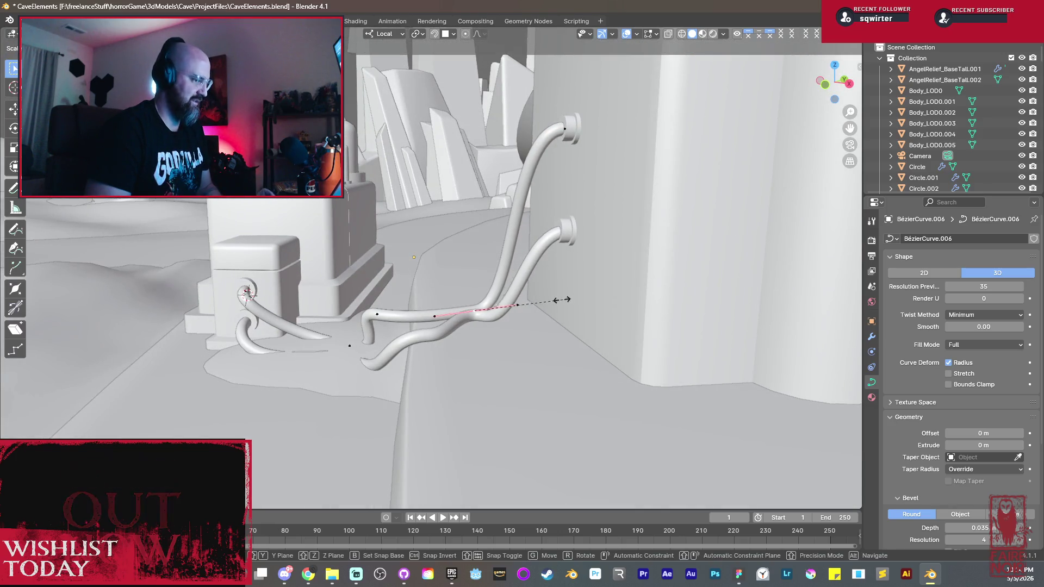
pyautogui.moveTo(570, 300); pyautogui.dragTo(522, 315, button='middle')
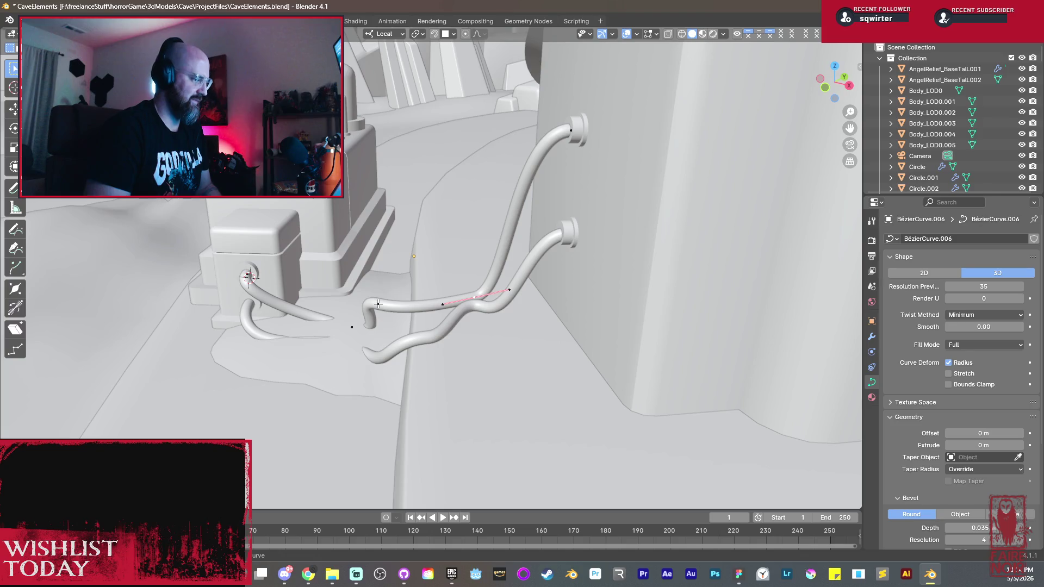
pyautogui.press('g')
pyautogui.press('y')
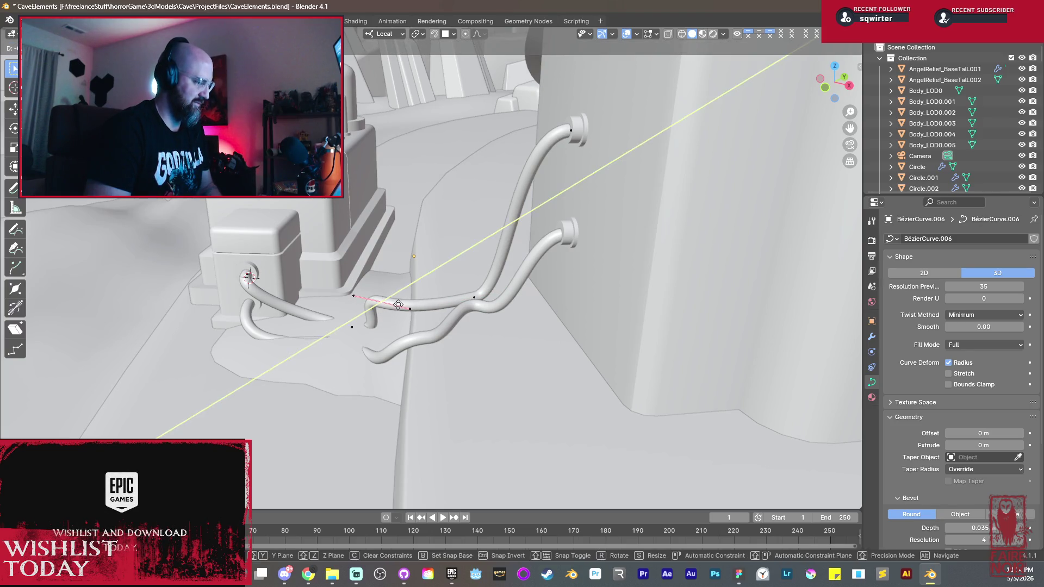
pyautogui.press('y')
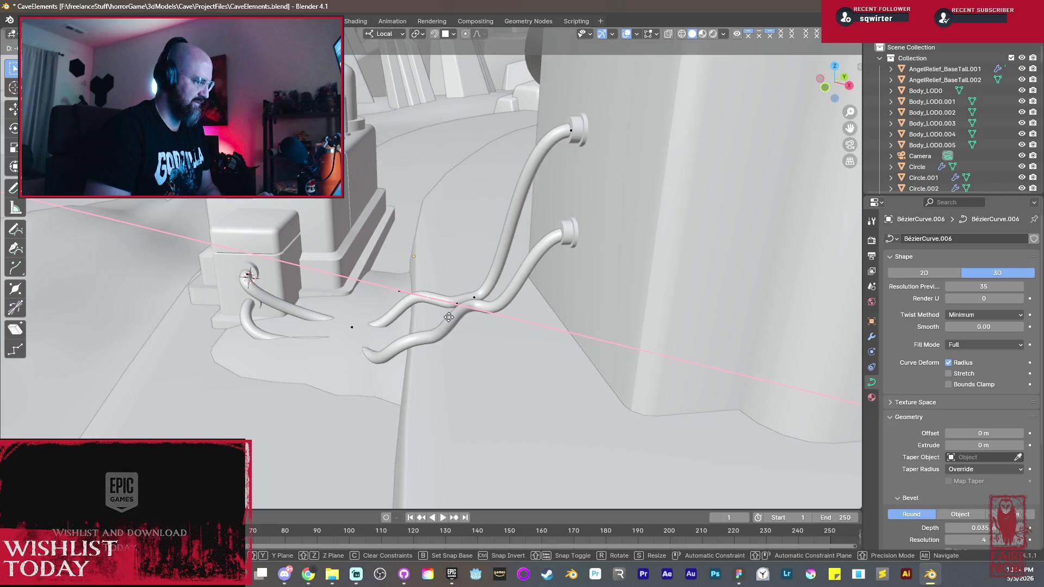
pyautogui.click(447, 316)
# Step: Move further points along X/Y and adjust handles to reshape the upper tube segment
pyautogui.moveTo(447, 317); pyautogui.dragTo(456, 341, button='middle')
pyautogui.press('g')
pyautogui.press('x')
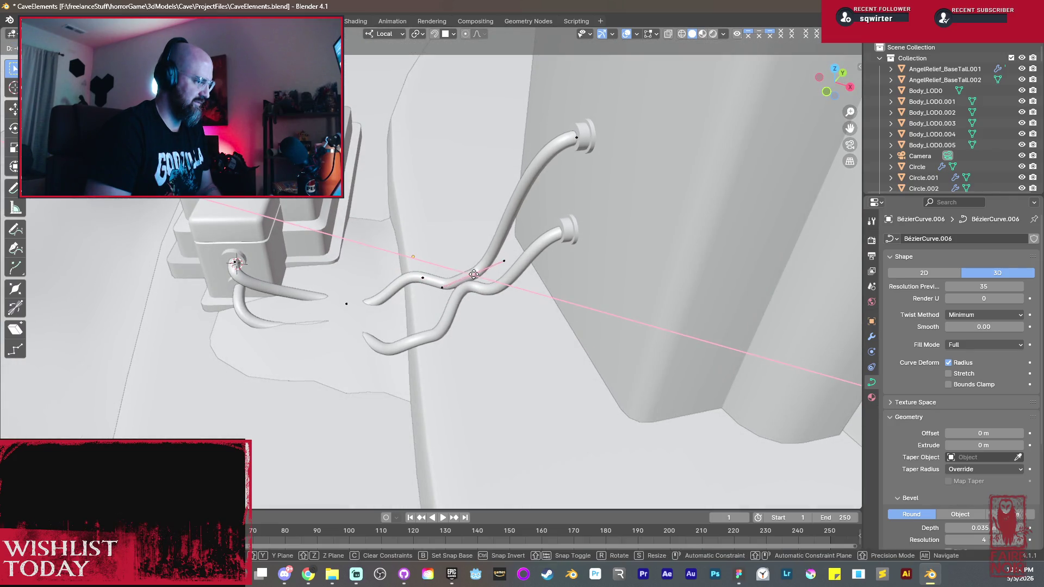
pyautogui.press('y')
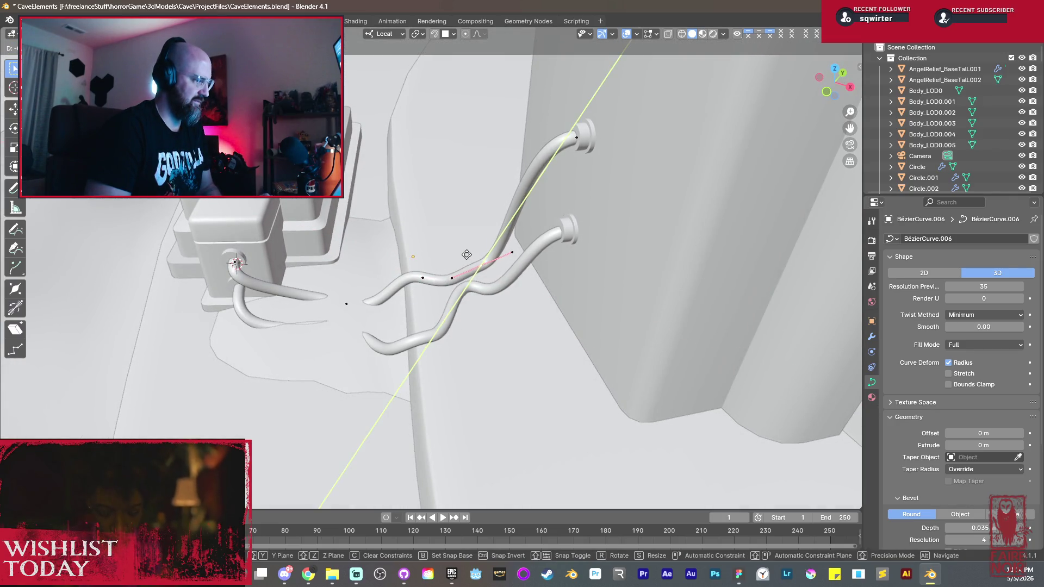
pyautogui.click(466, 255)
pyautogui.moveTo(467, 254); pyautogui.dragTo(420, 281, button='middle')
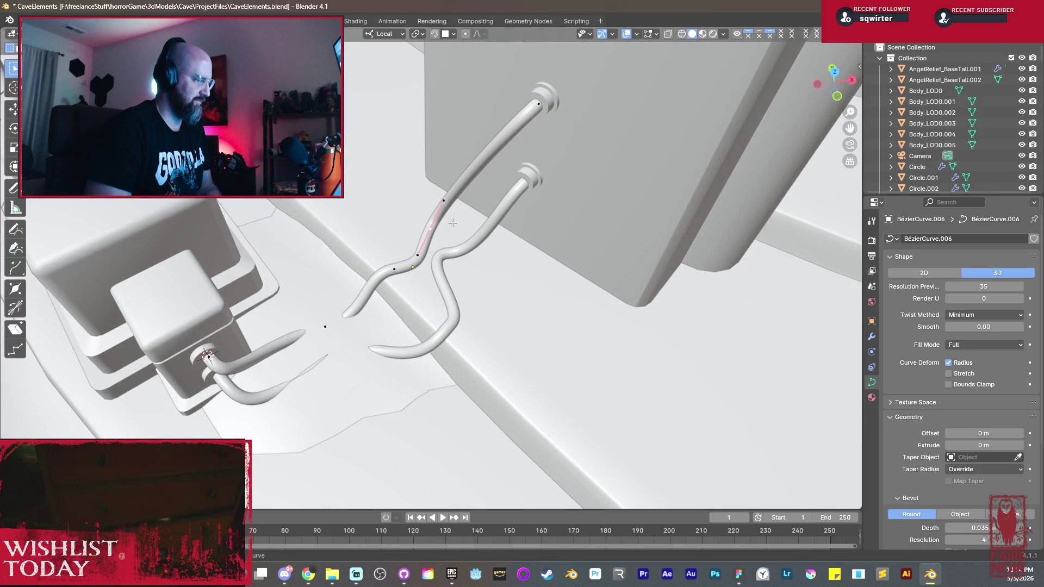
pyautogui.press('g')
pyautogui.click(469, 235)
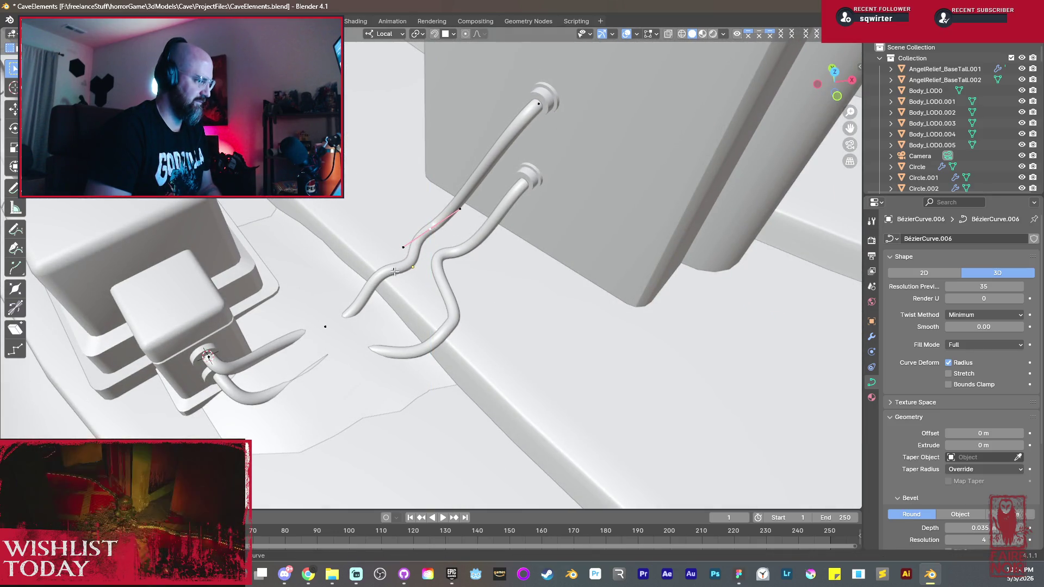
# Step: Rotate the selected points about Z, leave Edit Mode and review the pillar and box
pyautogui.press('r')
pyautogui.press('z')
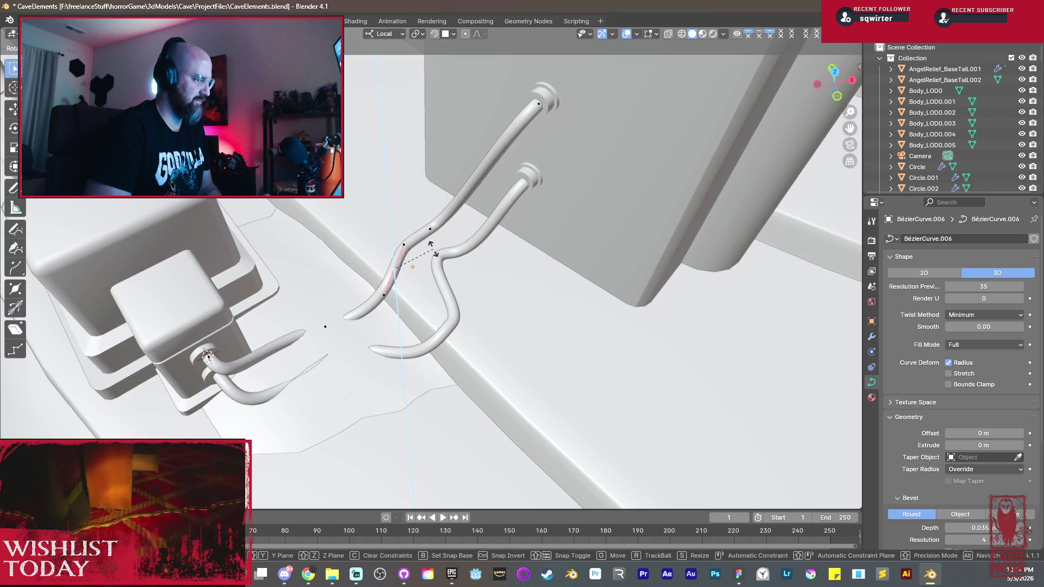
pyautogui.click(434, 249)
pyautogui.scroll(-4, 434, 253)
pyautogui.moveTo(434, 253)
pyautogui.mouseDown(button='middle')
pyautogui.moveTo(436, 267)
pyautogui.moveTo(457, 243)
pyautogui.mouseUp(button='middle')
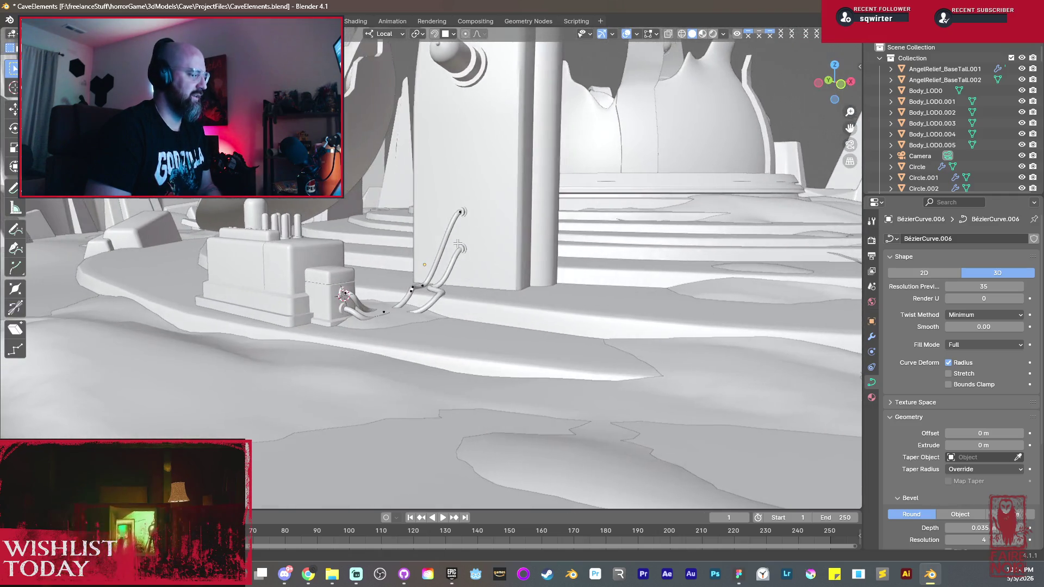
pyautogui.scroll(2, 459, 247)
pyautogui.scroll(3, 456, 257)
pyautogui.scroll(3, 452, 273)
pyautogui.scroll(4, 449, 286)
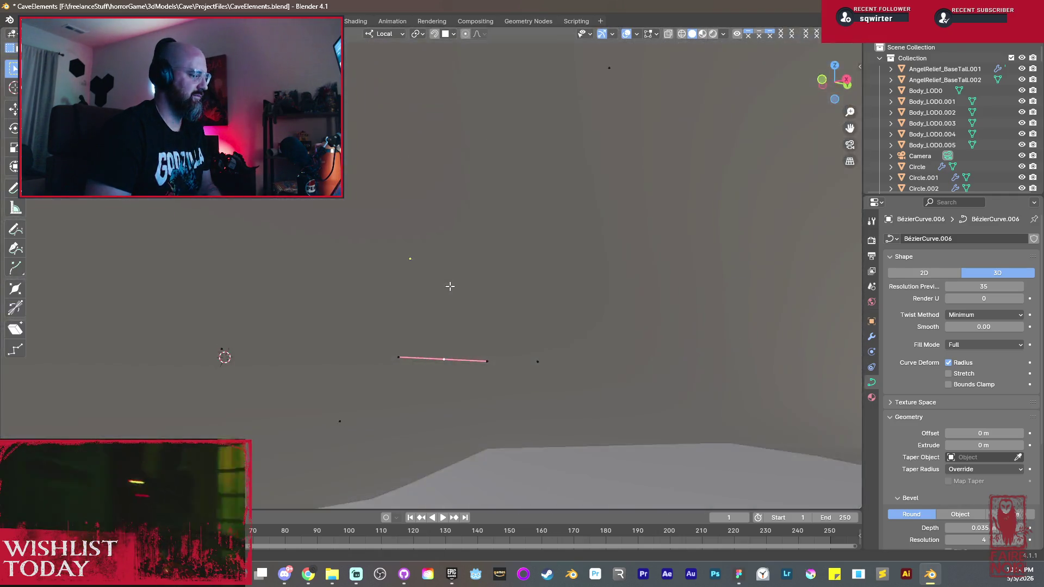
pyautogui.scroll(-3, 449, 286)
pyautogui.scroll(-2, 449, 285)
pyautogui.moveTo(449, 286); pyautogui.dragTo(325, 367, button='middle')
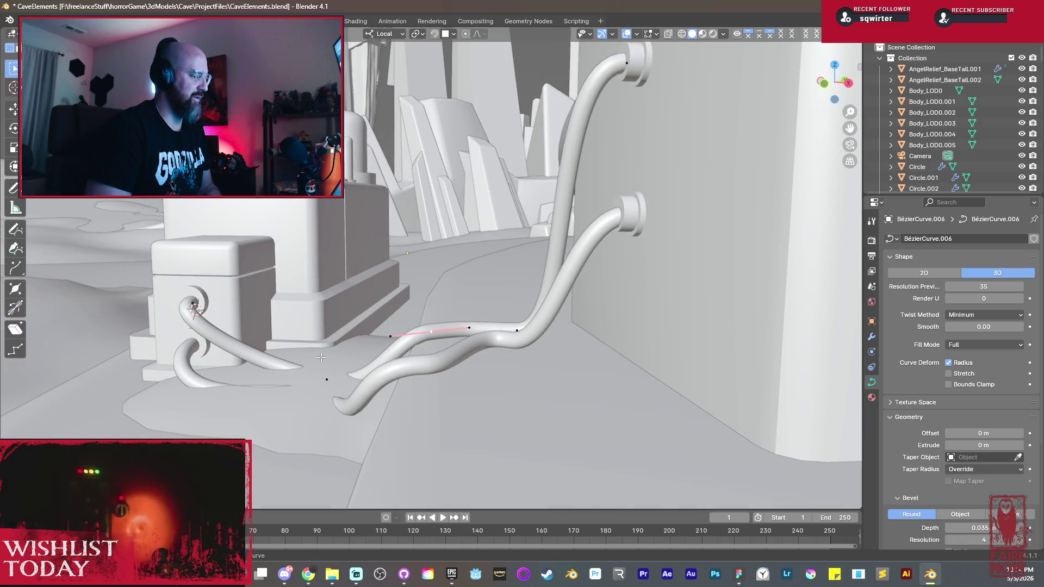
pyautogui.scroll(-2, 331, 389)
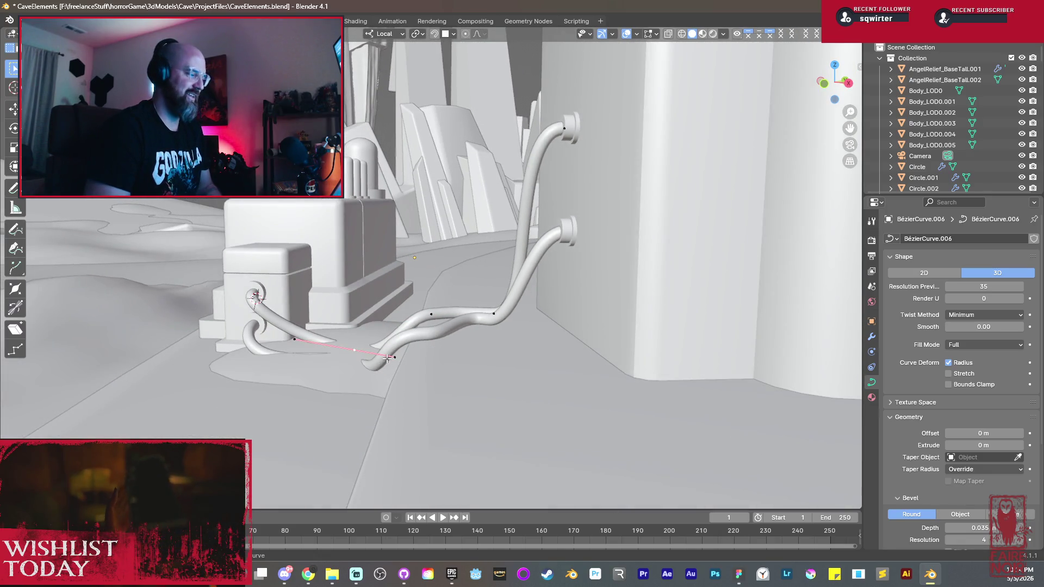
pyautogui.press('Tab')
pyautogui.moveTo(390, 358)
pyautogui.mouseDown(button='middle')
pyautogui.moveTo(408, 336)
pyautogui.moveTo(432, 377)
pyautogui.moveTo(458, 341)
pyautogui.mouseUp(button='middle')
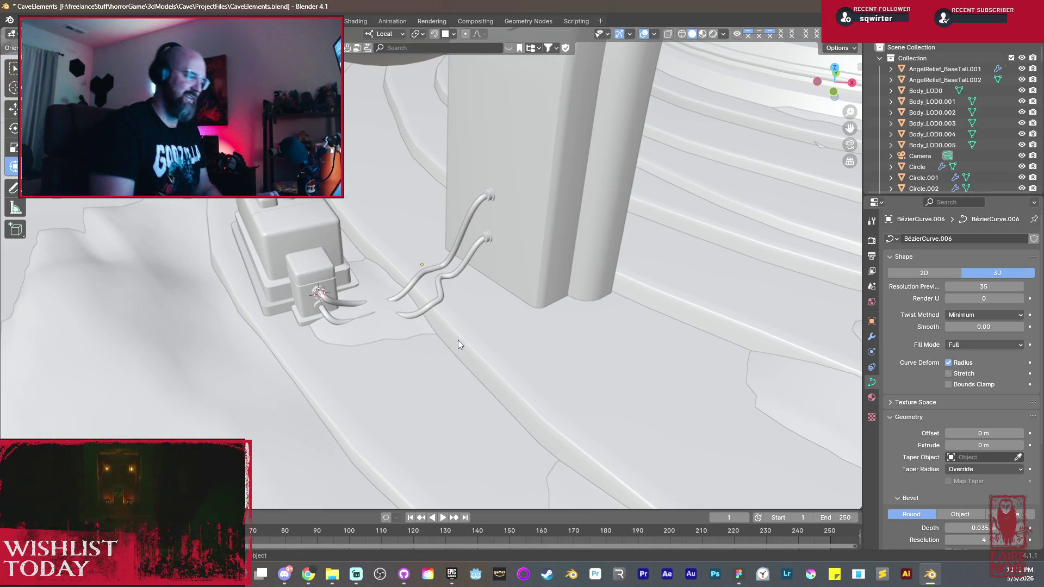
pyautogui.scroll(-5, 503, 300)
pyautogui.scroll(-3, 486, 288)
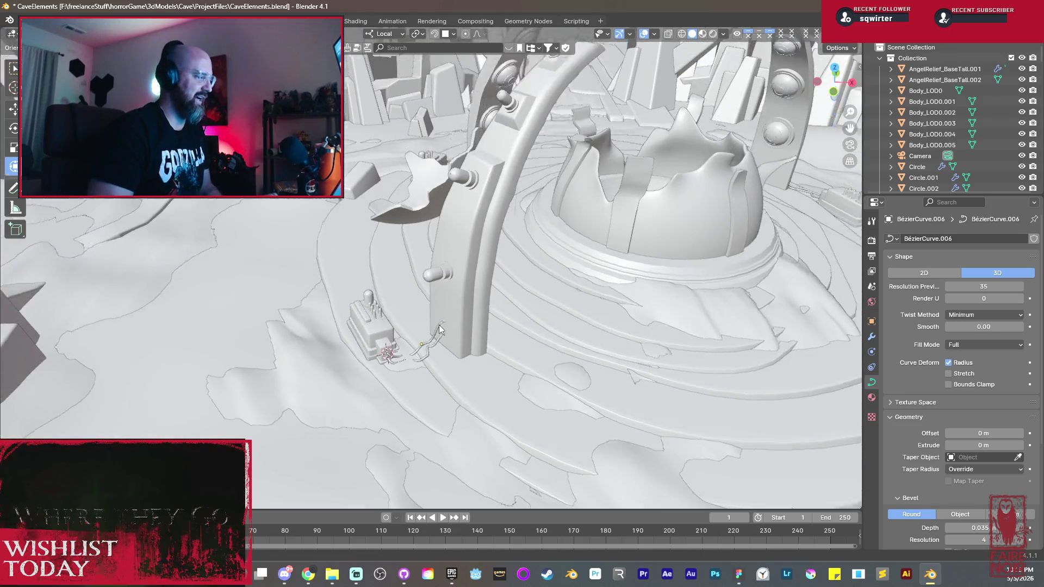
# Step: Look over the arch and dome, then save the CaveElements file via the Ctrl+S pie menu
pyautogui.moveTo(438, 329); pyautogui.dragTo(435, 352, button='middle')
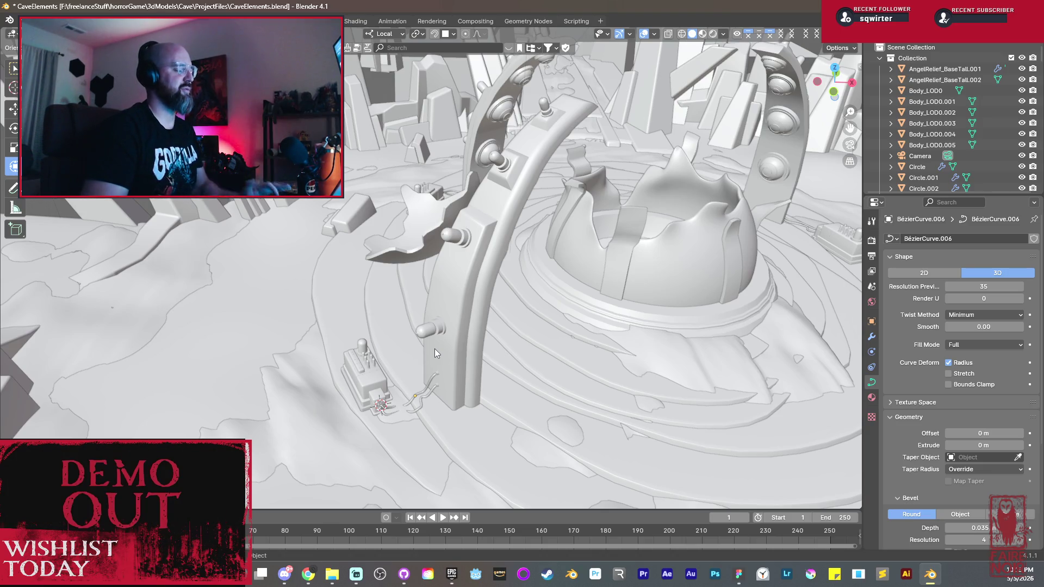
pyautogui.moveTo(407, 324); pyautogui.dragTo(667, 309, button='middle')
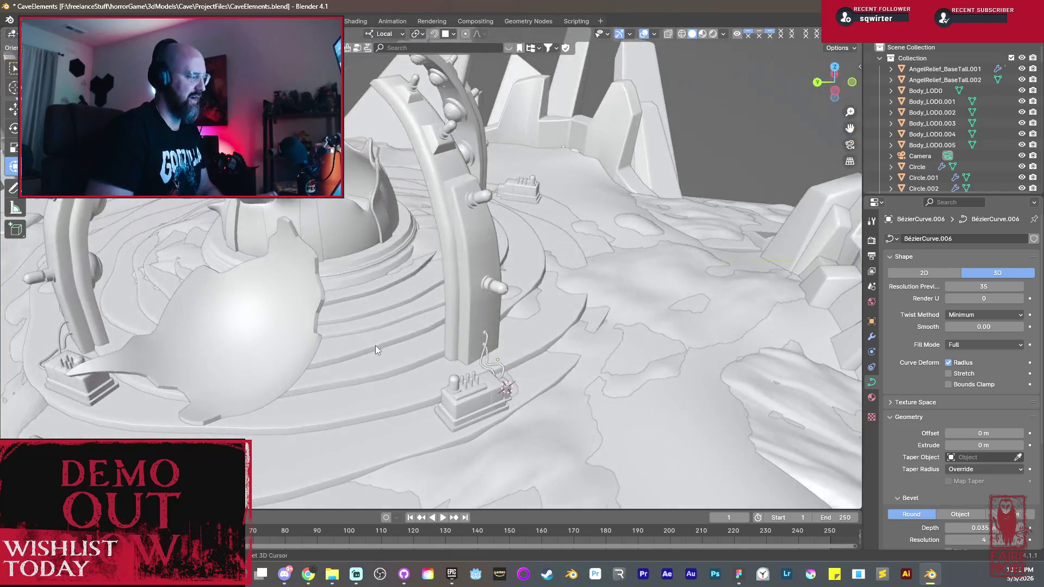
pyautogui.moveTo(500, 352)
pyautogui.mouseDown(button='middle')
pyautogui.moveTo(541, 366)
pyautogui.moveTo(590, 328)
pyautogui.moveTo(524, 358)
pyautogui.moveTo(282, 402)
pyautogui.moveTo(332, 371)
pyautogui.moveTo(425, 374)
pyautogui.moveTo(485, 359)
pyautogui.moveTo(413, 329)
pyautogui.moveTo(367, 334)
pyautogui.mouseUp(button='middle')
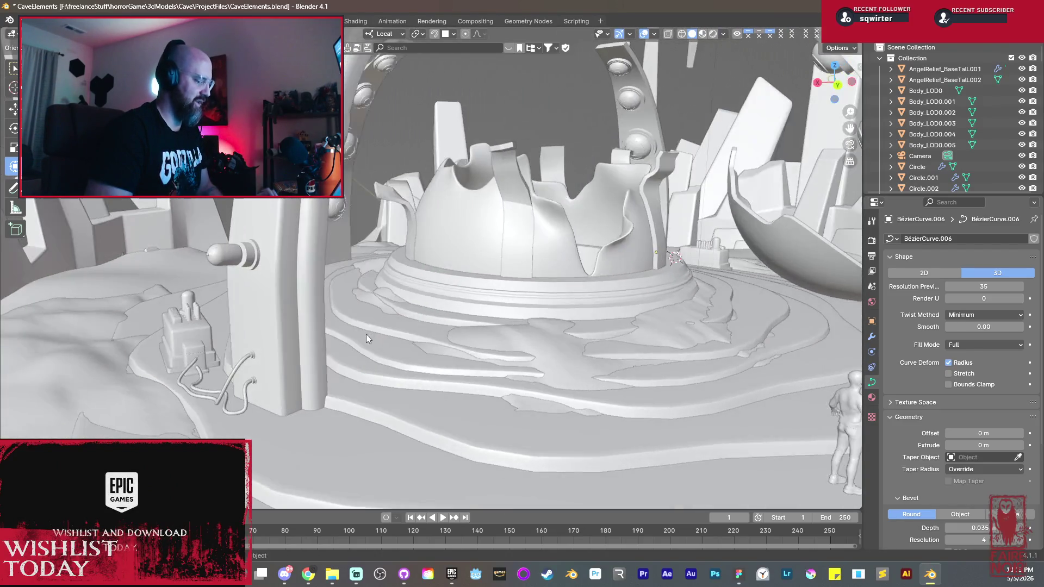
pyautogui.hotkey('ctrl', 's')
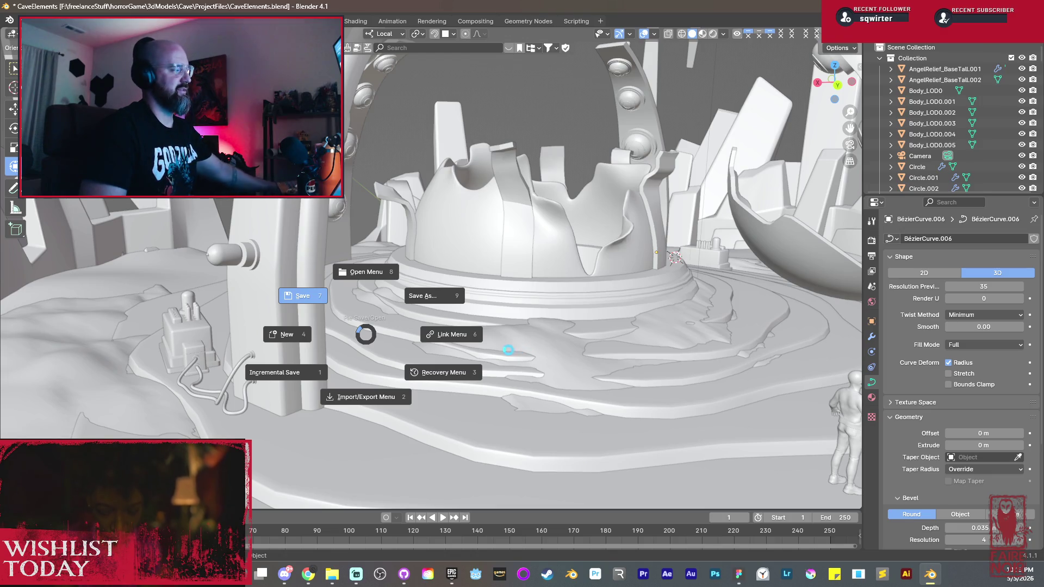
pyautogui.press('Return')
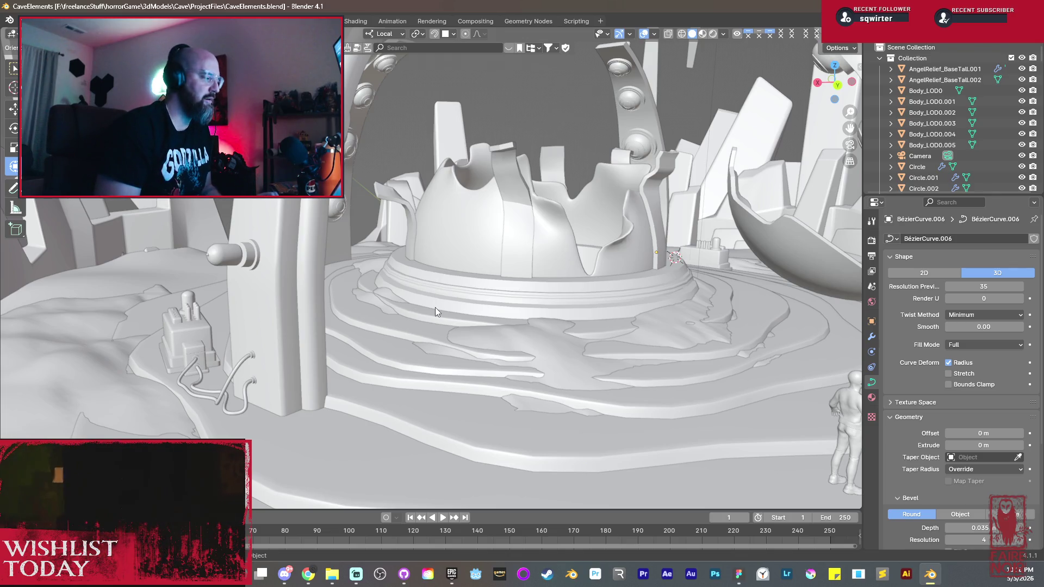
pyautogui.moveTo(435, 307)
pyautogui.mouseDown(button='middle')
pyautogui.moveTo(484, 358)
pyautogui.moveTo(672, 320)
pyautogui.mouseUp(button='middle')
pyautogui.scroll(-5, 574, 278)
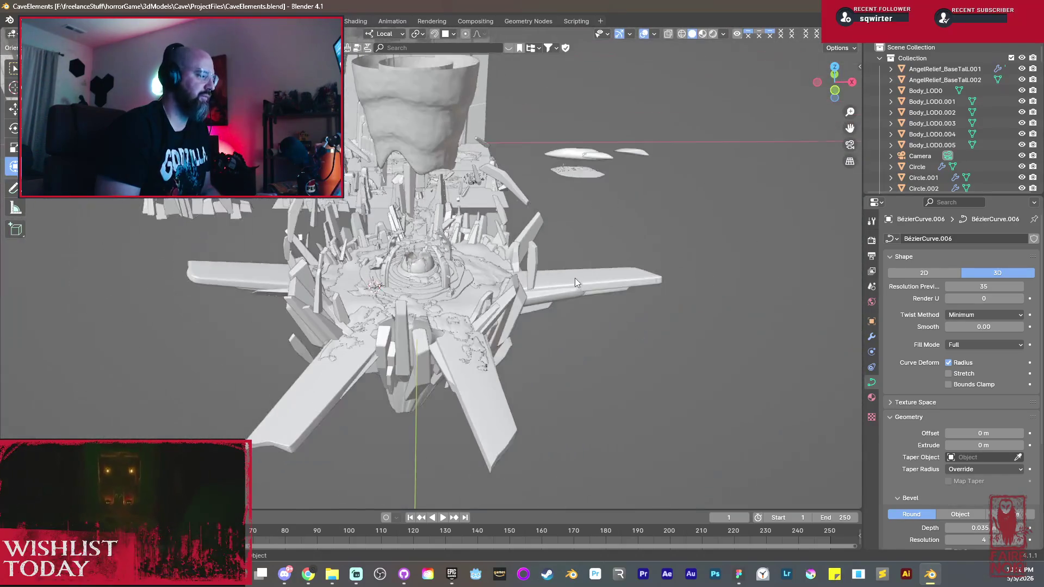
pyautogui.moveTo(568, 275)
pyautogui.mouseDown(button='middle')
pyautogui.moveTo(515, 260)
pyautogui.moveTo(553, 305)
pyautogui.moveTo(549, 355)
pyautogui.moveTo(533, 329)
pyautogui.moveTo(456, 315)
pyautogui.mouseUp(button='middle')
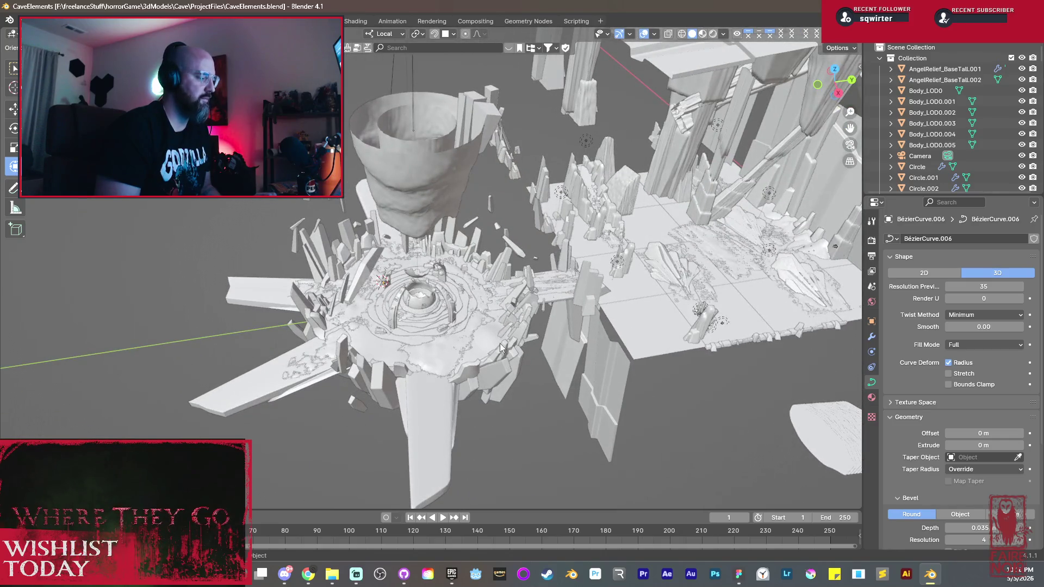
pyautogui.scroll(5, 500, 343)
pyautogui.moveTo(505, 349)
pyautogui.mouseDown(button='middle')
pyautogui.moveTo(515, 201)
pyautogui.moveTo(556, 273)
pyautogui.moveTo(447, 260)
pyautogui.moveTo(394, 235)
pyautogui.moveTo(453, 240)
pyautogui.mouseUp(button='middle')
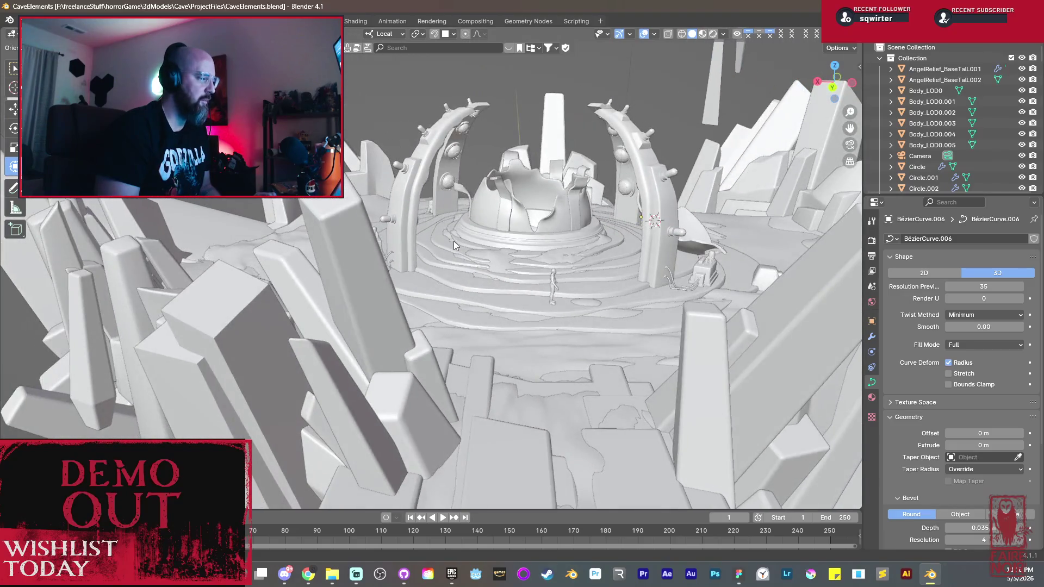
pyautogui.scroll(3, 453, 240)
pyautogui.moveTo(539, 295); pyautogui.dragTo(479, 292, button='middle')
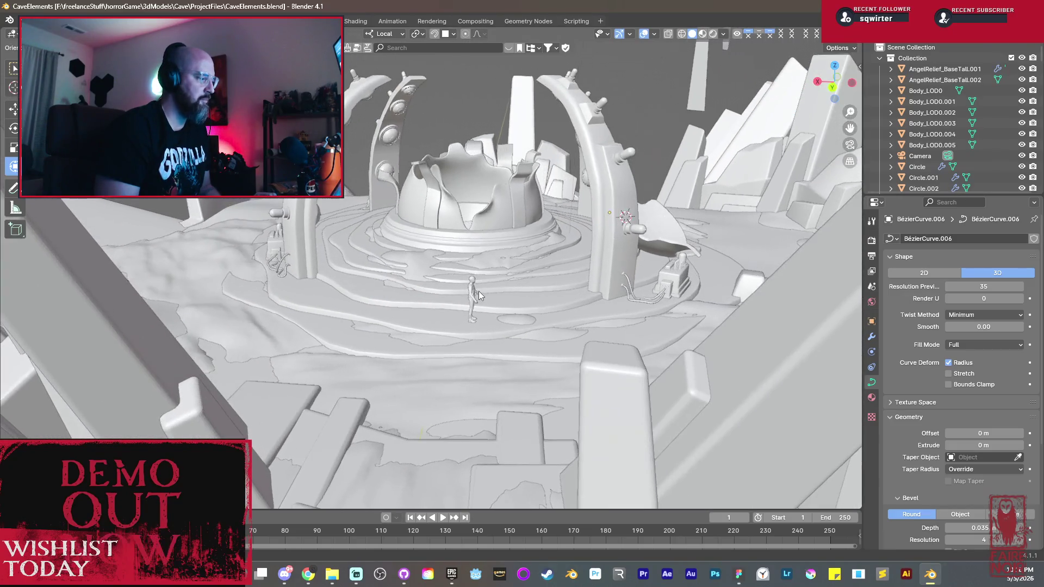
# Step: Select the BézierCurve cable, show its Material properties and open the asset shelf
pyautogui.click(628, 281)
pyautogui.scroll(3, 629, 282)
pyautogui.scroll(4, 747, 302)
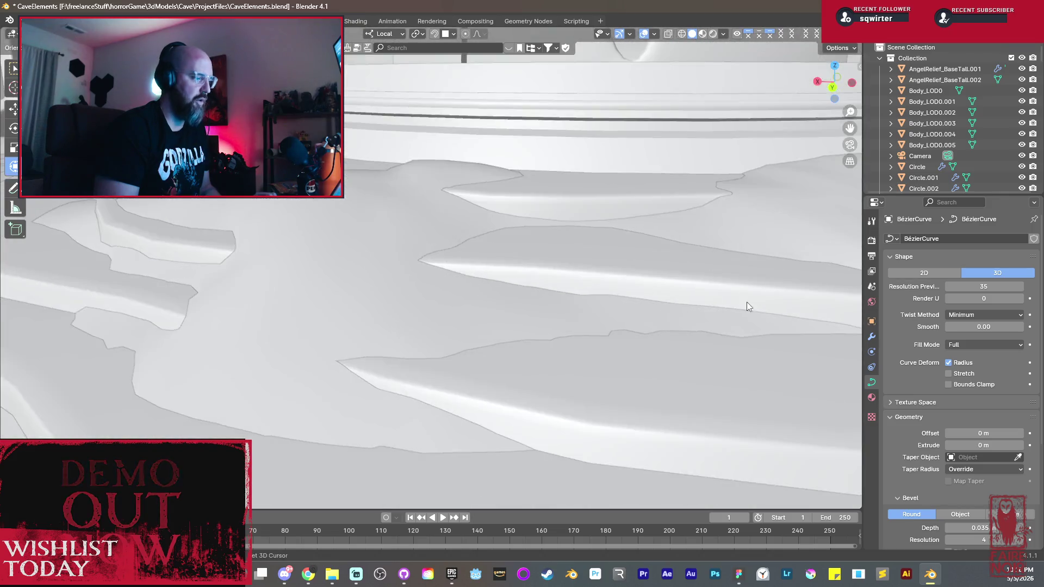
pyautogui.scroll(-3, 465, 254)
pyautogui.scroll(-2, 305, 292)
pyautogui.scroll(-3, 330, 299)
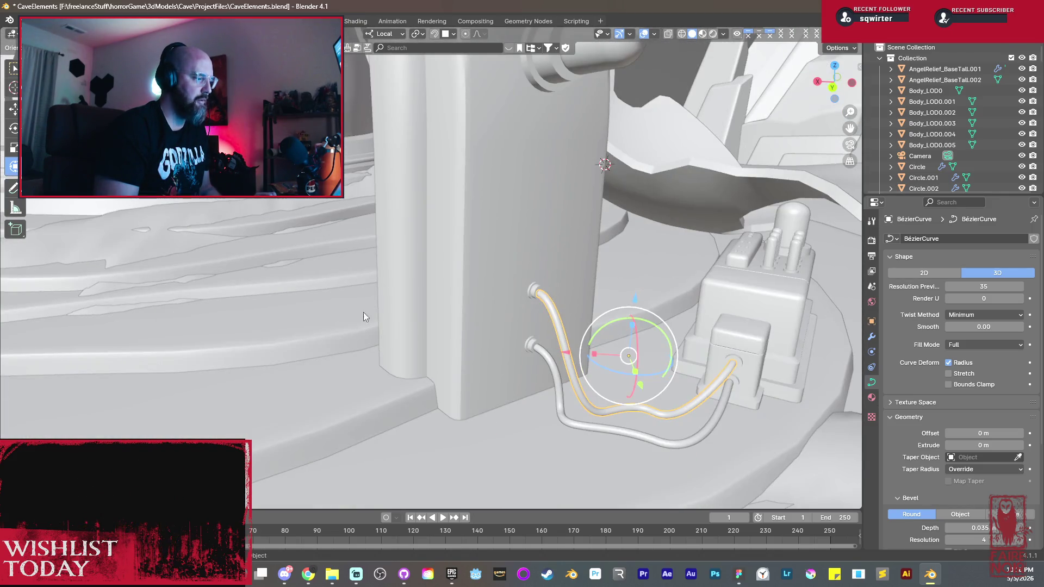
pyautogui.click(870, 397)
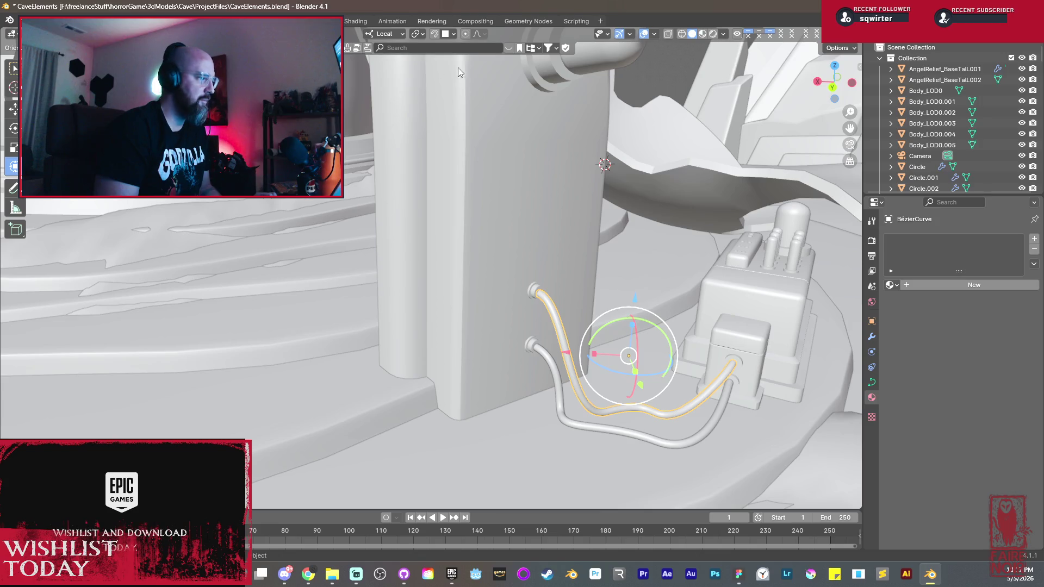
pyautogui.click(510, 50)
pyautogui.write('blyck rubber')
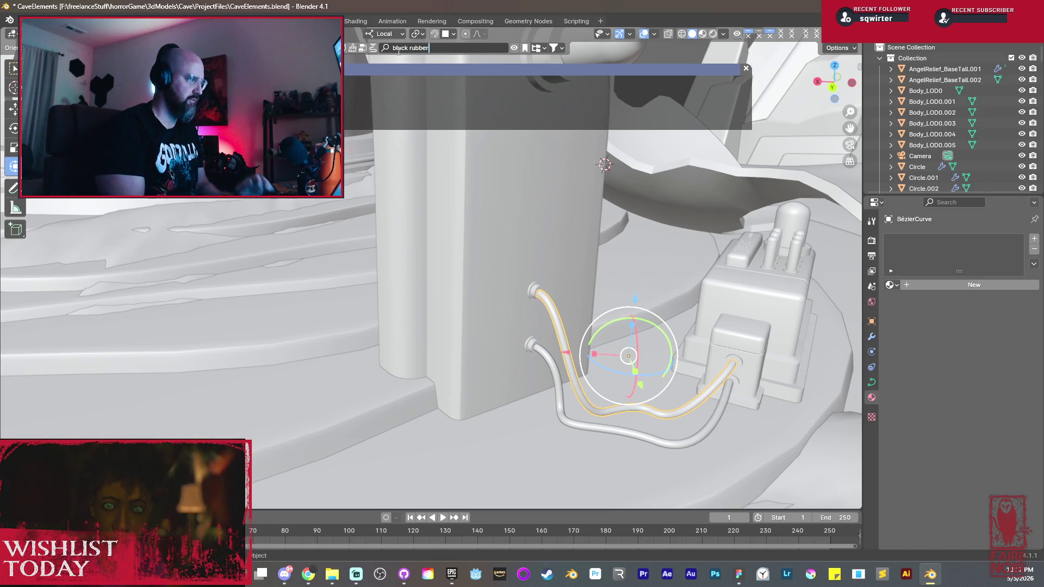
# Step: Run the BlenderKit search for 'black rubber' and save the scene file
pyautogui.press('Return')
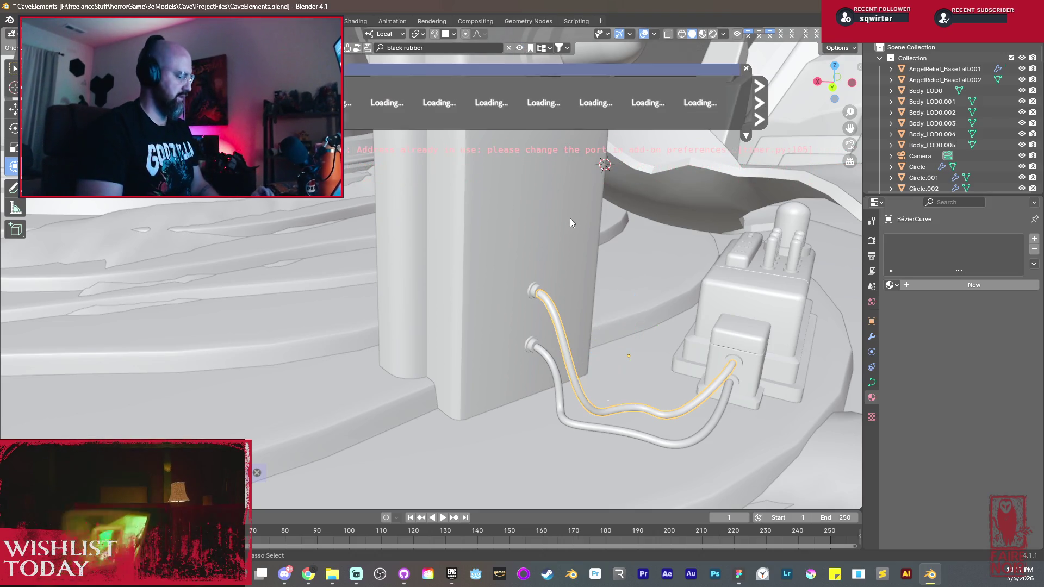
pyautogui.hotkey('ctrl', 's')
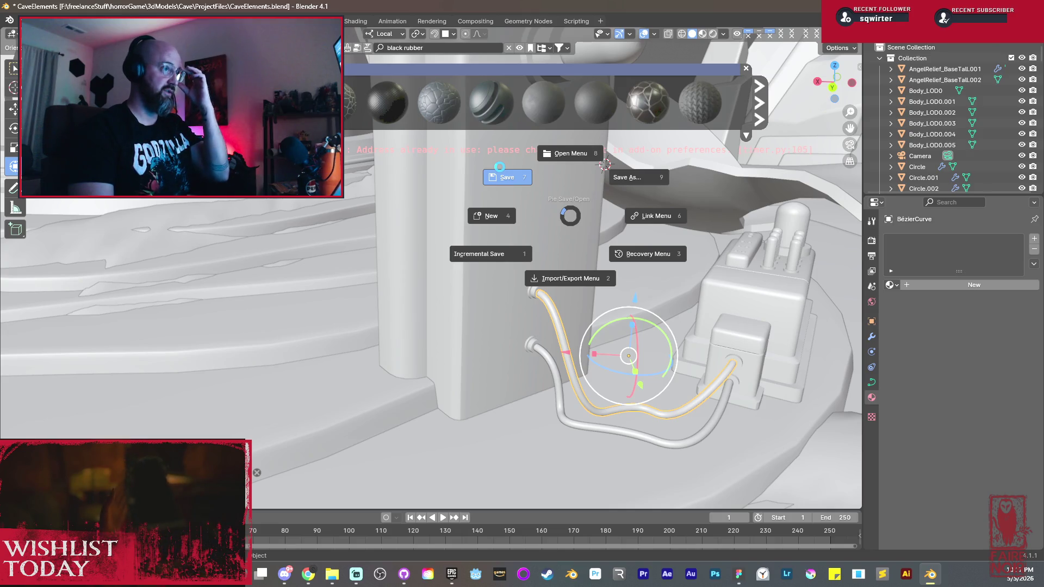
pyautogui.click(500, 167)
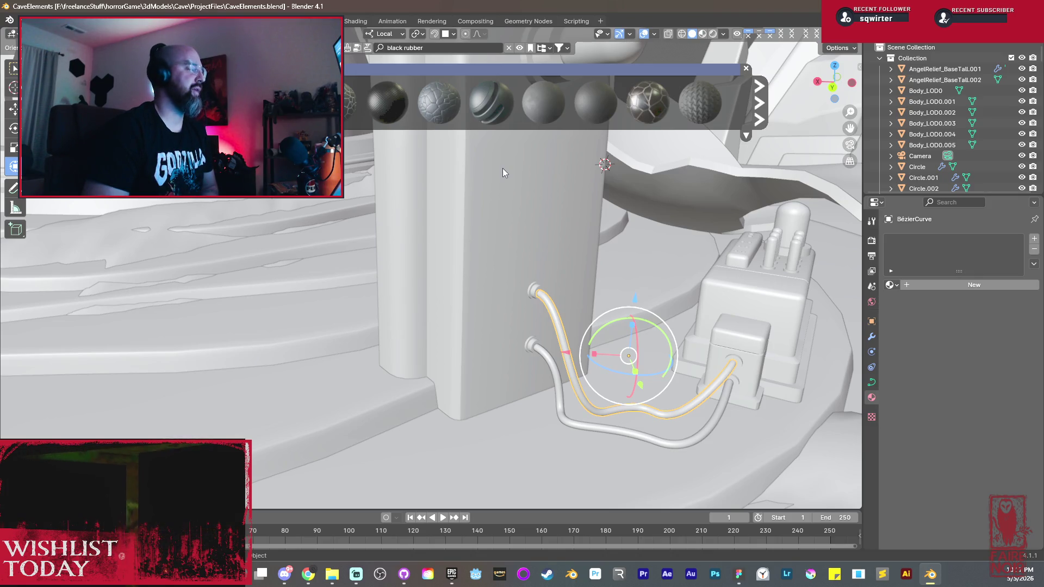
pyautogui.moveTo(647, 100)
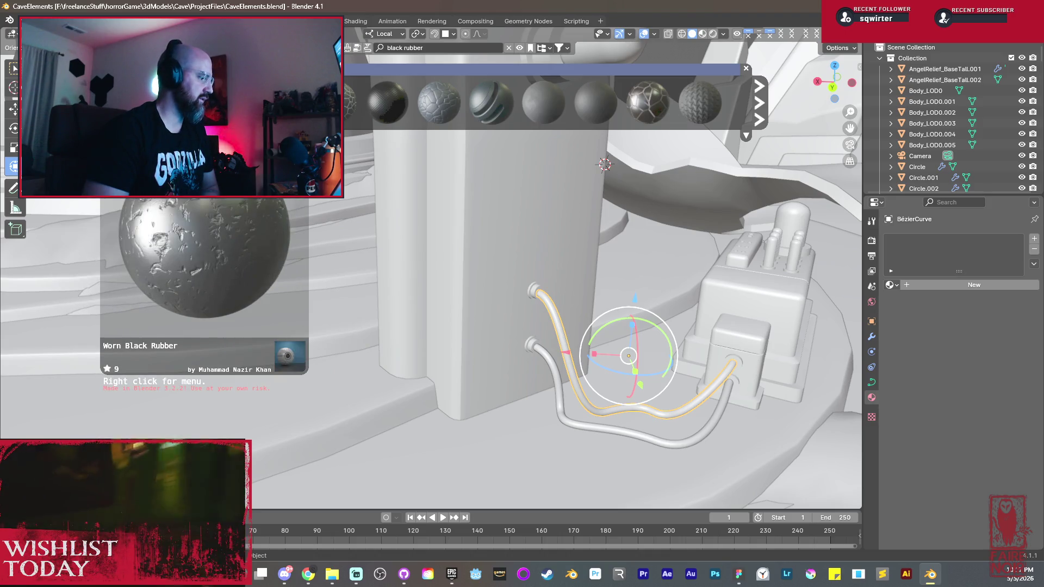
# Step: Page through the black rubber material results in the asset bar
pyautogui.click(759, 110)
pyautogui.moveTo(386, 102)
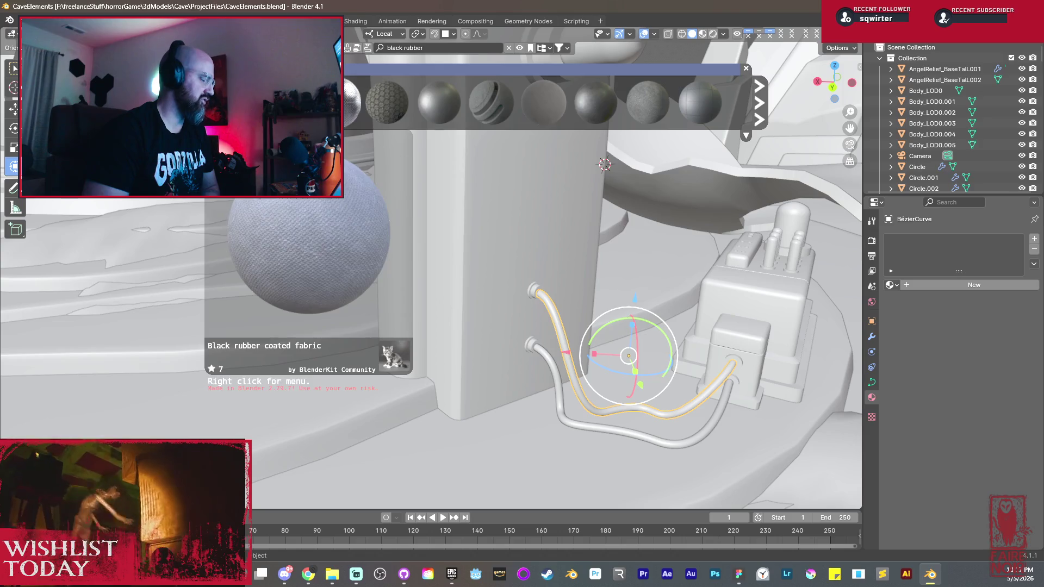
pyautogui.click(760, 121)
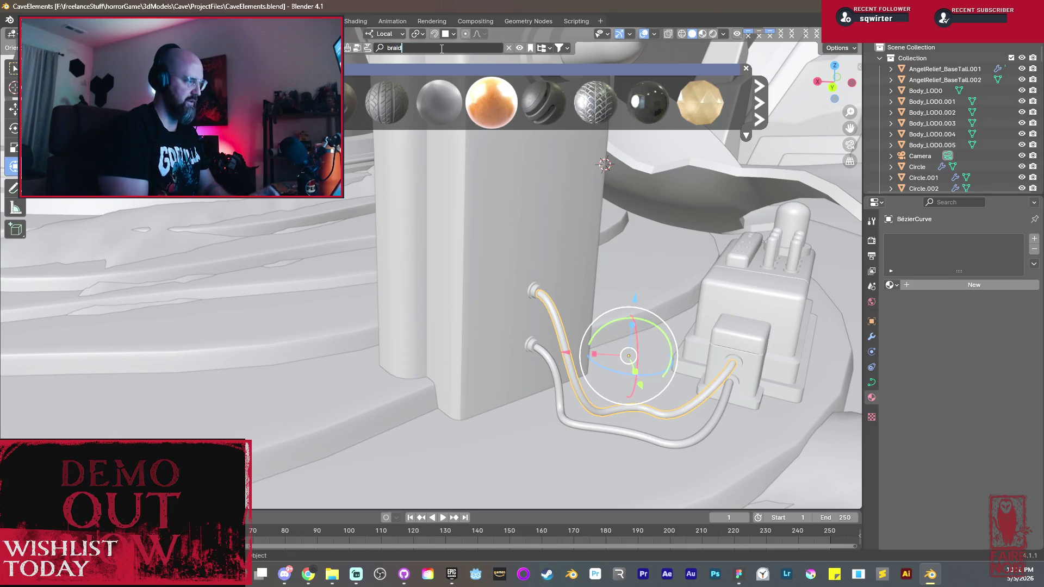
pyautogui.write('ed cable')
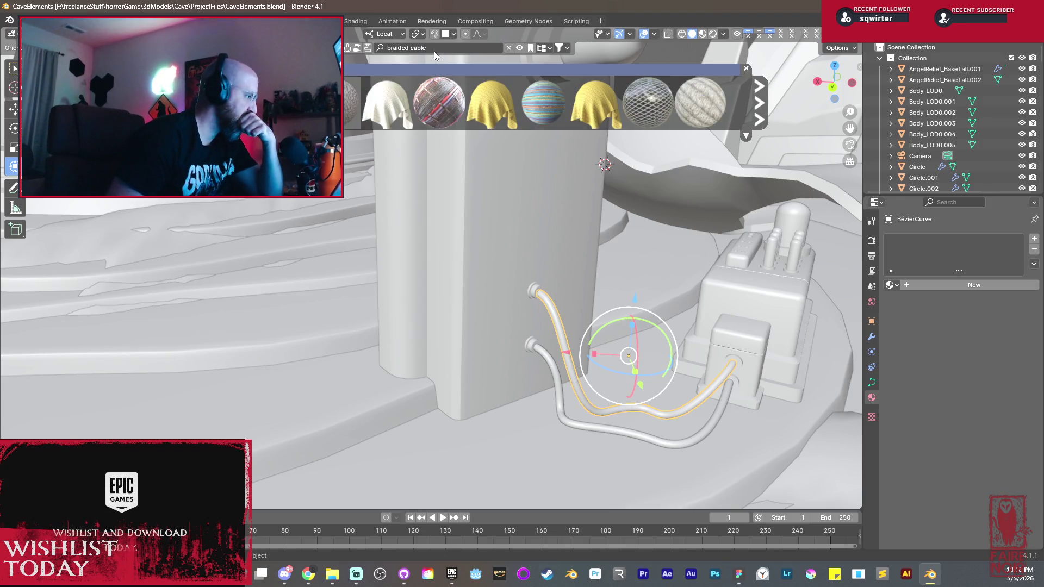
pyautogui.moveTo(646, 103)
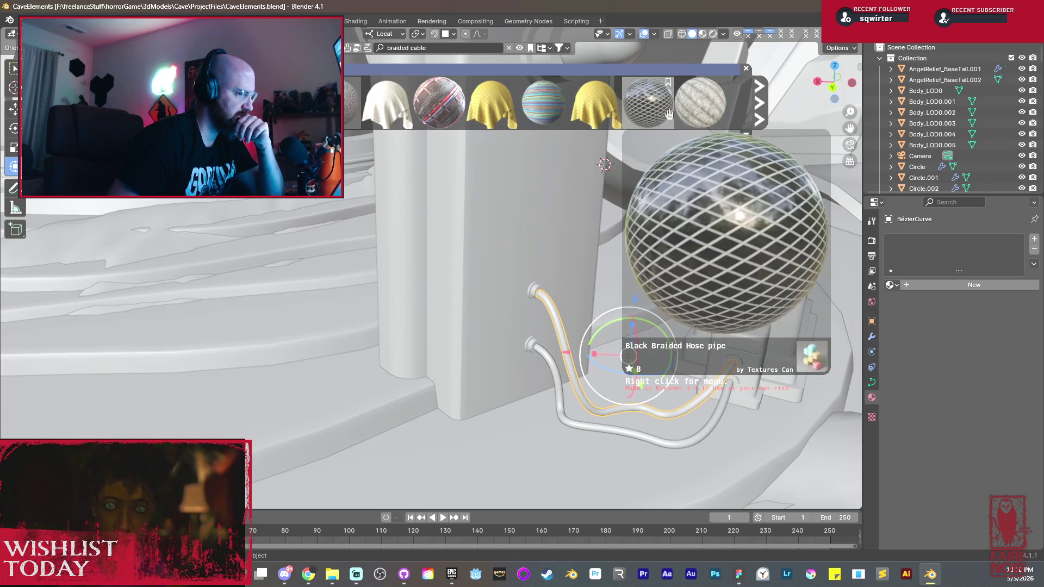
# Step: Page through the braided cable material results and download the Black Braided Hose pipe material onto the cable
pyautogui.click(759, 115)
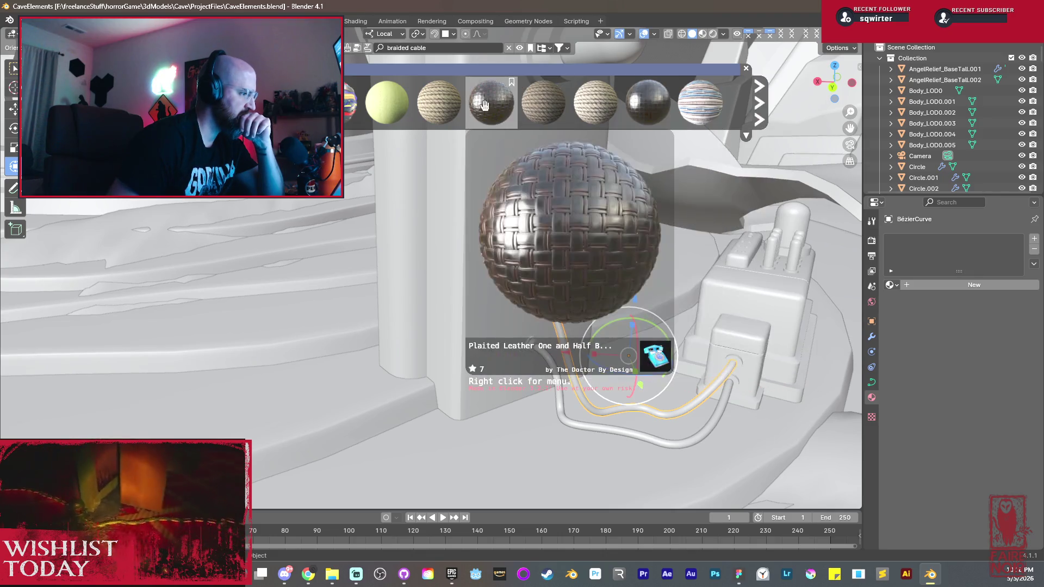
pyautogui.moveTo(595, 103)
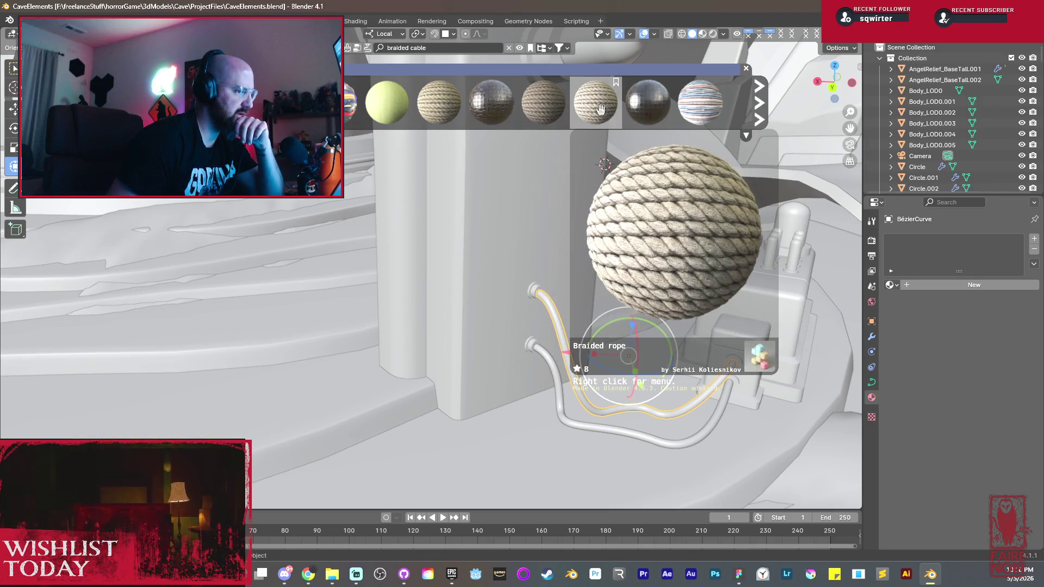
pyautogui.click(758, 112)
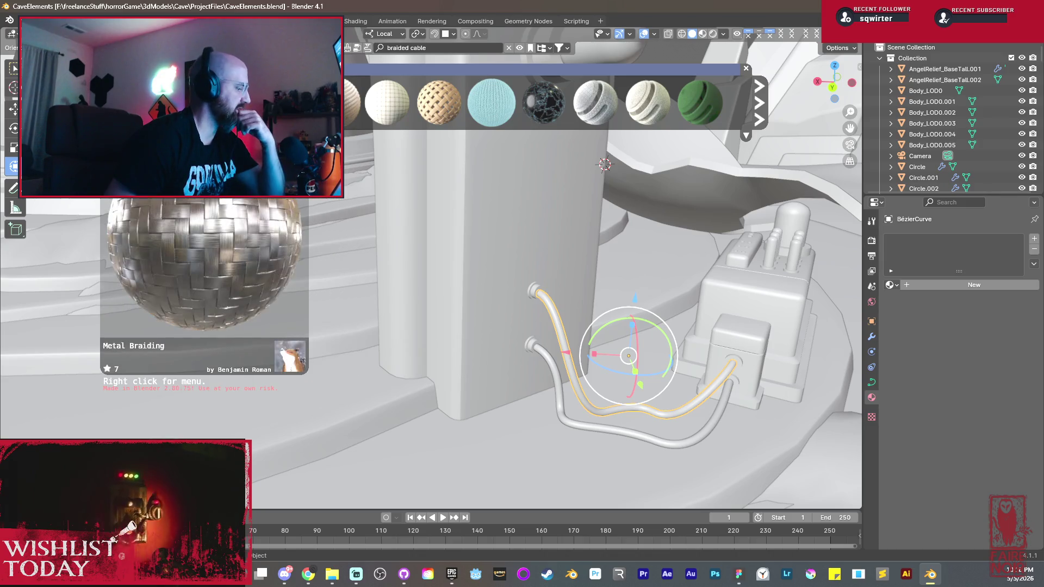
pyautogui.click(755, 115)
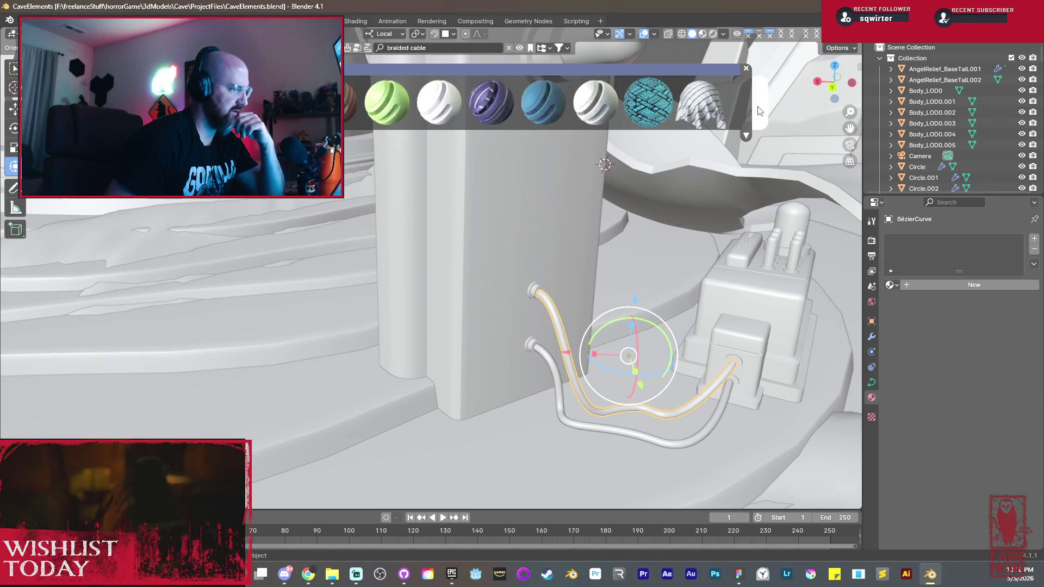
pyautogui.click(758, 110)
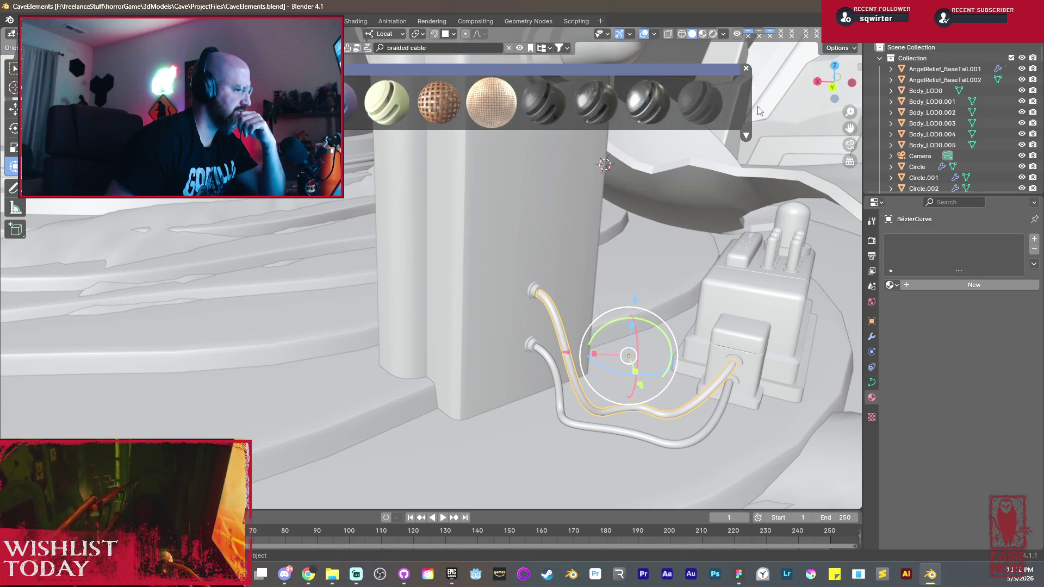
pyautogui.moveTo(490, 102)
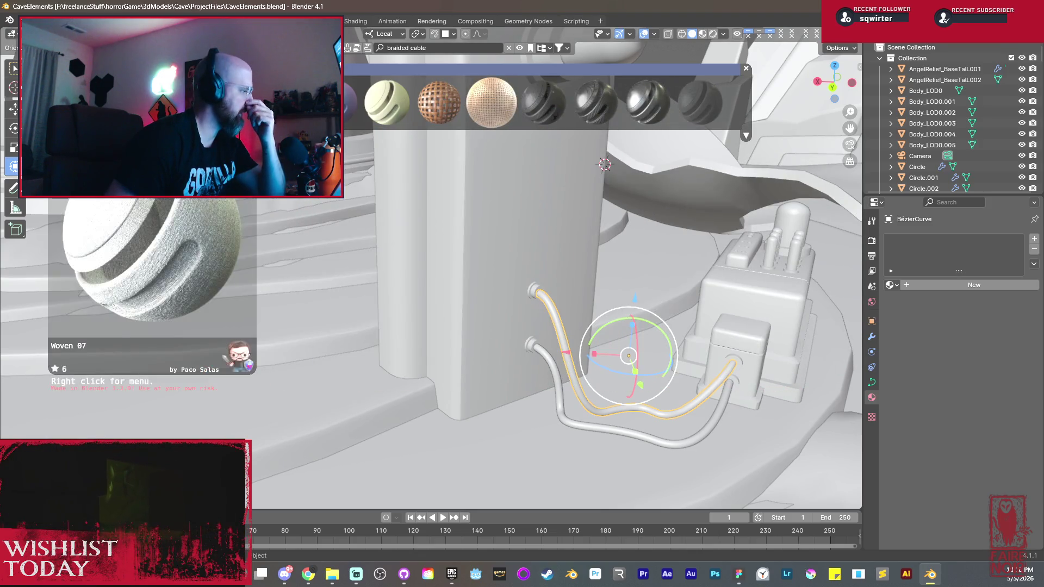
pyautogui.scroll(3, 81, 102)
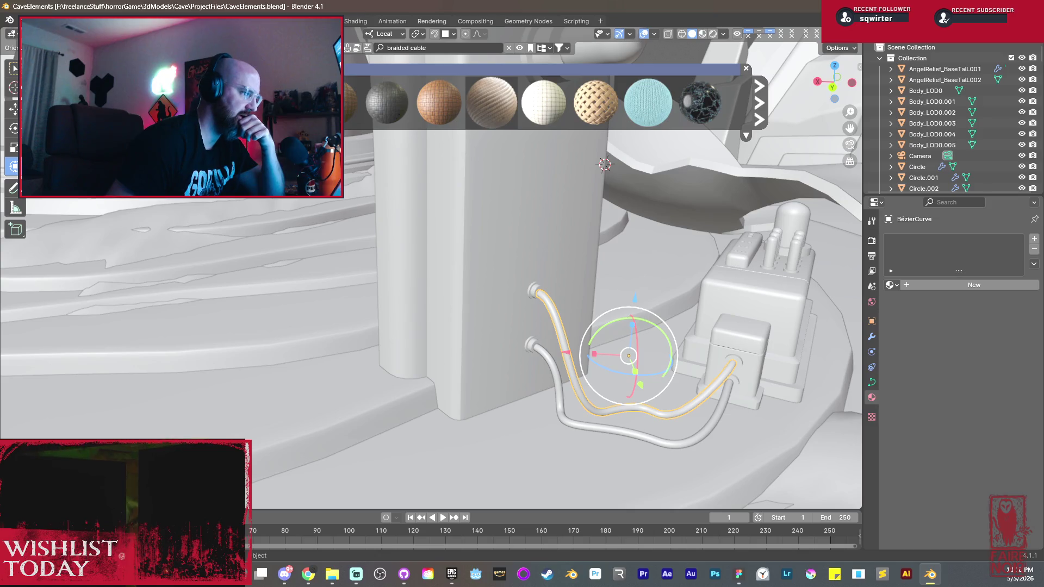
pyautogui.moveTo(543, 103)
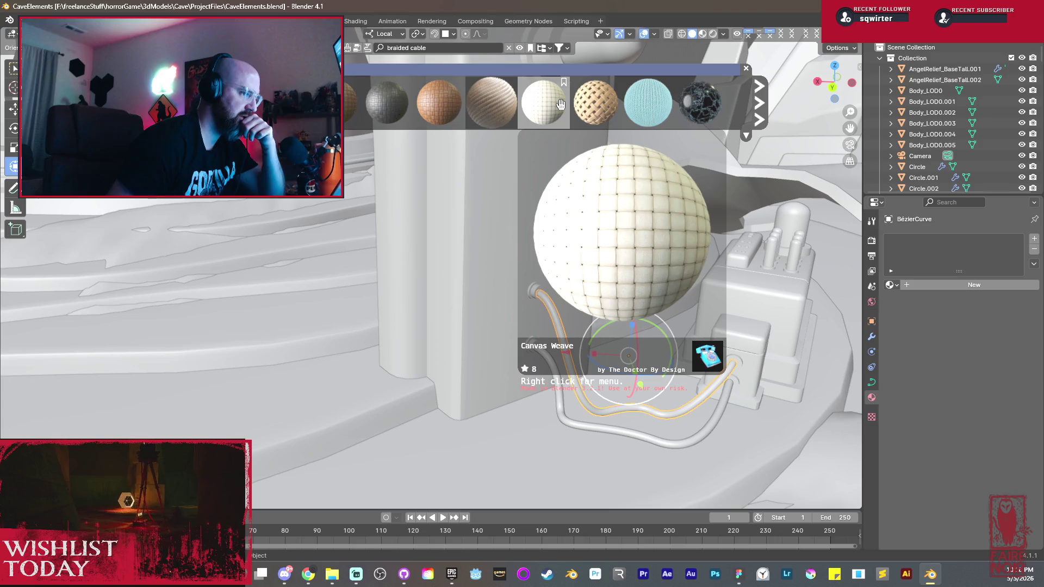
pyautogui.scroll(-3, 561, 103)
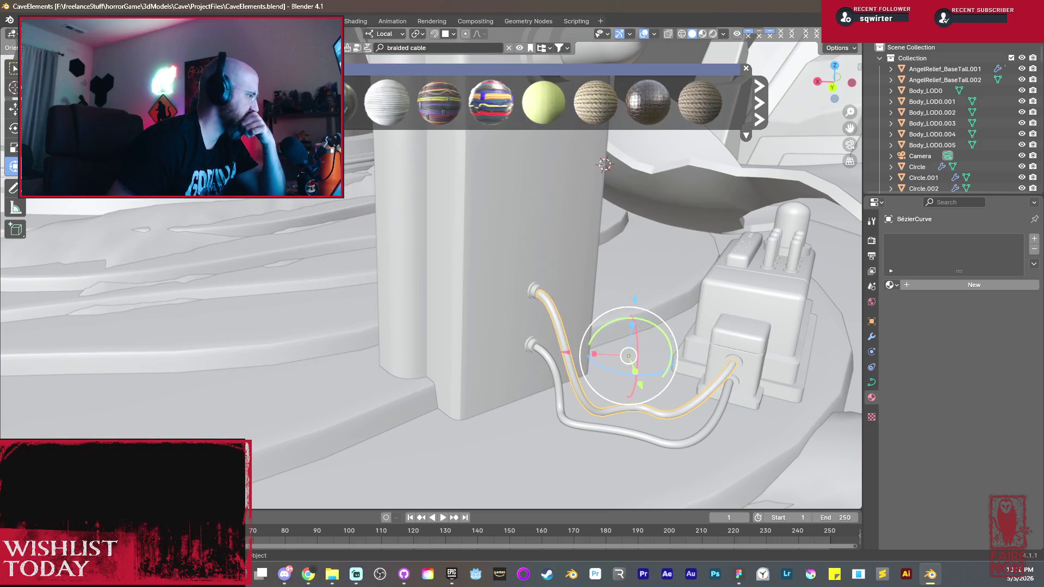
pyautogui.scroll(-3, 596, 104)
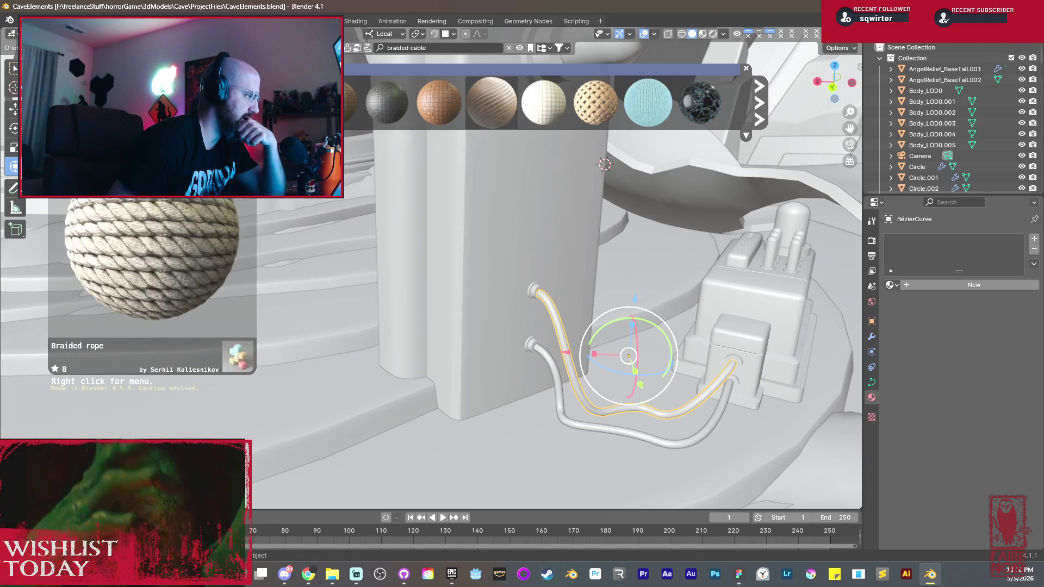
pyautogui.scroll(-3, 522, 105)
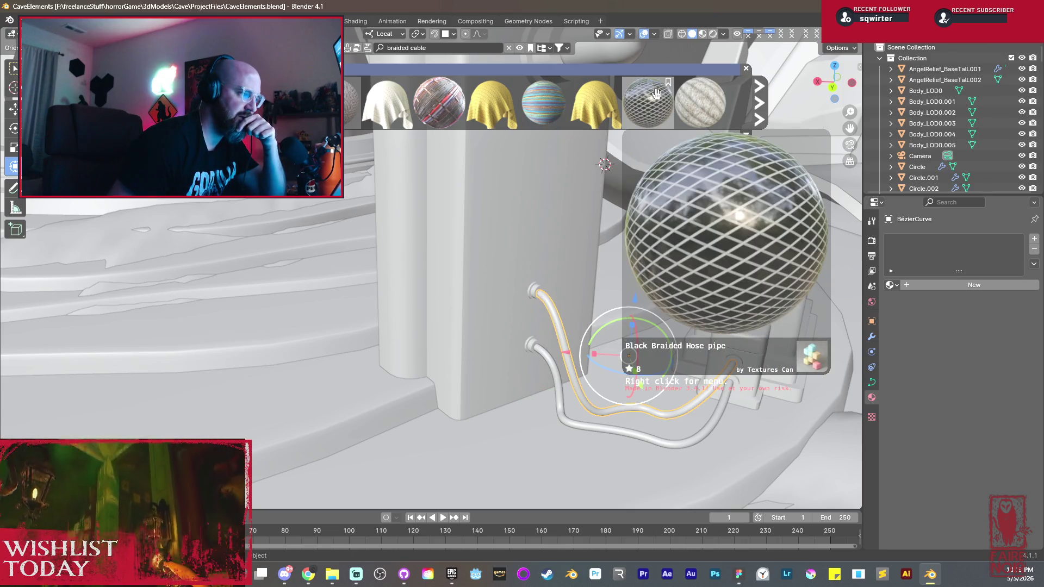
pyautogui.click(657, 95)
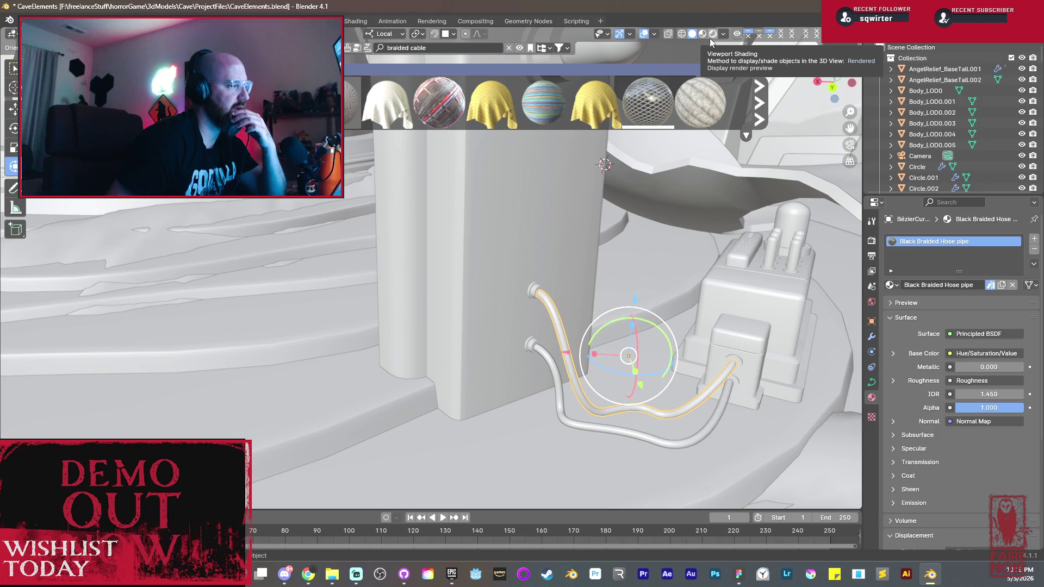
# Step: Preview the braided hose in rendered shading, then return to solid shading and curve editing
pyautogui.click(715, 33)
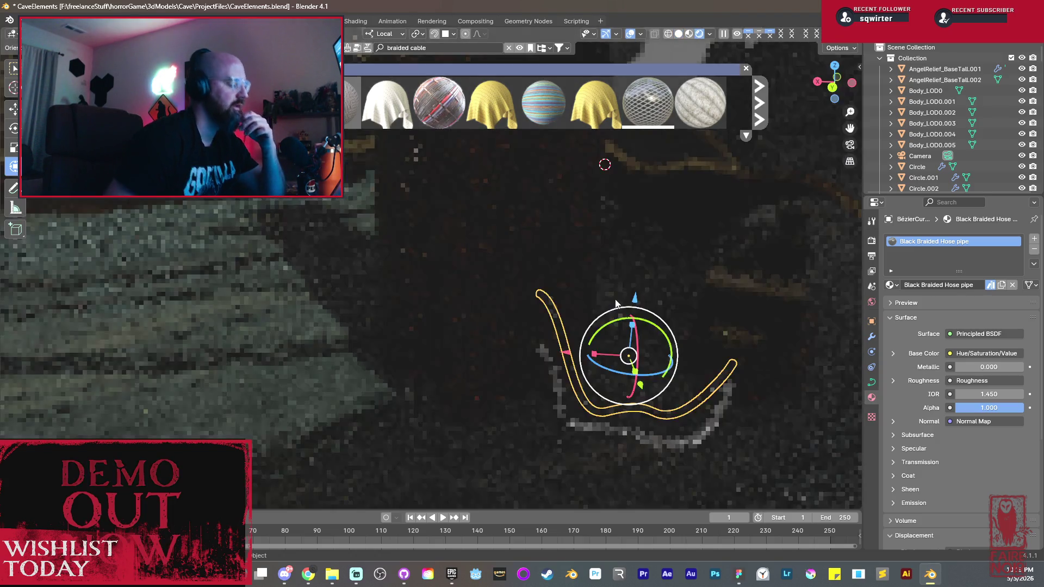
pyautogui.moveTo(595, 325); pyautogui.dragTo(438, 353, button='middle')
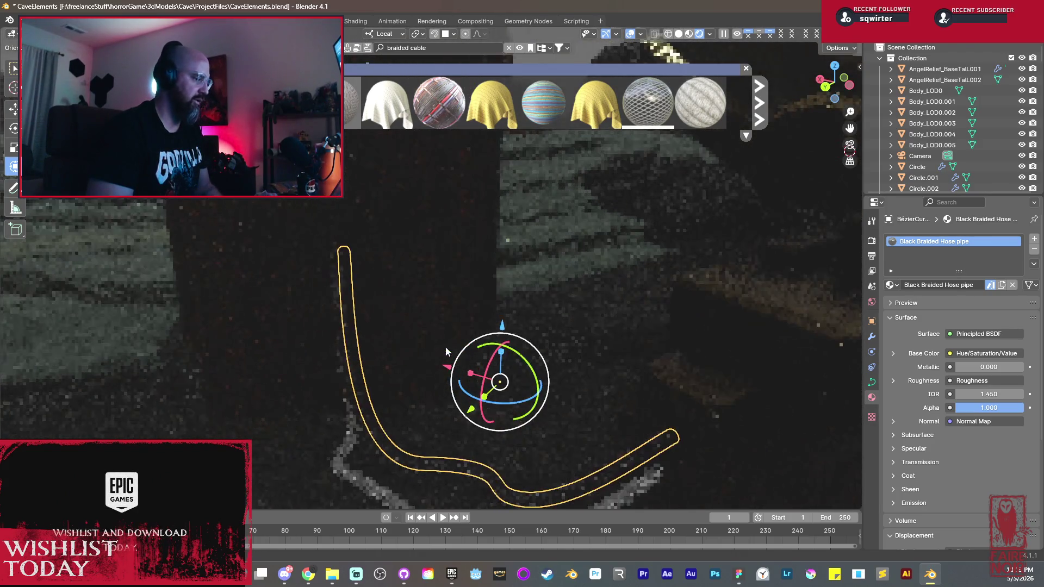
pyautogui.scroll(3, 445, 347)
pyautogui.scroll(3, 409, 341)
pyautogui.moveTo(419, 325); pyautogui.dragTo(468, 319, button='middle')
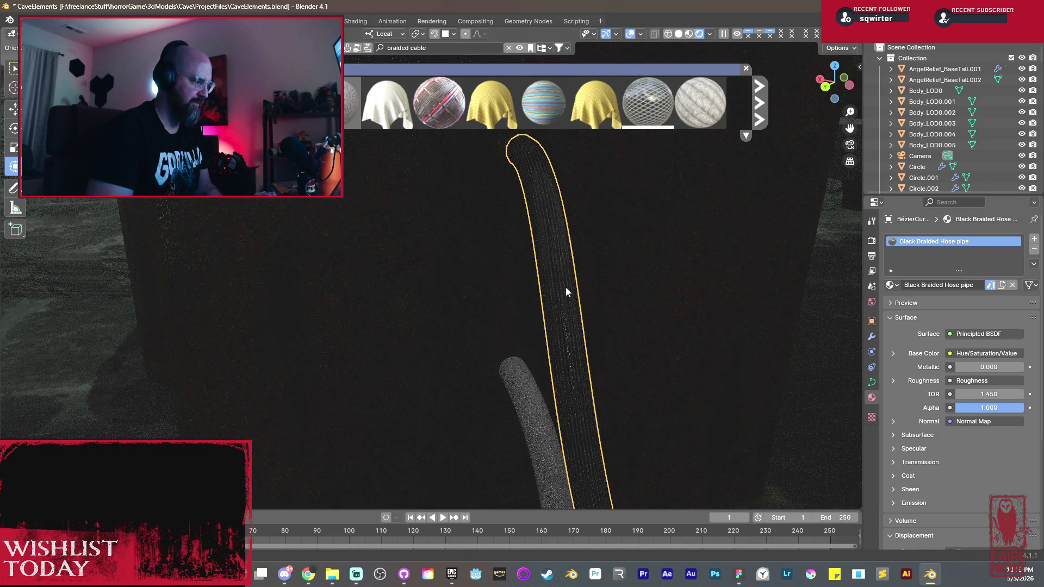
pyautogui.scroll(2, 565, 286)
pyautogui.scroll(1, 567, 281)
pyautogui.scroll(1, 587, 291)
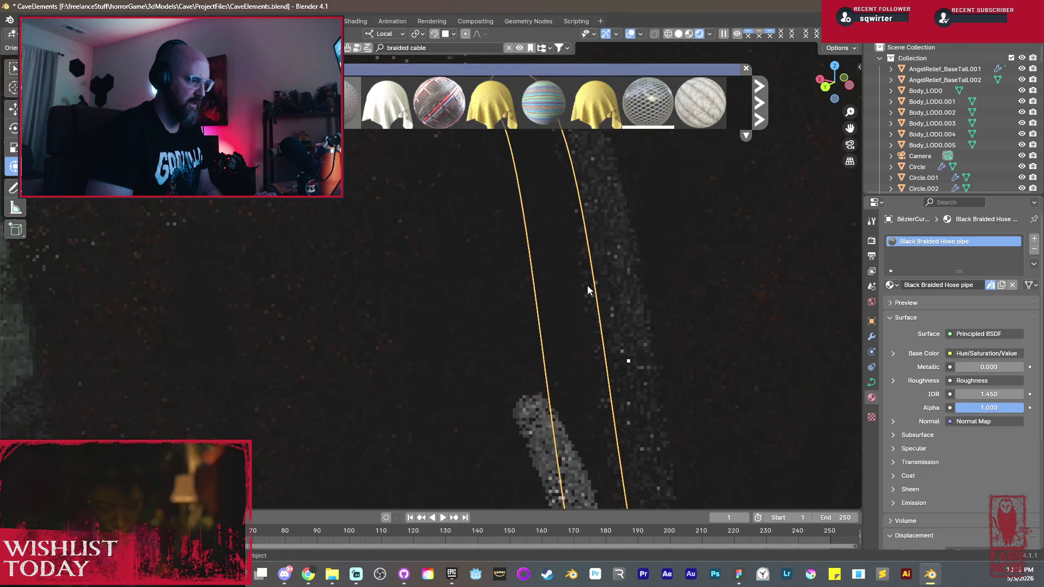
pyautogui.scroll(1, 580, 285)
pyautogui.scroll(1, 582, 287)
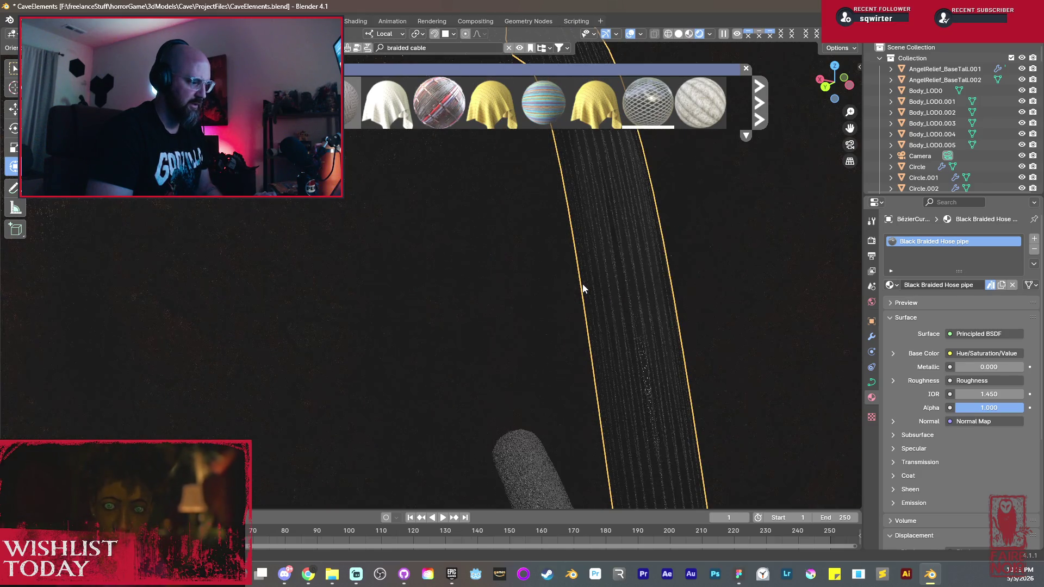
pyautogui.scroll(-5, 582, 287)
pyautogui.scroll(-2, 583, 286)
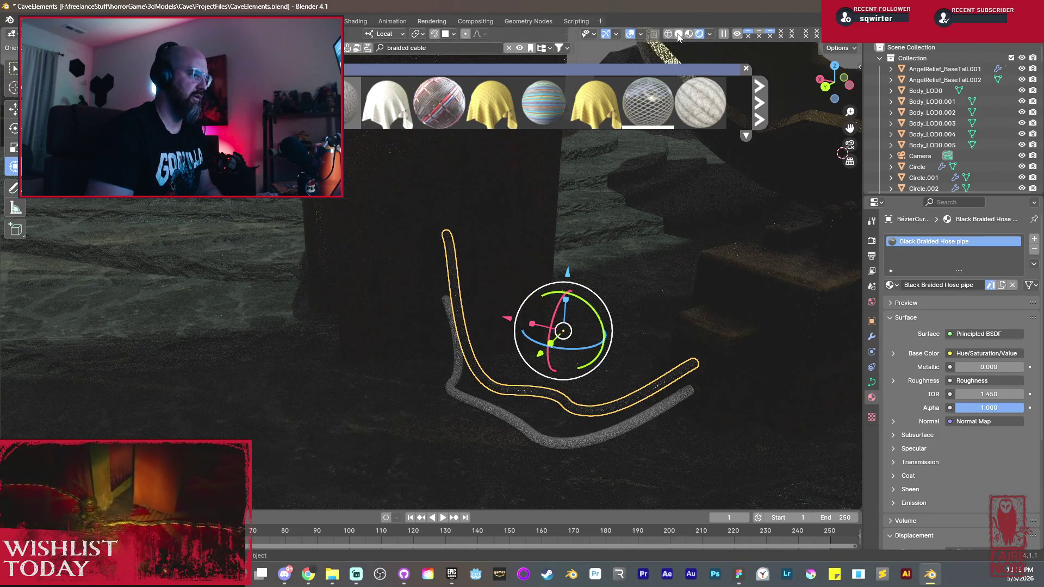
pyautogui.press('z')
pyautogui.press('Tab')
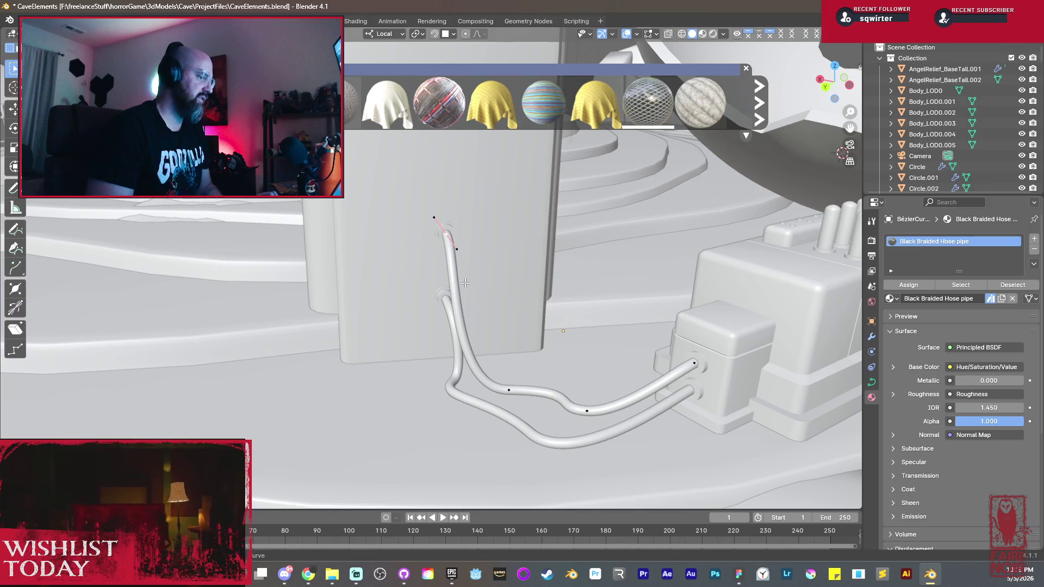
# Step: Convert the upper and lower cable curves into meshes
pyautogui.press('Tab')
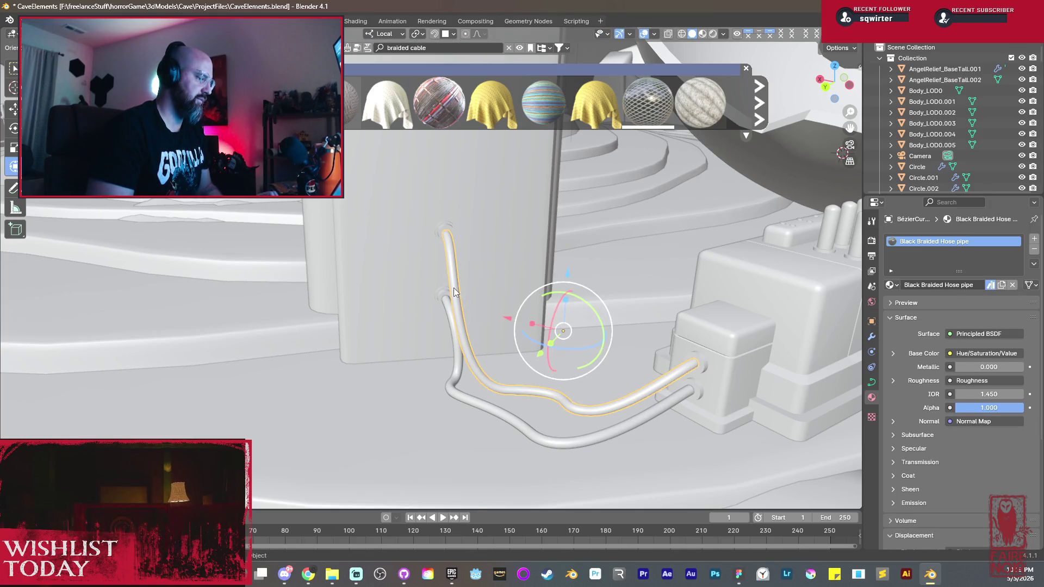
pyautogui.rightClick(454, 288)
pyautogui.moveTo(387, 313)
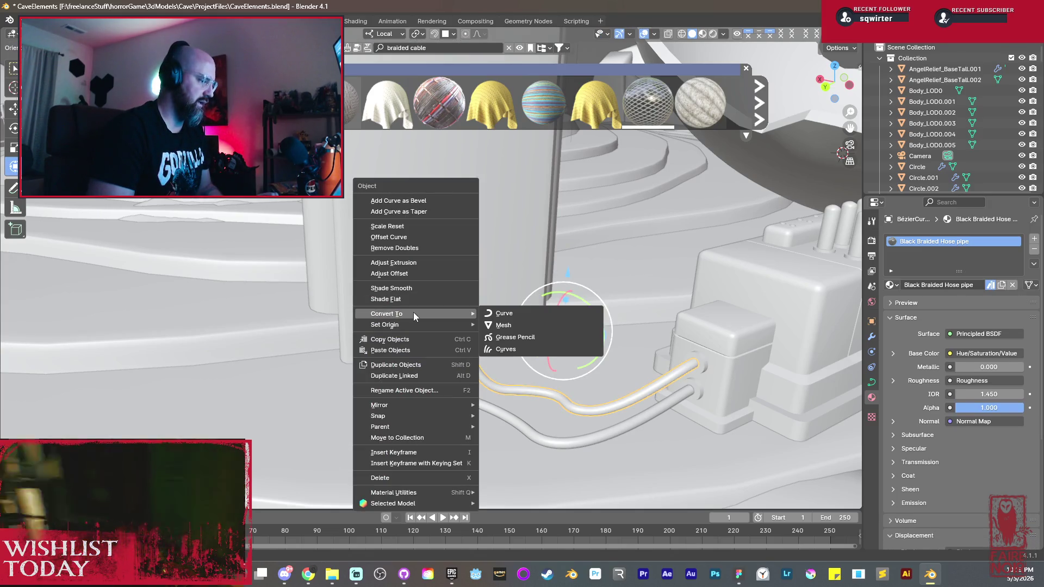
pyautogui.click(505, 324)
pyautogui.click(458, 360)
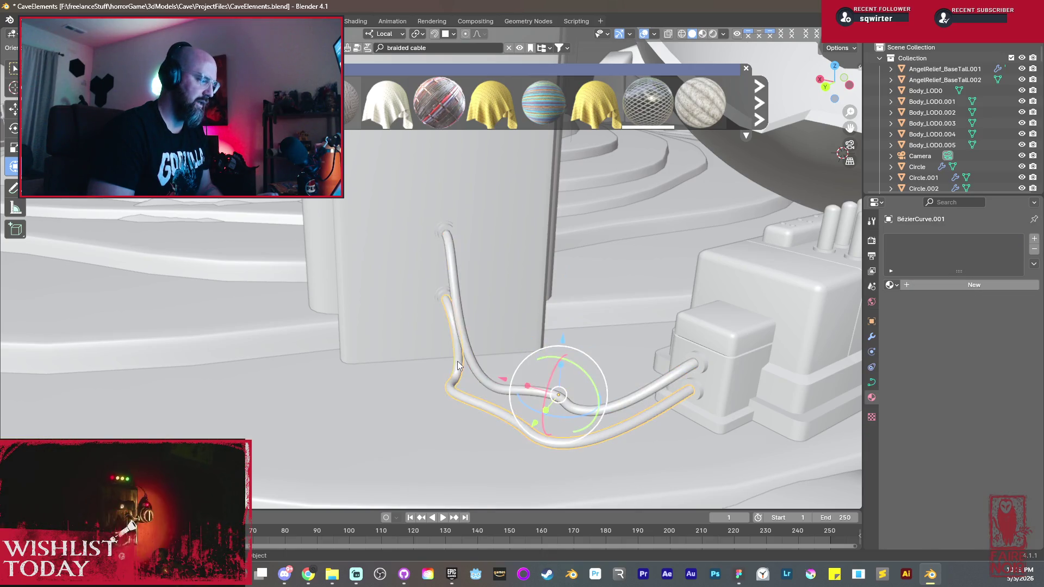
pyautogui.rightClick(457, 361)
pyautogui.click(506, 368)
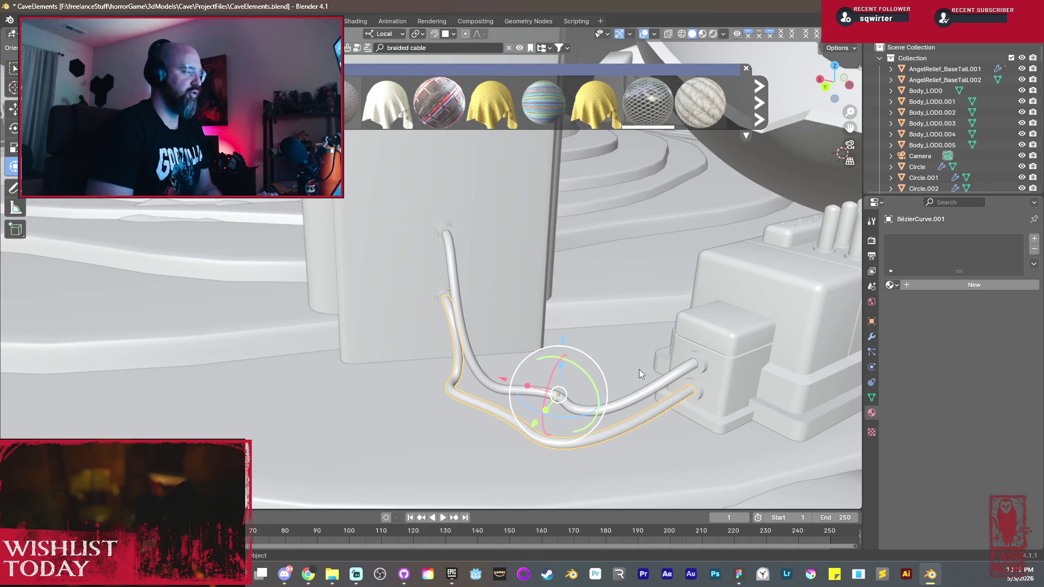
pyautogui.scroll(2, 472, 334)
pyautogui.moveTo(510, 351)
pyautogui.keyDown('shift'); pyautogui.mouseDown(button='middle')
pyautogui.moveTo(728, 316)
pyautogui.moveTo(487, 290)
pyautogui.mouseUp(button='middle'); pyautogui.keyUp('shift')
pyautogui.scroll(1, 487, 289)
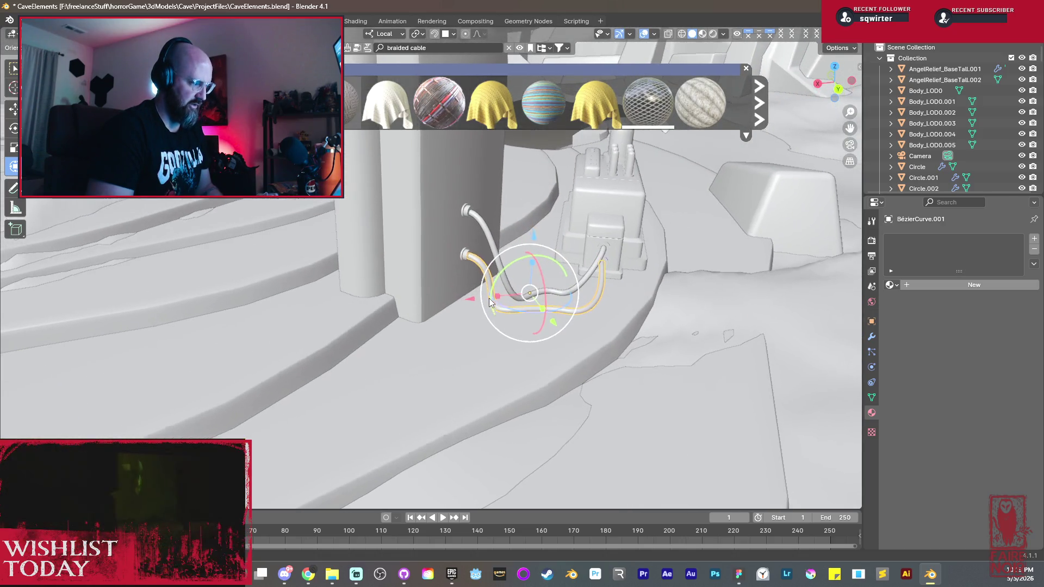
pyautogui.scroll(3, 494, 265)
# Step: Mark a seam along an edge loop of the braided hose mesh
pyautogui.press('Tab')
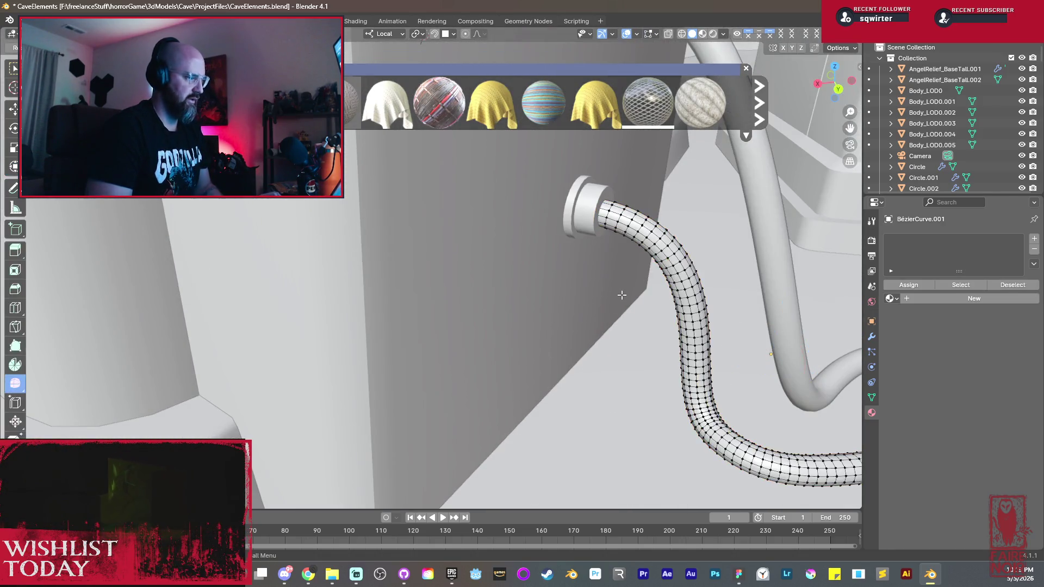
pyautogui.moveTo(544, 309)
pyautogui.mouseDown(button='middle')
pyautogui.moveTo(476, 258)
pyautogui.moveTo(607, 285)
pyautogui.moveTo(599, 255)
pyautogui.mouseUp(button='middle')
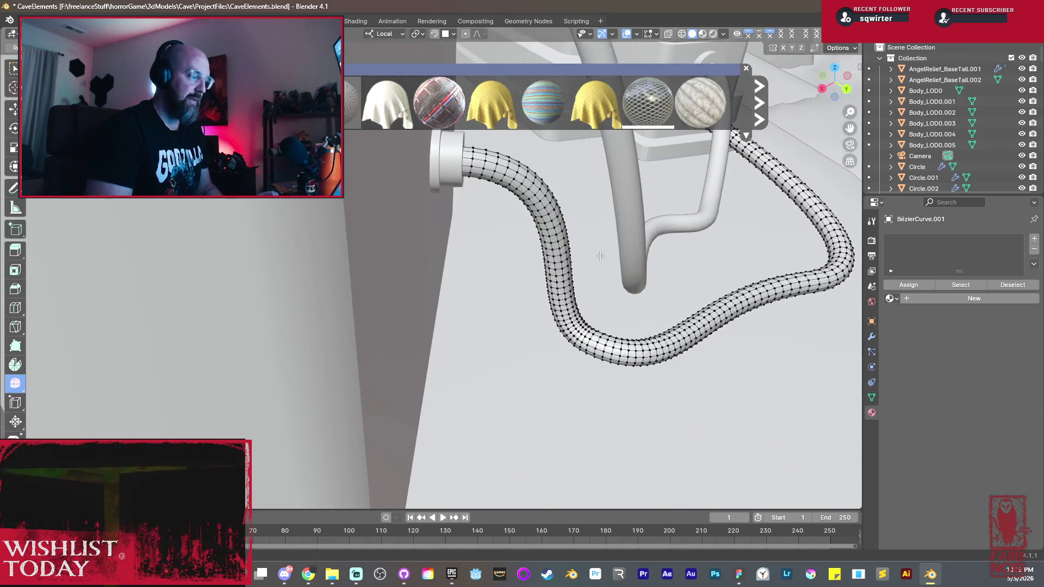
pyautogui.moveTo(534, 188); pyautogui.dragTo(487, 335, button='middle')
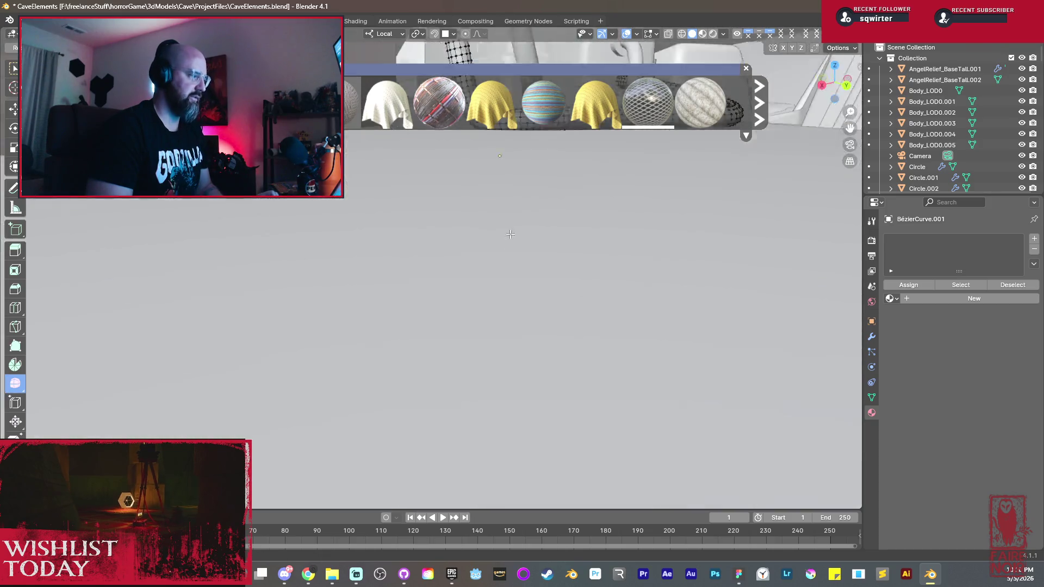
pyautogui.scroll(2, 487, 335)
pyautogui.scroll(2, 488, 341)
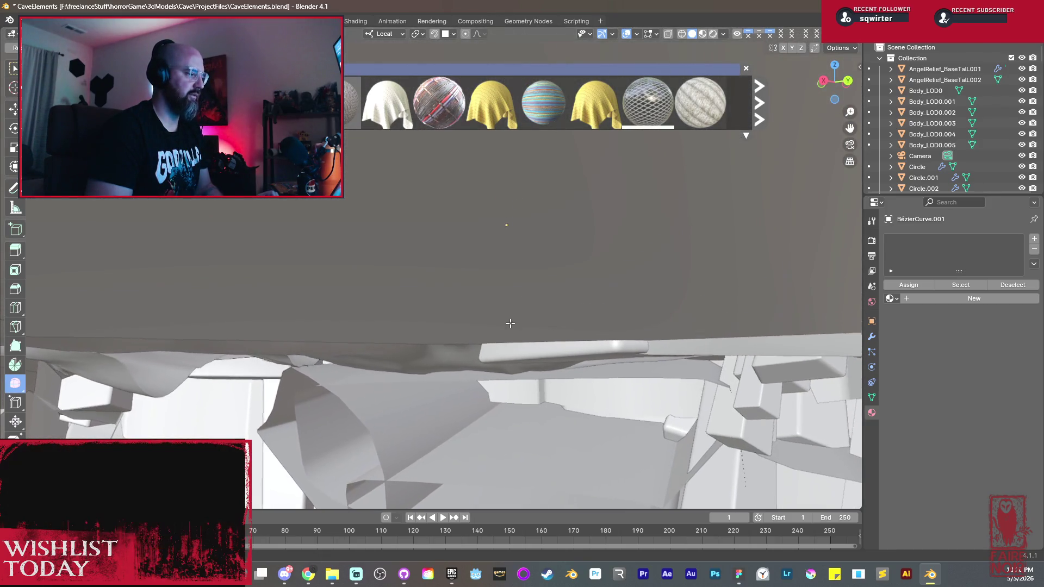
pyautogui.scroll(2, 490, 347)
pyautogui.scroll(2, 493, 356)
pyautogui.scroll(-2, 492, 356)
pyautogui.scroll(-2, 493, 356)
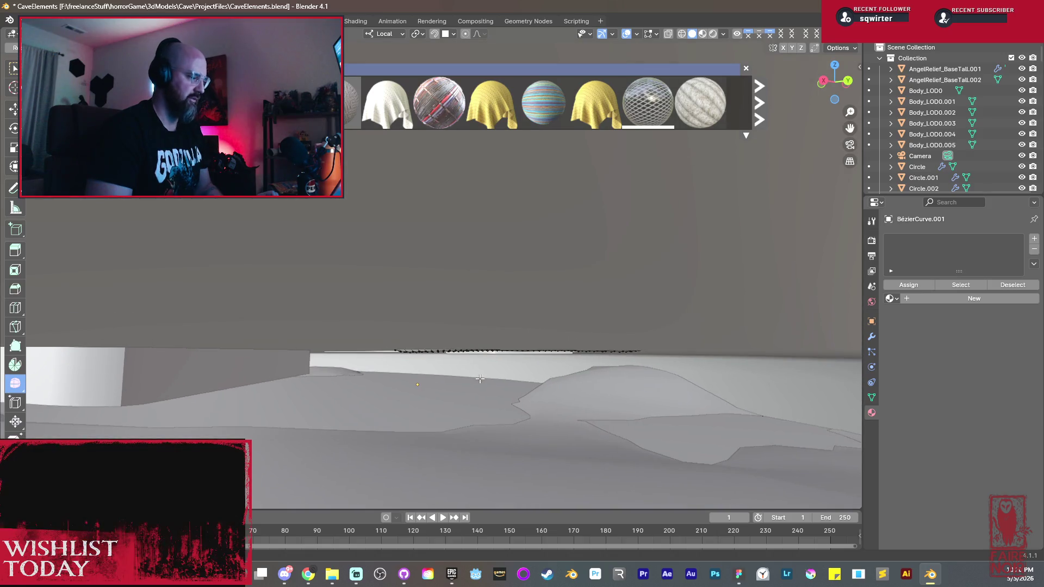
pyautogui.scroll(-3, 492, 356)
pyautogui.scroll(-2, 493, 355)
pyautogui.moveTo(505, 387); pyautogui.dragTo(502, 241, button='middle')
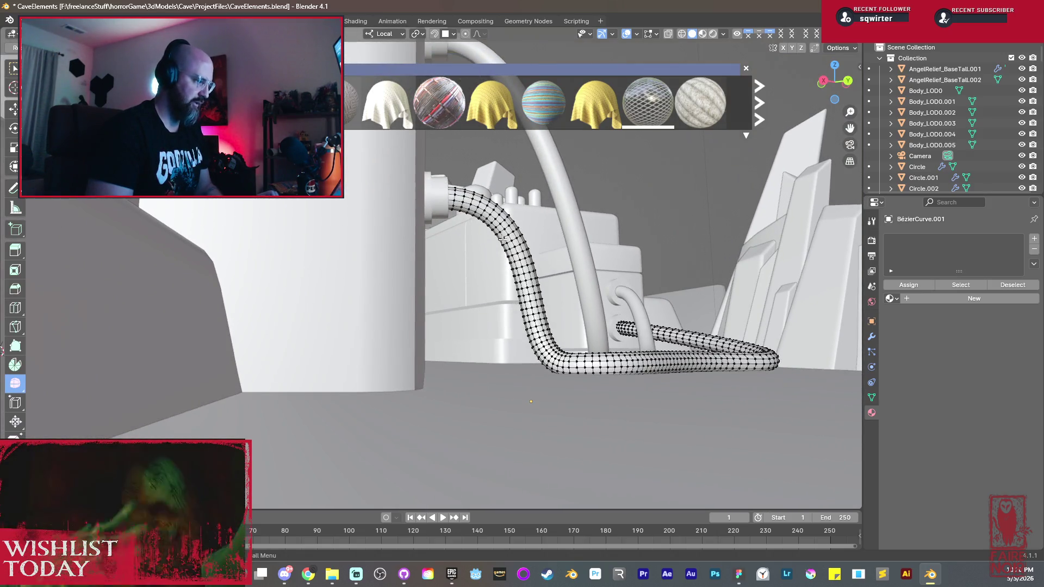
pyautogui.scroll(2, 515, 261)
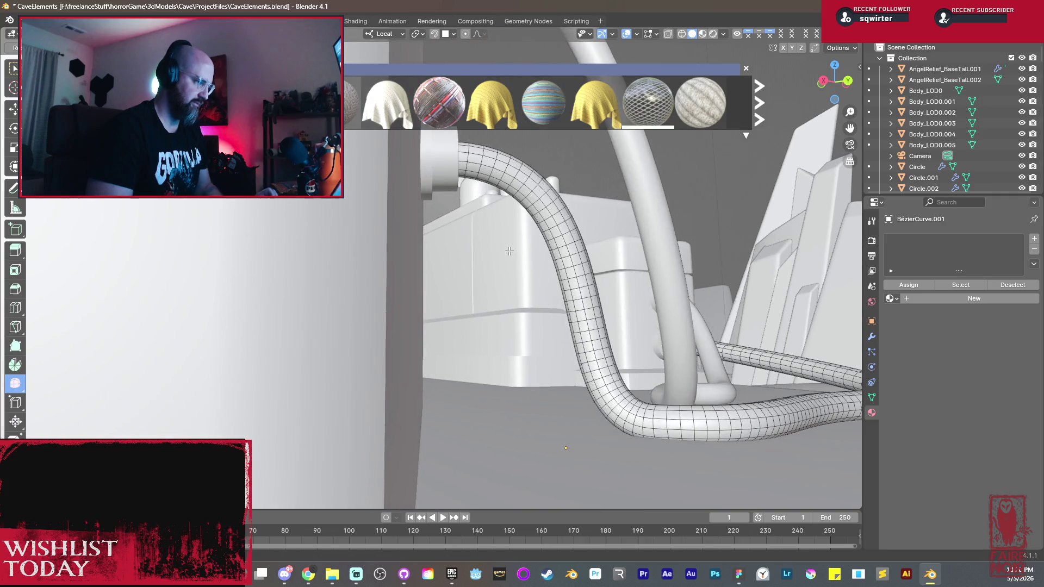
pyautogui.click(519, 198)
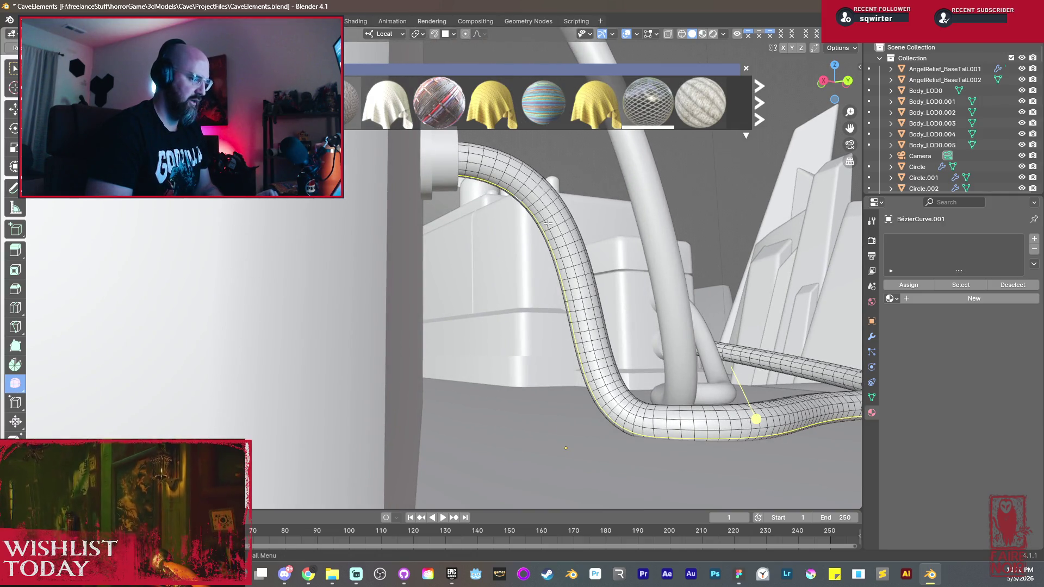
pyautogui.hotkey('ctrl', 'e')
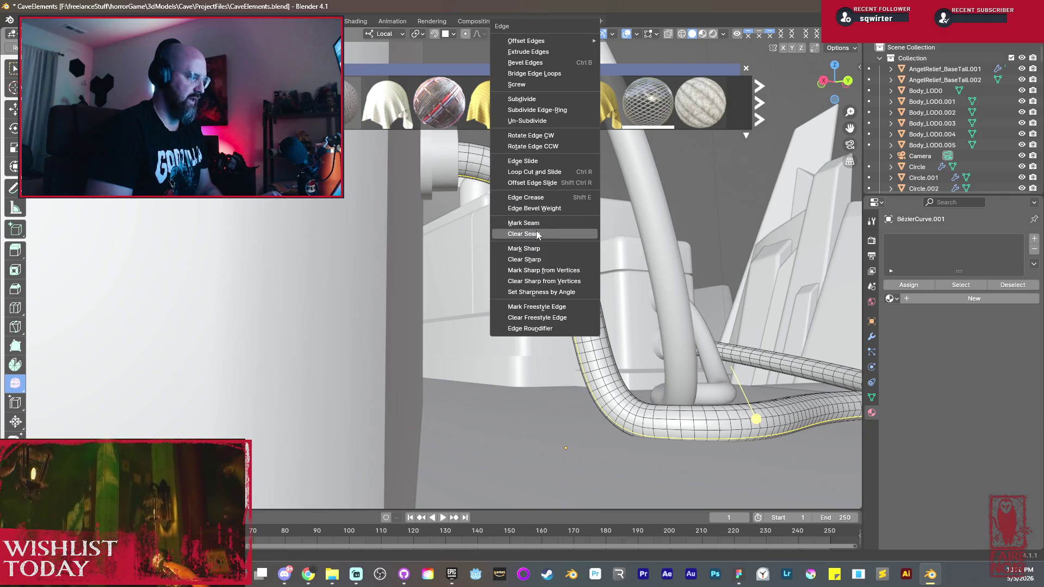
pyautogui.click(536, 223)
pyautogui.press('Tab')
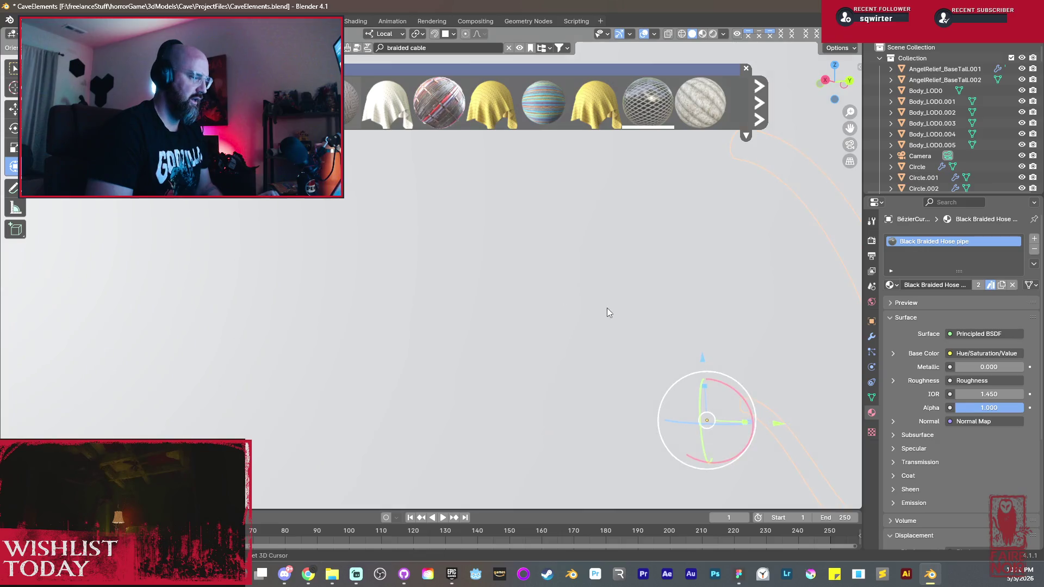
# Step: Mark a seam along an edge loop of the pillar hose mesh and bring the hoses into view
pyautogui.moveTo(541, 286); pyautogui.dragTo(546, 281, button='middle')
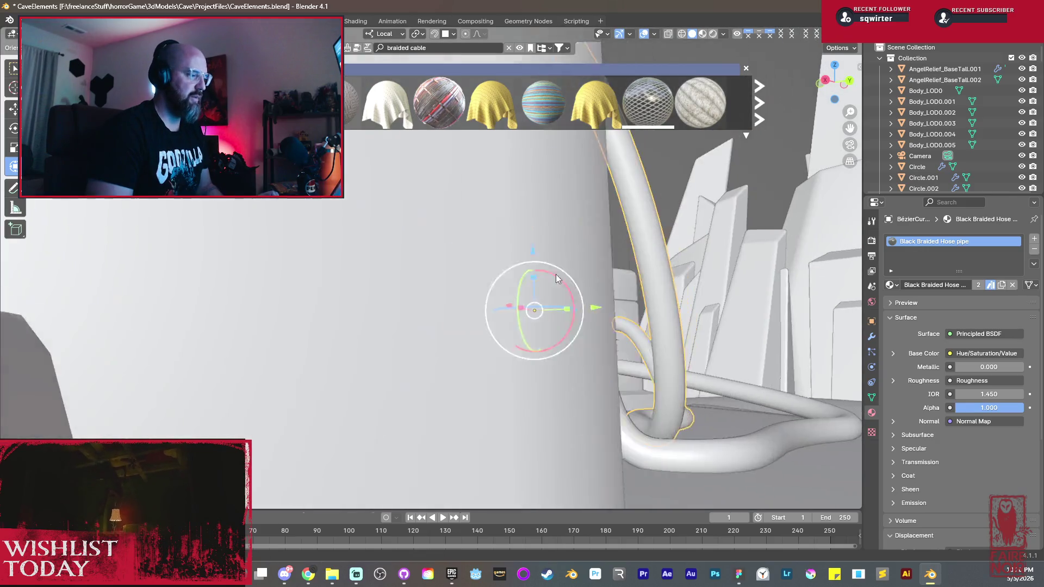
pyautogui.press('Tab')
pyautogui.keyDown('alt'); pyautogui.click(543, 245); pyautogui.keyUp('alt')
pyautogui.hotkey('ctrl', 'e')
pyautogui.click(502, 221)
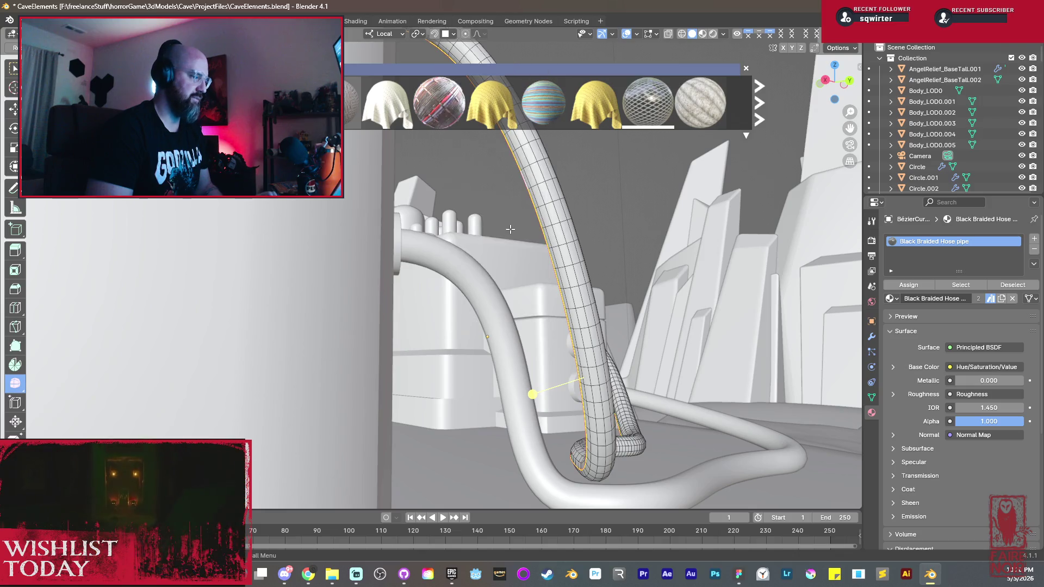
pyautogui.moveTo(502, 220); pyautogui.dragTo(535, 299, button='middle')
pyautogui.press('Tab')
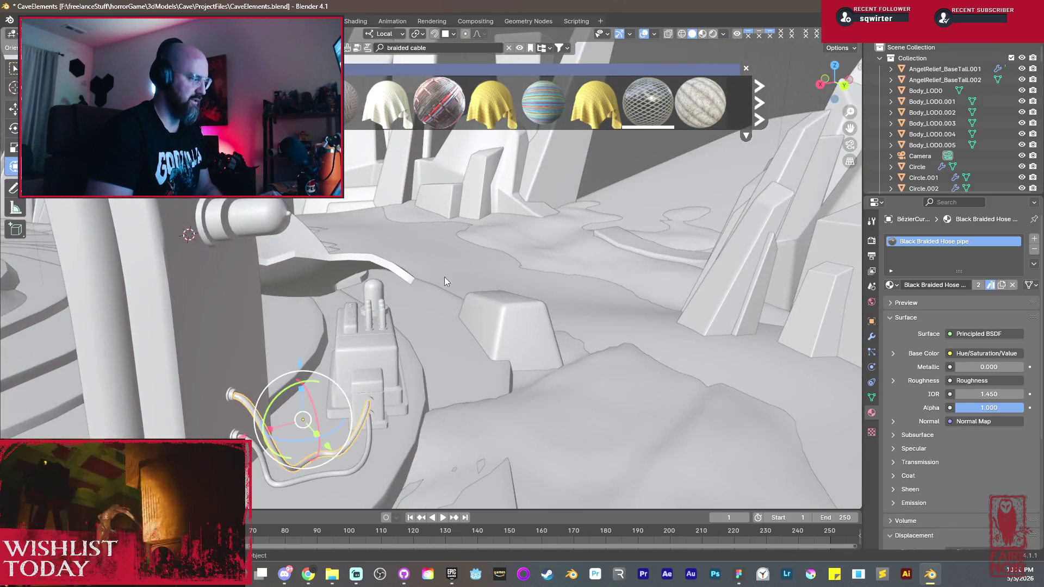
pyautogui.moveTo(444, 277)
pyautogui.mouseDown(button='middle')
pyautogui.moveTo(376, 312)
pyautogui.moveTo(570, 227)
pyautogui.moveTo(453, 283)
pyautogui.moveTo(455, 294)
pyautogui.moveTo(420, 249)
pyautogui.moveTo(575, 300)
pyautogui.moveTo(539, 351)
pyautogui.mouseUp(button='middle')
pyautogui.rightClick(539, 351)
pyautogui.moveTo(473, 351)
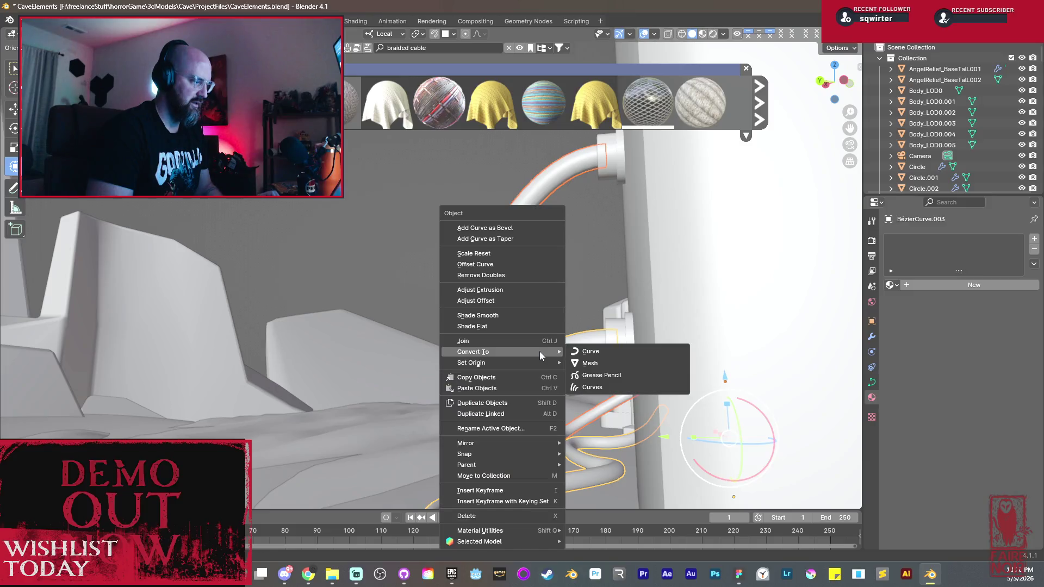
# Step: Convert the two pillar hoses to meshes and start on the upper hose's edge loop
pyautogui.click(586, 365)
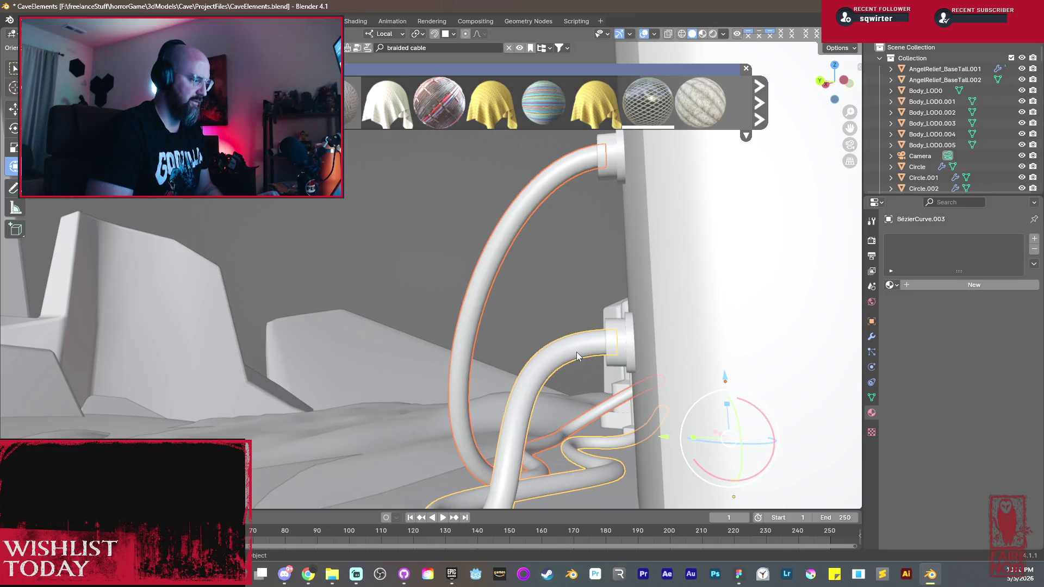
pyautogui.rightClick(576, 352)
pyautogui.click(644, 361)
pyautogui.click(517, 225)
pyautogui.press('Tab')
pyautogui.press('Tab')
pyautogui.press('Tab')
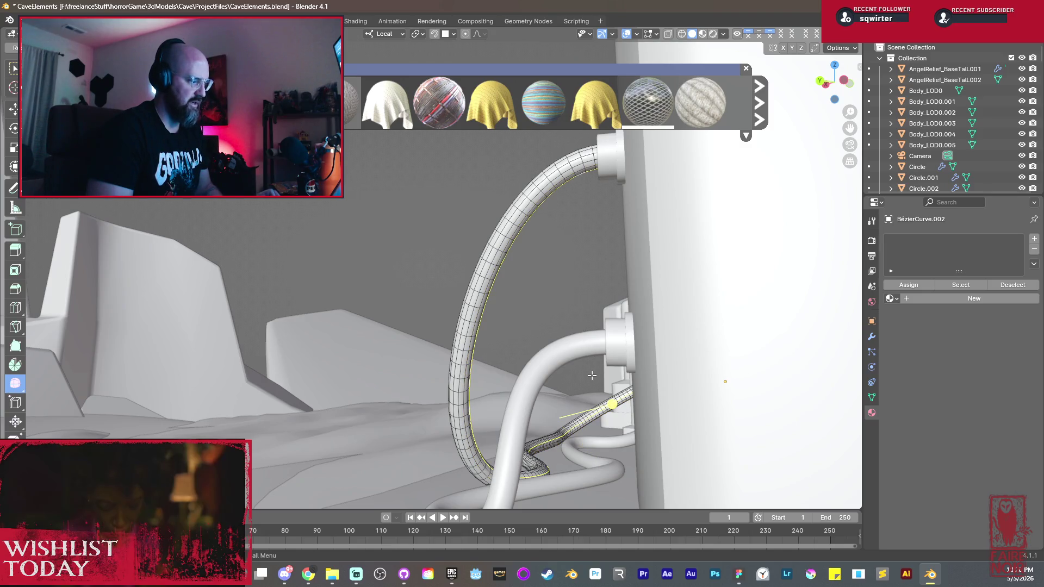
pyautogui.rightClick(572, 363)
pyautogui.moveTo(572, 363); pyautogui.dragTo(554, 291, button='middle')
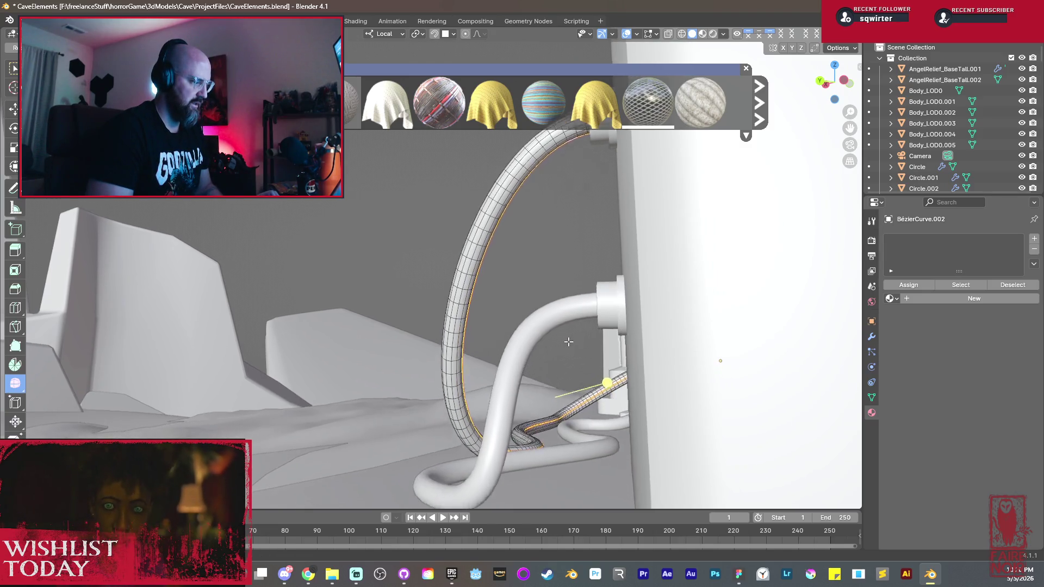
# Step: Mark a seam along the lower hose mesh, undo a misstep, and return to object mode
pyautogui.press('Tab')
pyautogui.click(529, 246)
pyautogui.press('Tab')
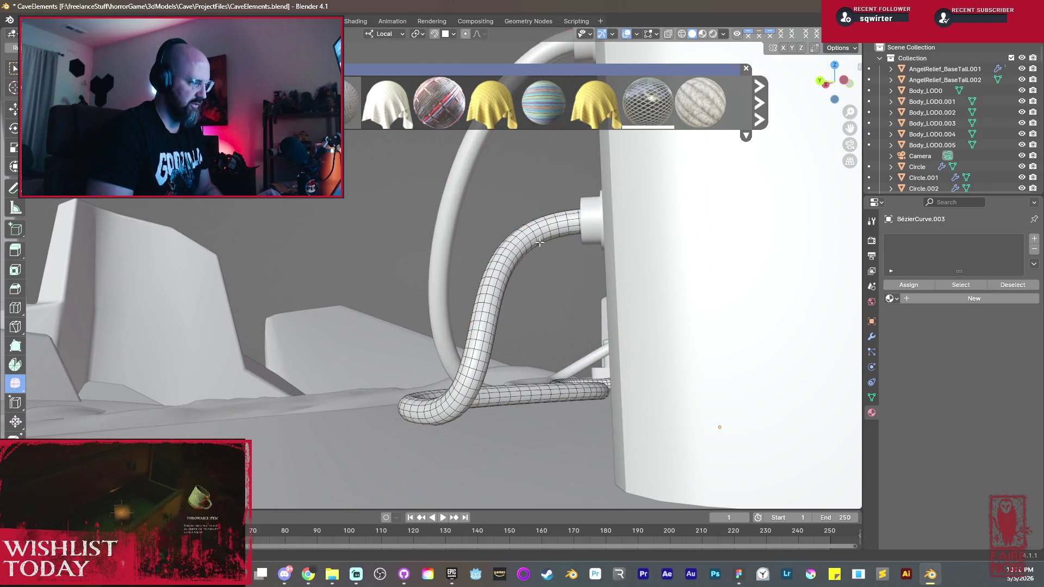
pyautogui.rightClick(522, 243)
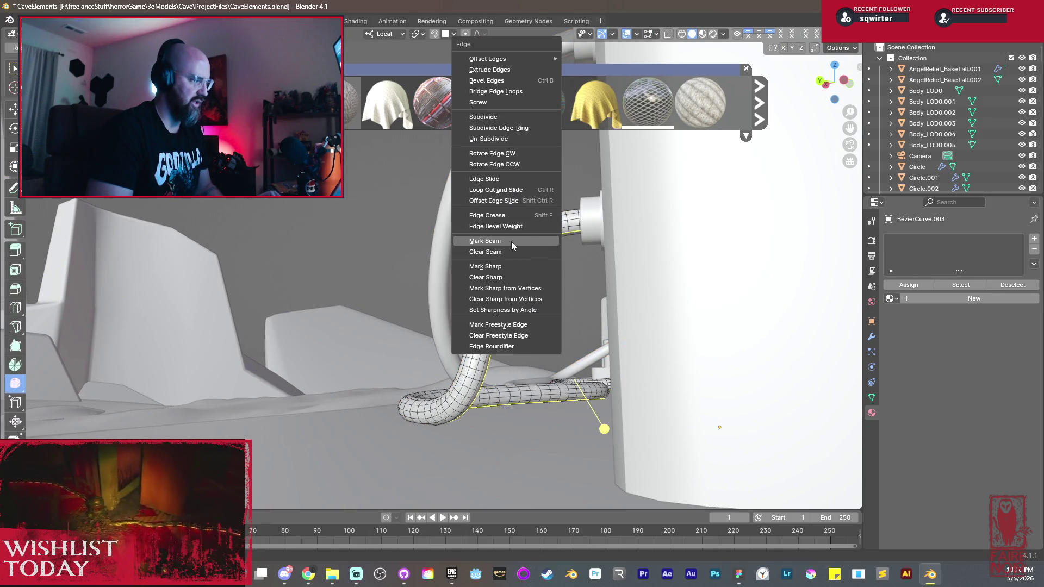
pyautogui.click(512, 242)
pyautogui.hotkey('ctrl', 'z')
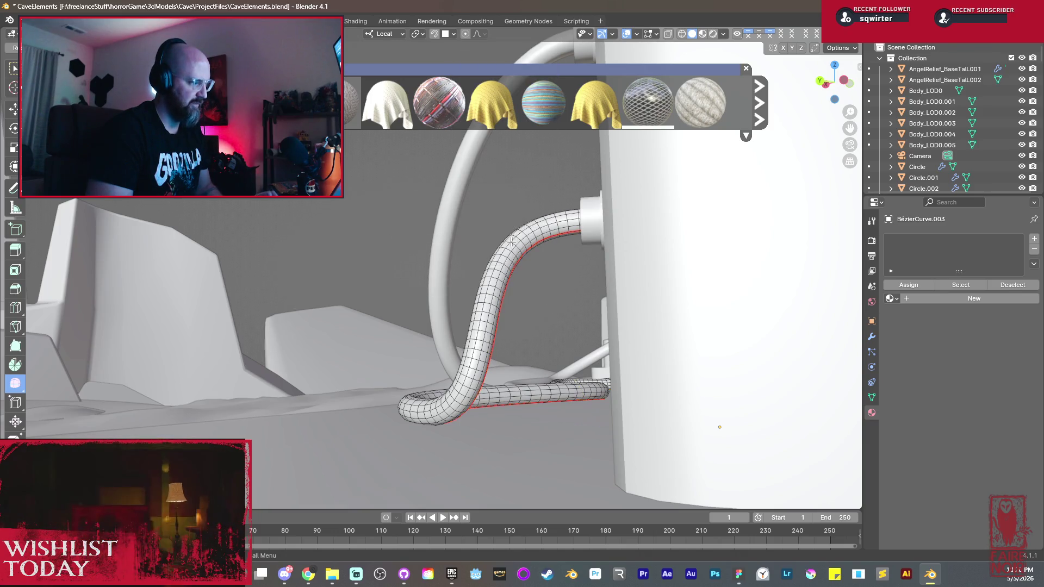
pyautogui.hotkey('ctrl', 'z')
pyautogui.press('Tab')
pyautogui.moveTo(499, 206)
pyautogui.mouseDown(button='middle')
pyautogui.moveTo(570, 267)
pyautogui.moveTo(683, 259)
pyautogui.moveTo(570, 323)
pyautogui.moveTo(594, 328)
pyautogui.moveTo(536, 315)
pyautogui.moveTo(479, 262)
pyautogui.mouseUp(button='middle')
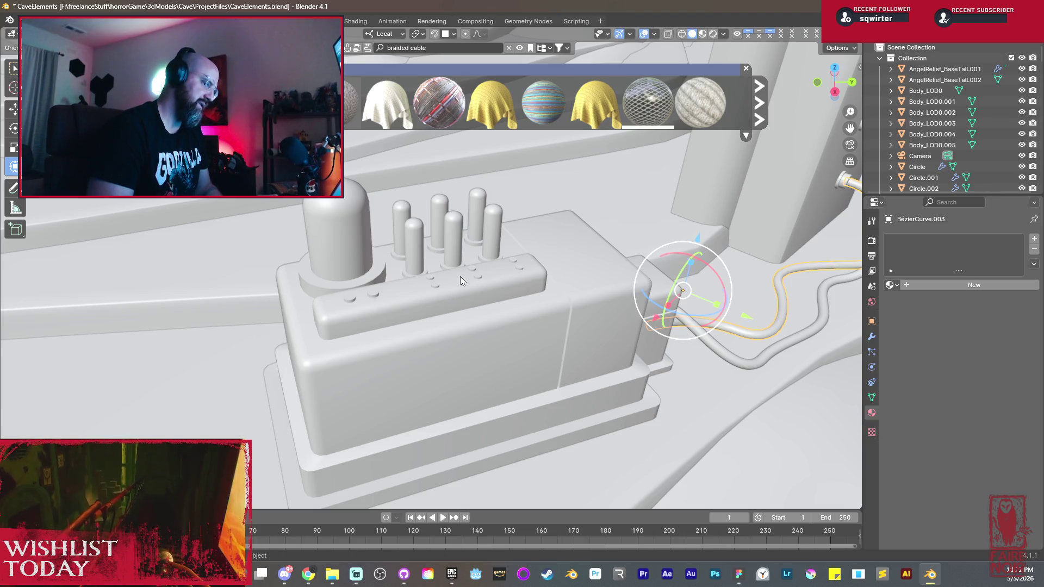
pyautogui.moveTo(460, 277); pyautogui.dragTo(616, 291, button='middle')
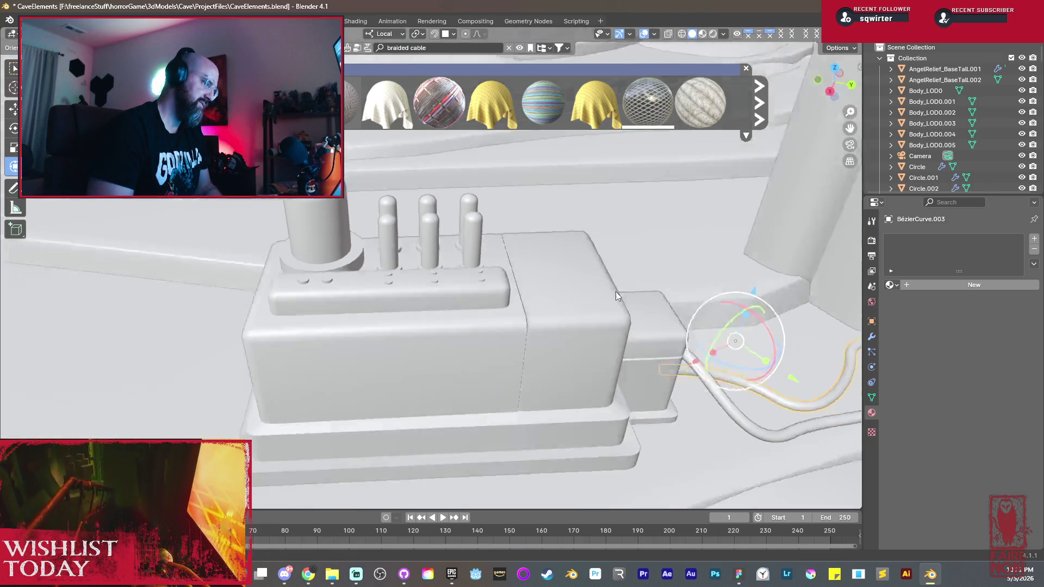
pyautogui.scroll(-5, 616, 292)
pyautogui.moveTo(540, 293); pyautogui.dragTo(558, 302, button='middle')
pyautogui.press('Tab')
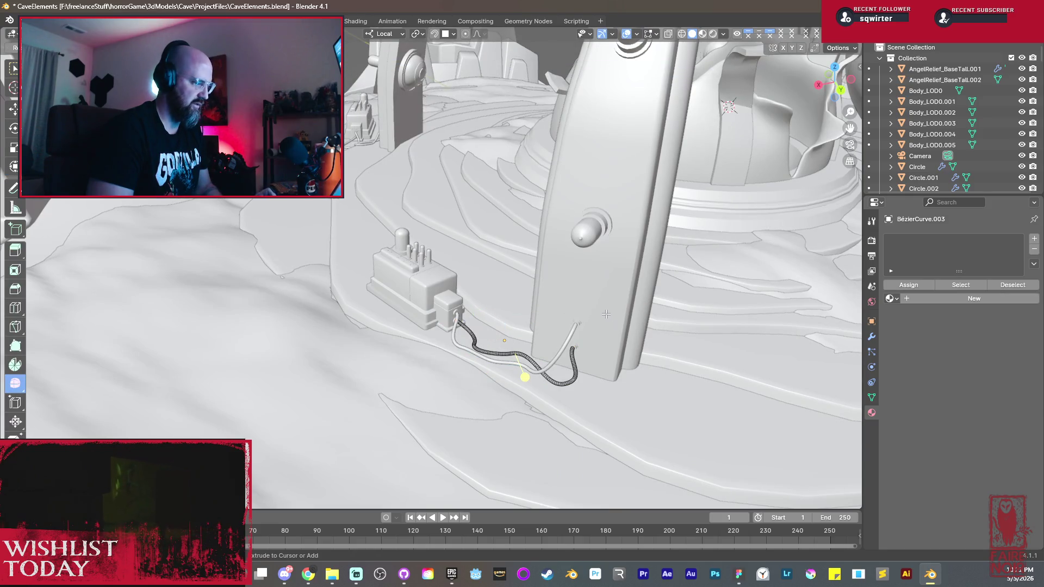
pyautogui.press('Tab')
pyautogui.click(609, 312)
pyautogui.press('Tab')
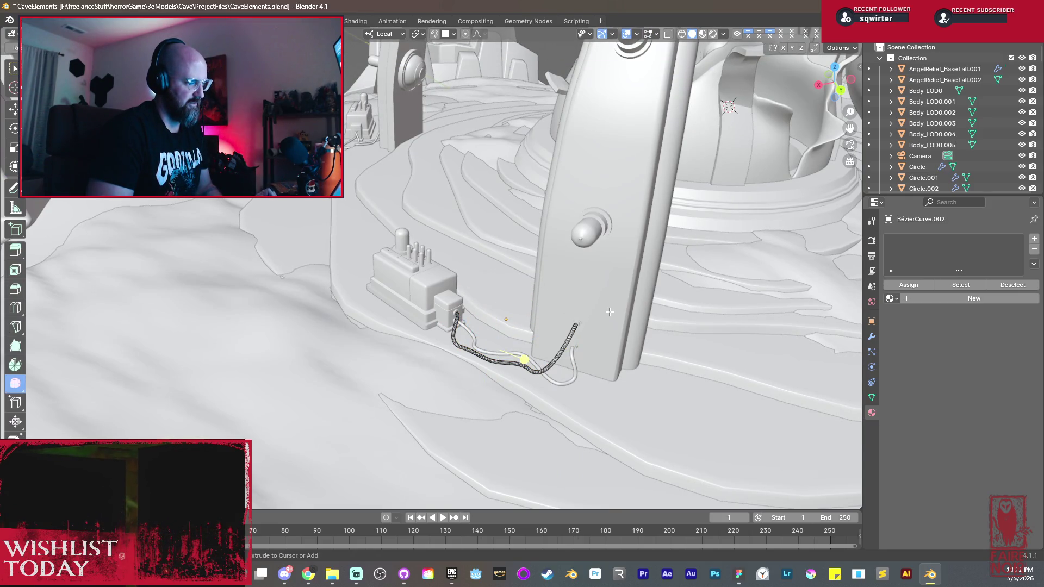
pyautogui.scroll(-3, 609, 311)
pyautogui.scroll(-3, 530, 303)
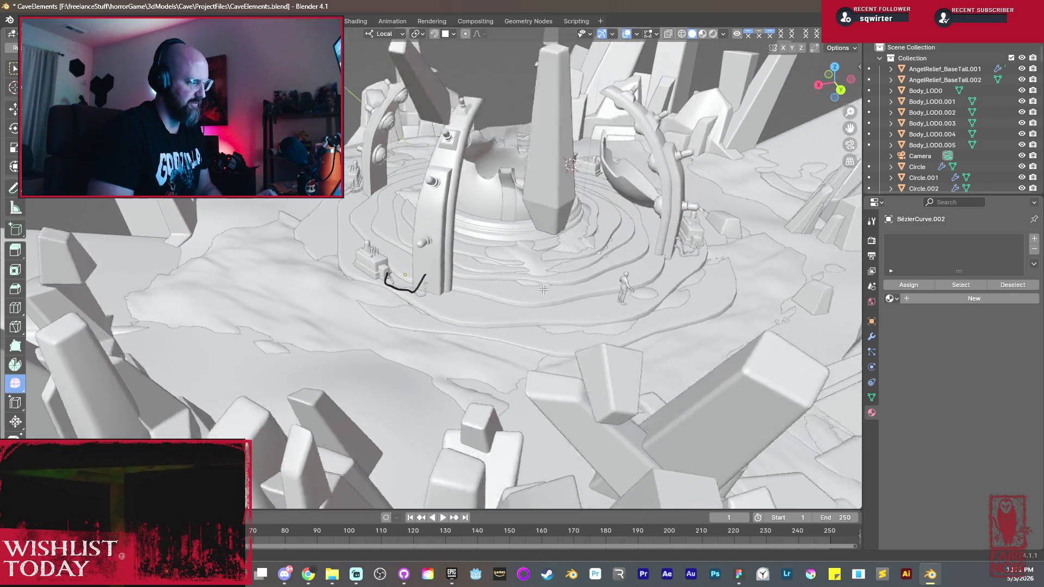
pyautogui.scroll(-2, 485, 299)
pyautogui.hotkey('ctrl', 'z')
pyautogui.moveTo(489, 296)
pyautogui.mouseDown(button='middle')
pyautogui.moveTo(465, 278)
pyautogui.moveTo(495, 314)
pyautogui.mouseUp(button='middle')
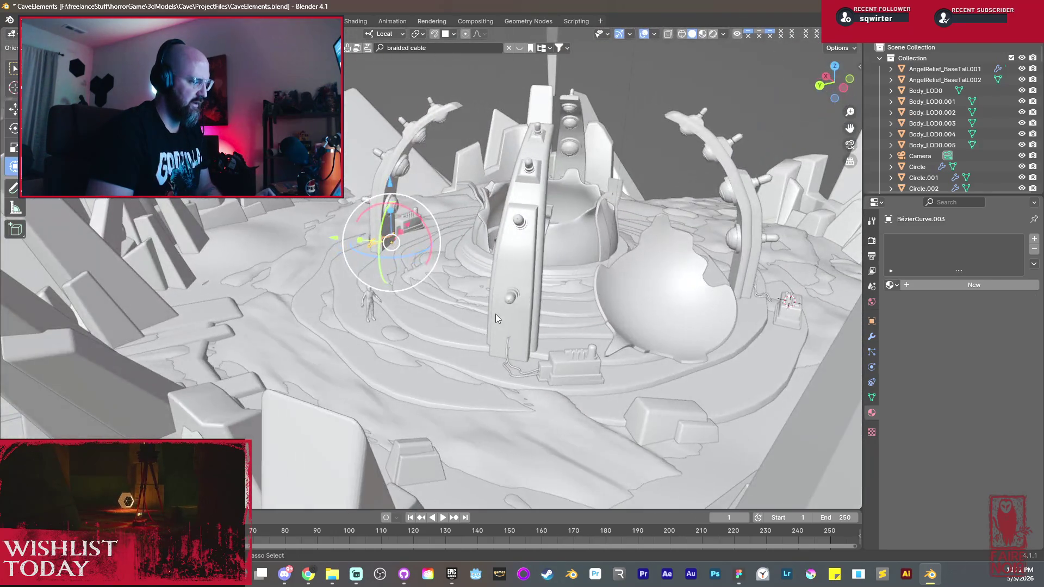
pyautogui.click(497, 316)
pyautogui.press('Tab')
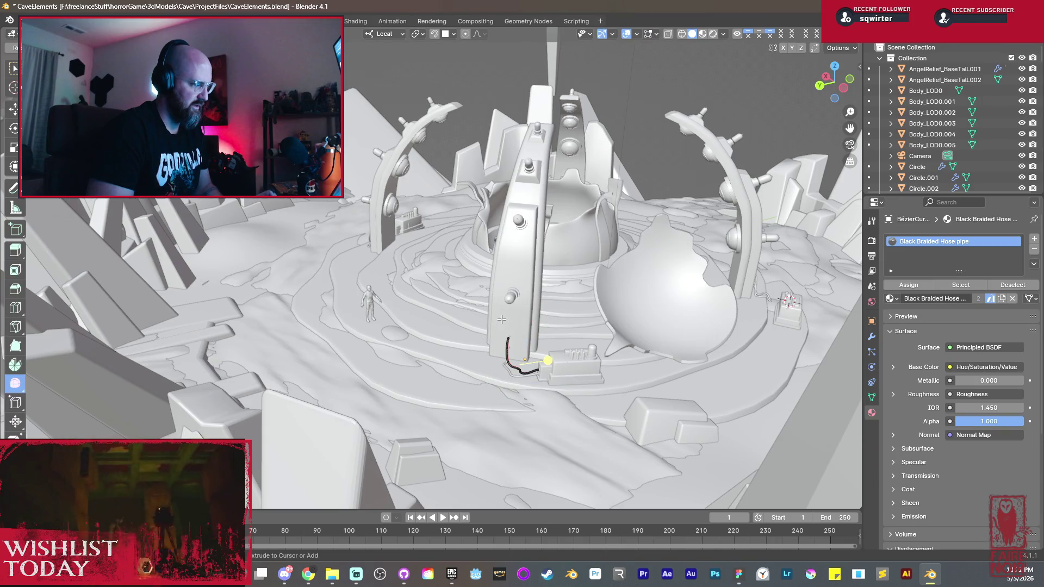
pyautogui.press('Tab')
pyautogui.click(501, 320)
pyautogui.press('Tab')
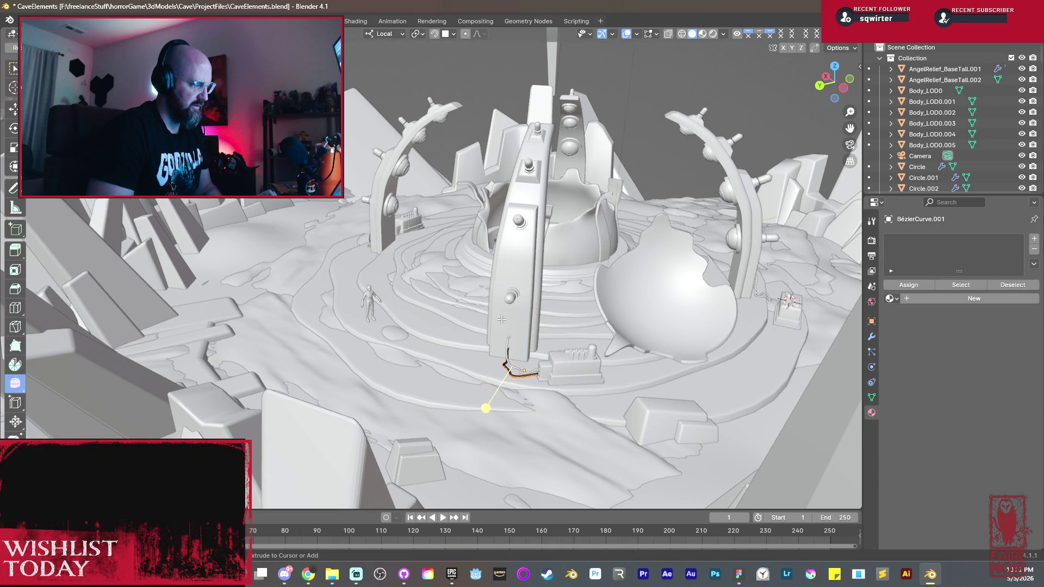
pyautogui.press('Tab')
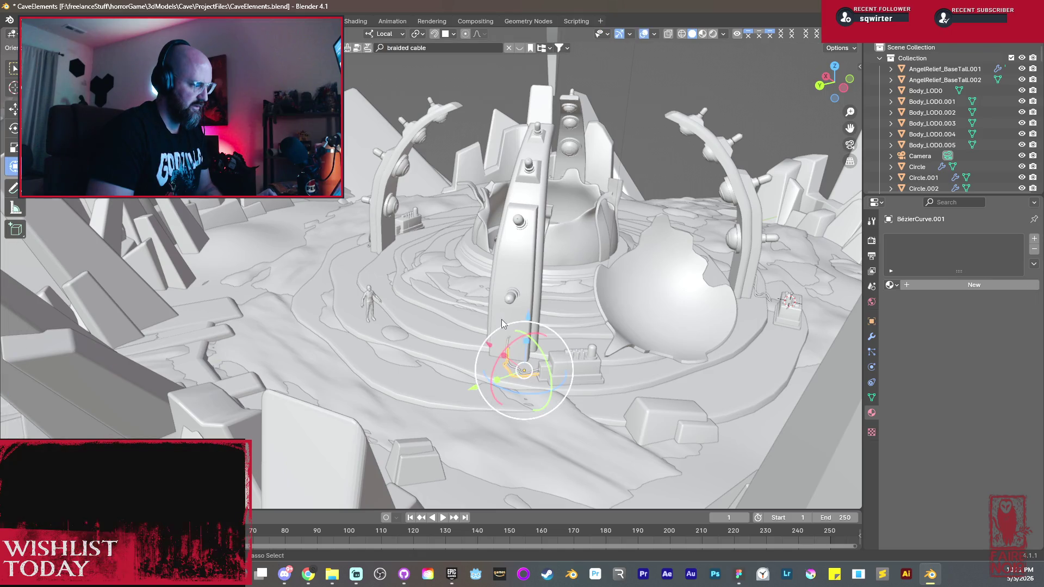
pyautogui.scroll(4, 505, 326)
pyautogui.scroll(3, 480, 310)
pyautogui.scroll(3, 479, 310)
pyautogui.press('Tab')
pyautogui.press('Tab')
pyautogui.press('Tab')
pyautogui.press('Tab')
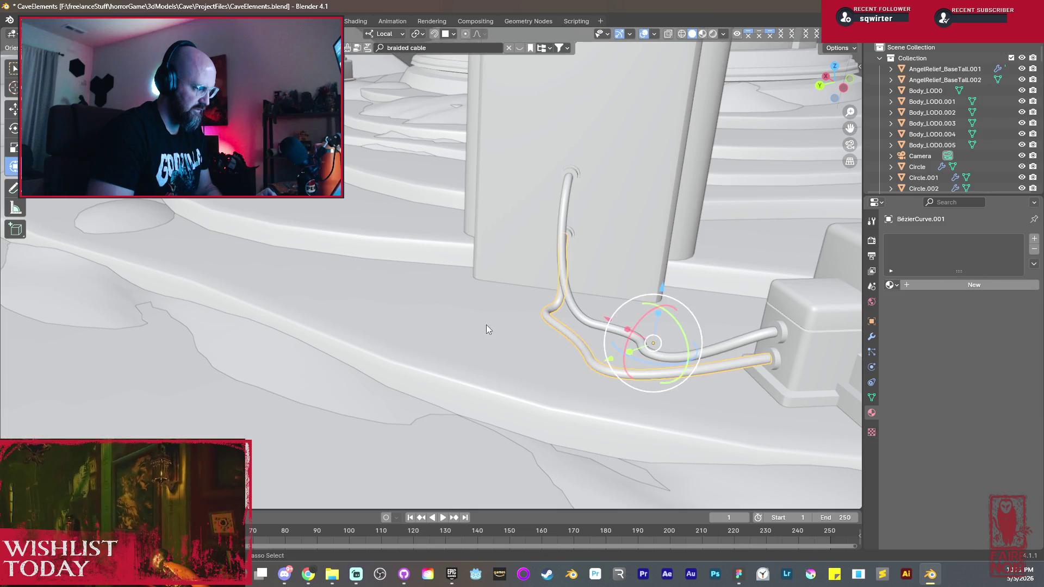
pyautogui.click(592, 328)
pyautogui.click(593, 326)
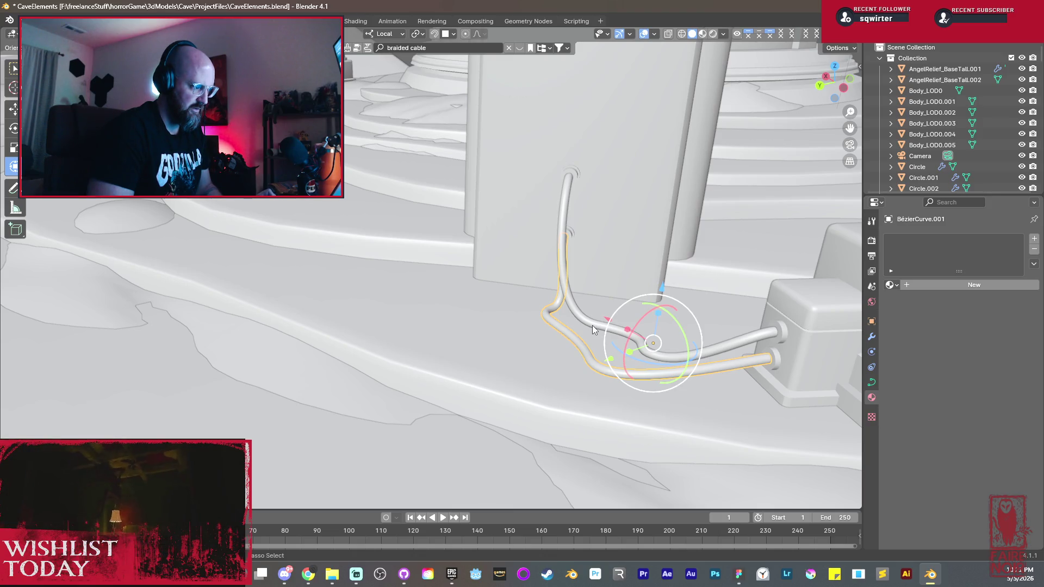
pyautogui.click(592, 325)
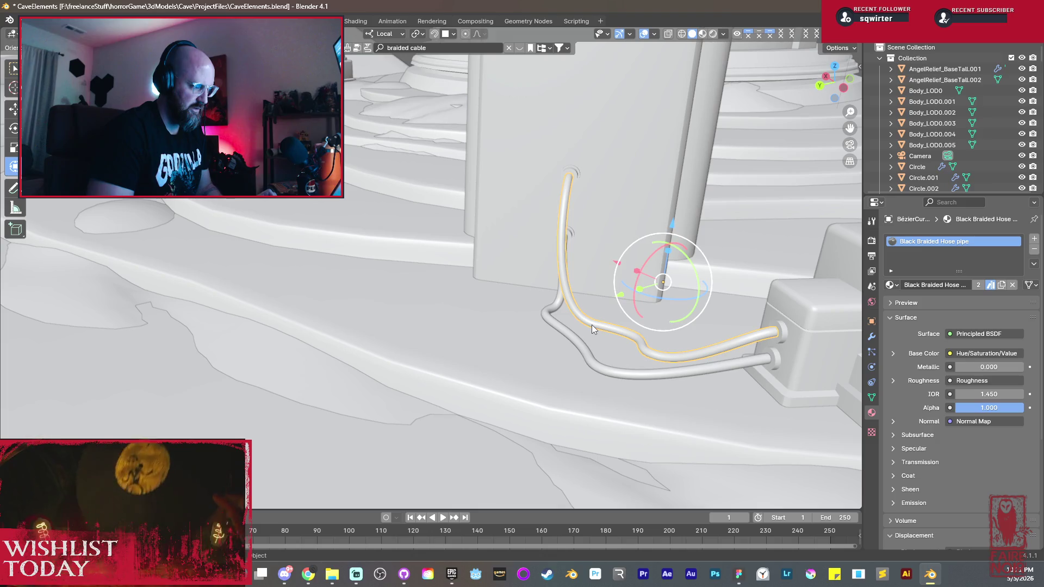
pyautogui.moveTo(561, 308)
pyautogui.mouseDown(button='middle')
pyautogui.moveTo(561, 334)
pyautogui.moveTo(660, 293)
pyautogui.moveTo(243, 294)
pyautogui.moveTo(395, 309)
pyautogui.mouseUp(button='middle')
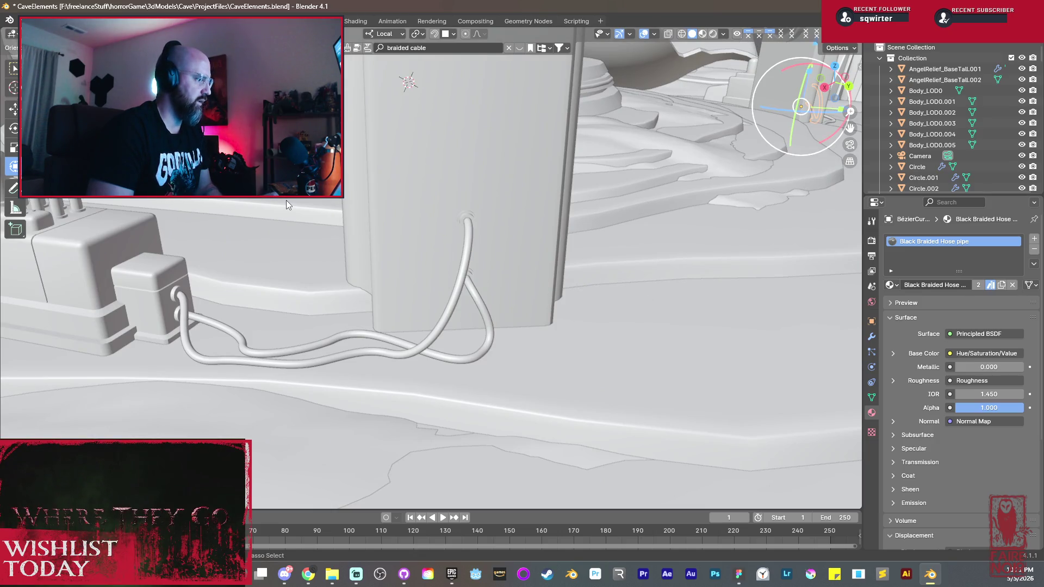
# Step: Save the cave elements scene with Ctrl+S
pyautogui.hotkey('ctrl', 's')
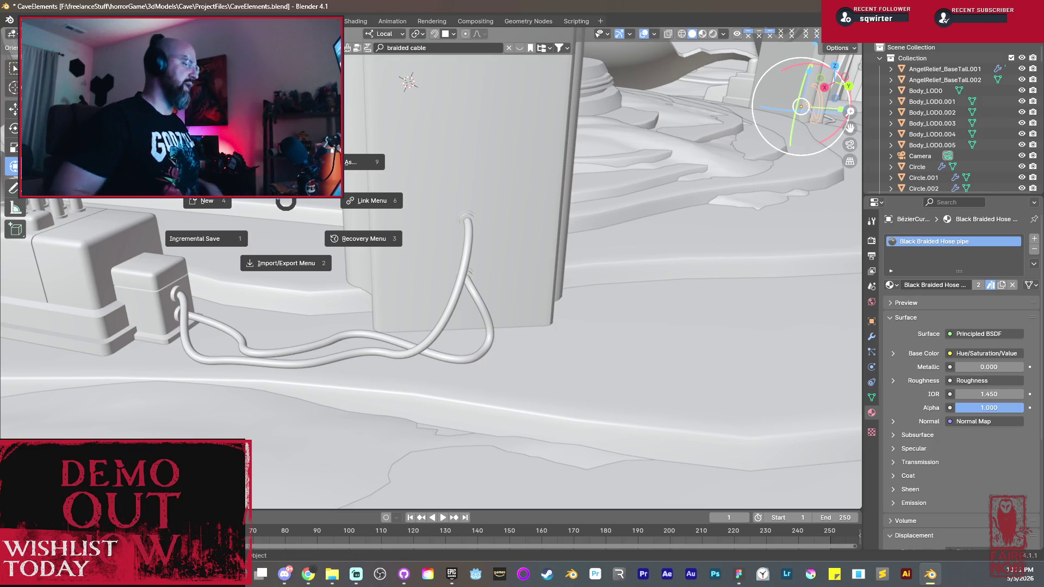
pyautogui.click(286, 154)
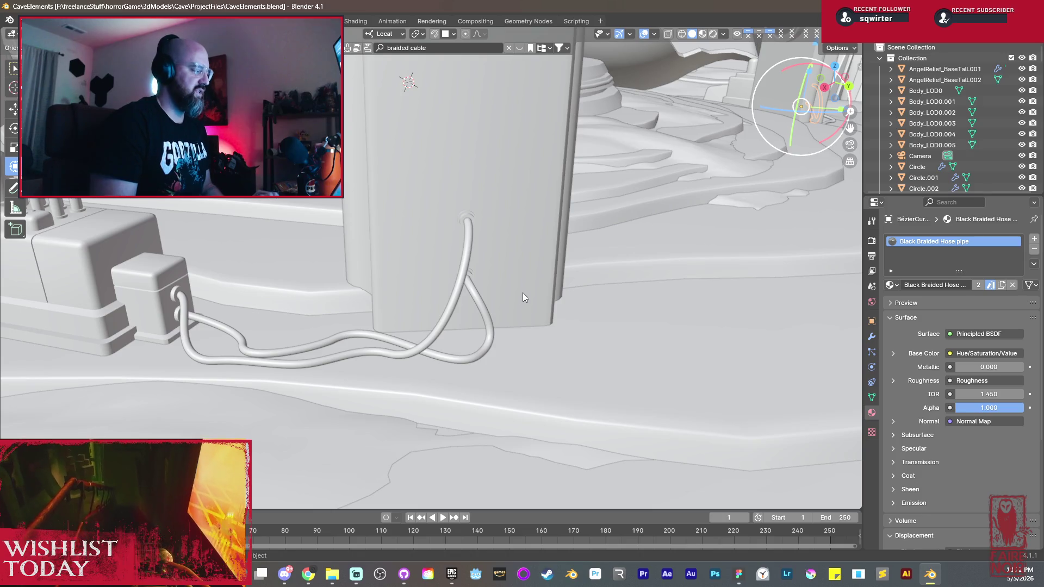
pyautogui.scroll(-3, 523, 293)
pyautogui.scroll(-2, 504, 293)
# Step: Frame the control box frontally and save the scene again
pyautogui.moveTo(505, 293)
pyautogui.mouseDown(button='middle')
pyautogui.moveTo(436, 307)
pyautogui.moveTo(451, 356)
pyautogui.mouseUp(button='middle')
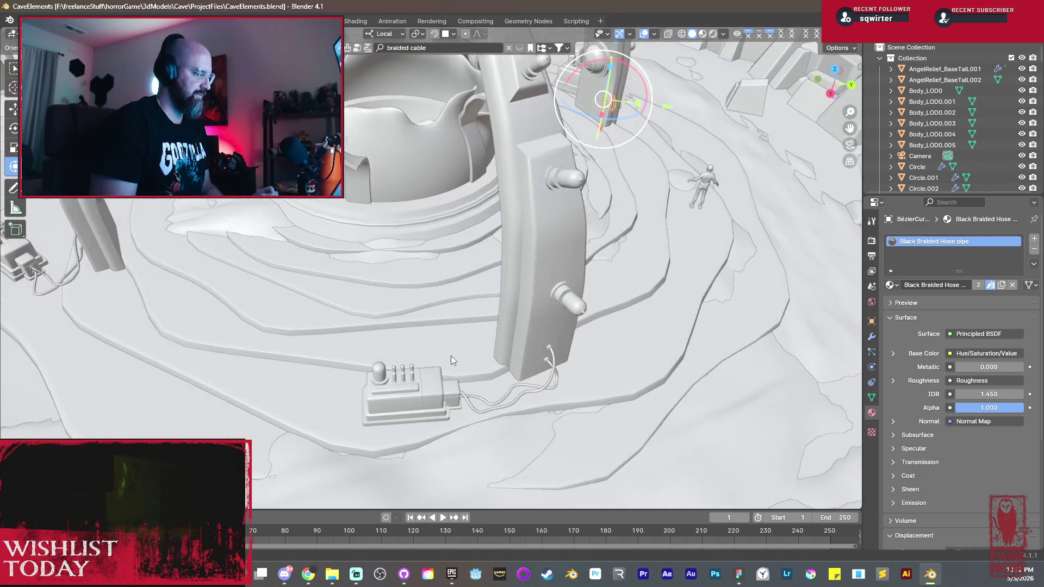
pyautogui.scroll(3, 450, 356)
pyautogui.scroll(3, 513, 293)
pyautogui.moveTo(548, 298); pyautogui.dragTo(565, 303, button='middle')
pyautogui.scroll(2, 462, 324)
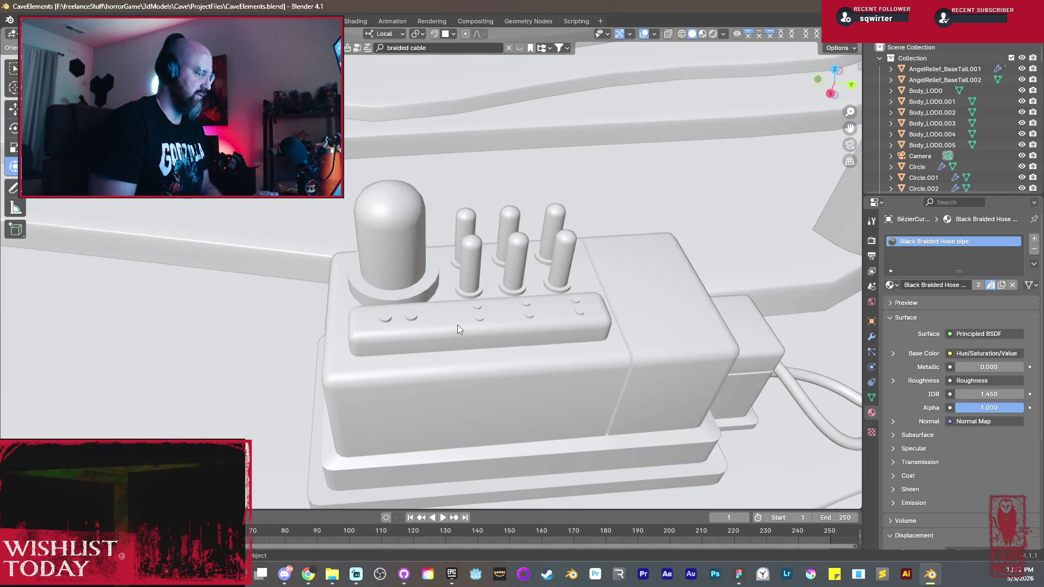
pyautogui.scroll(2, 448, 337)
pyautogui.scroll(1, 456, 325)
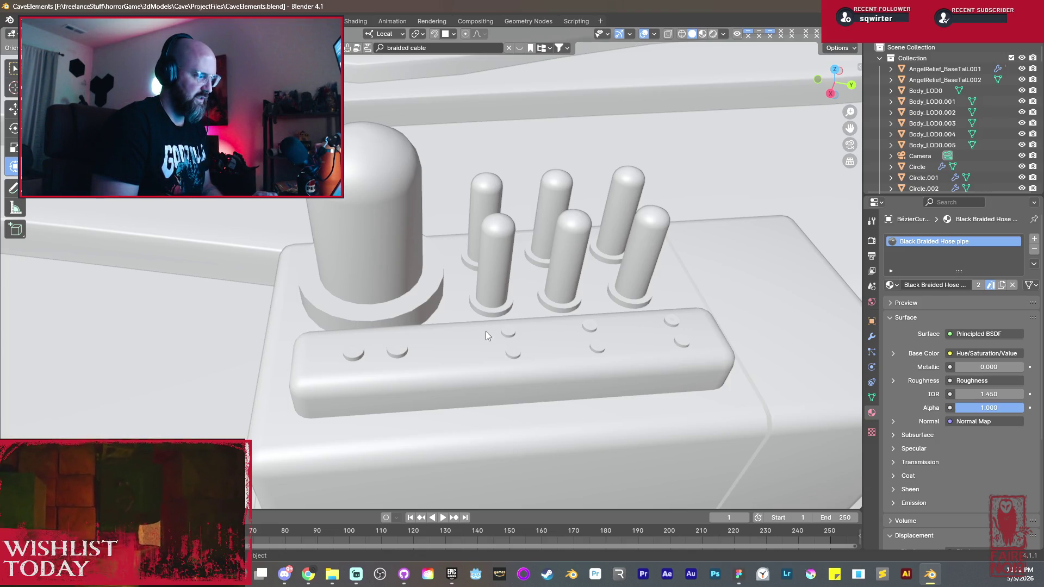
pyautogui.moveTo(454, 363)
pyautogui.mouseDown(button='middle')
pyautogui.moveTo(513, 352)
pyautogui.moveTo(253, 284)
pyautogui.mouseUp(button='middle')
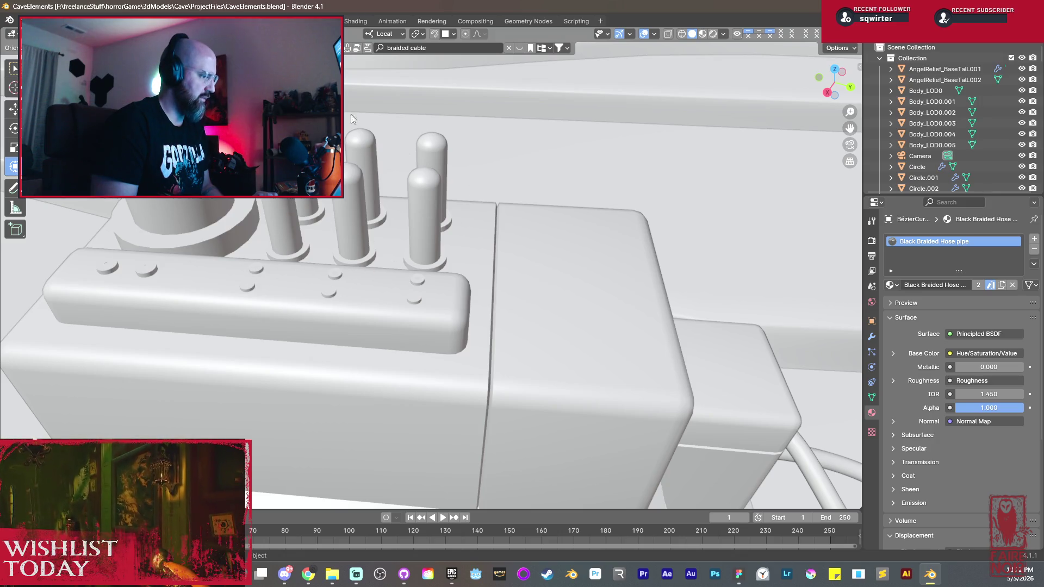
pyautogui.moveTo(90, 276); pyautogui.dragTo(219, 289, button='middle')
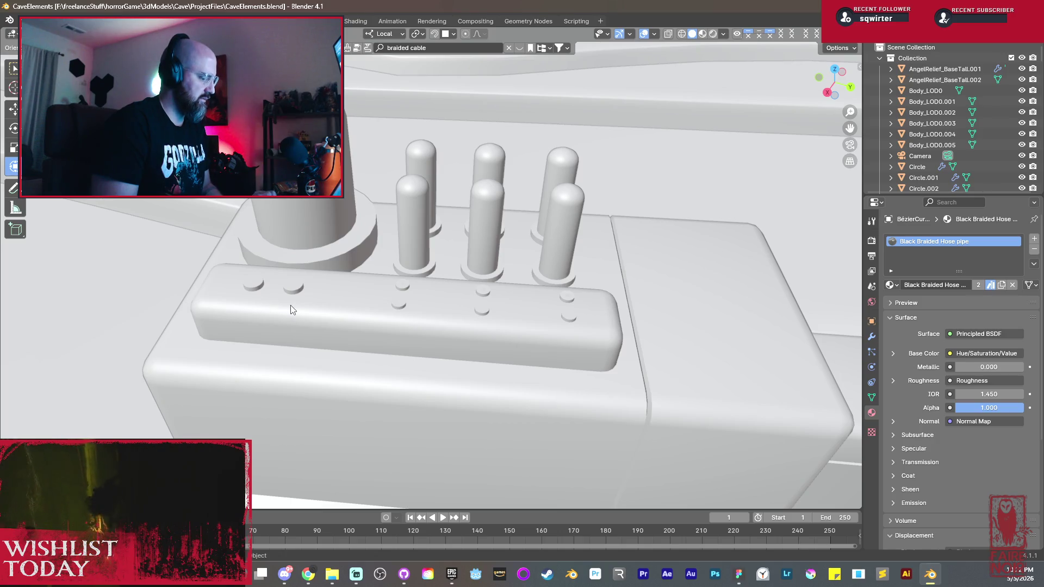
pyautogui.hotkey('ctrl', 's')
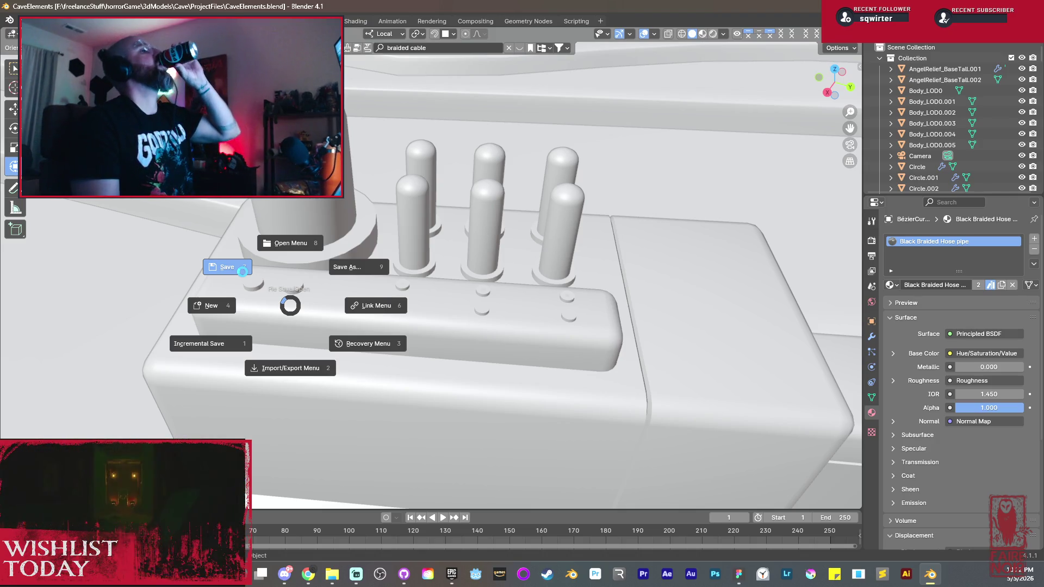
pyautogui.click(243, 272)
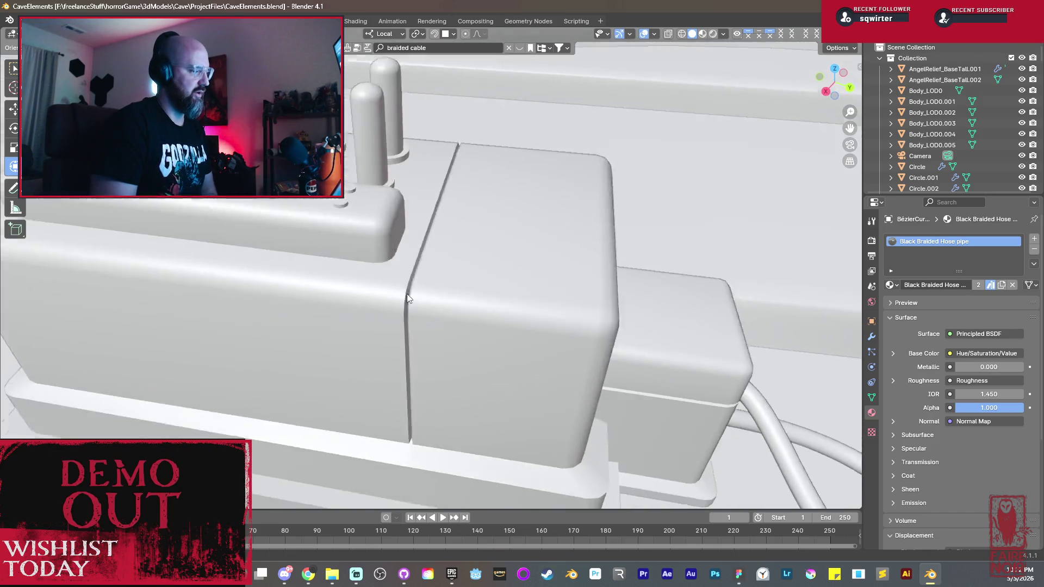
# Step: Look down on the control box top and bring up the curve add list
pyautogui.moveTo(249, 271); pyautogui.dragTo(409, 293, button='middle')
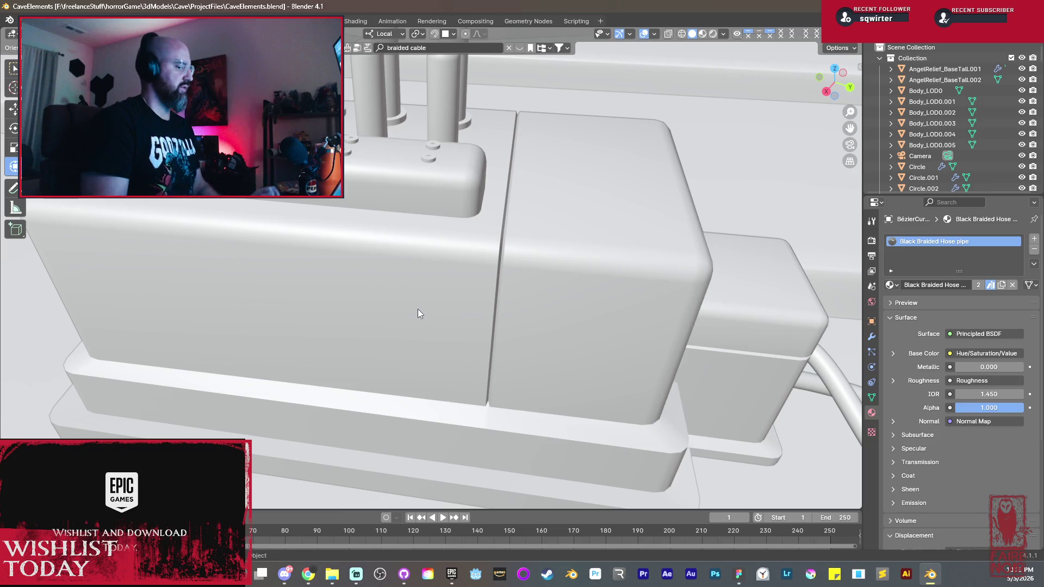
pyautogui.moveTo(411, 291)
pyautogui.mouseDown(button='middle')
pyautogui.moveTo(416, 272)
pyautogui.moveTo(455, 298)
pyautogui.mouseUp(button='middle')
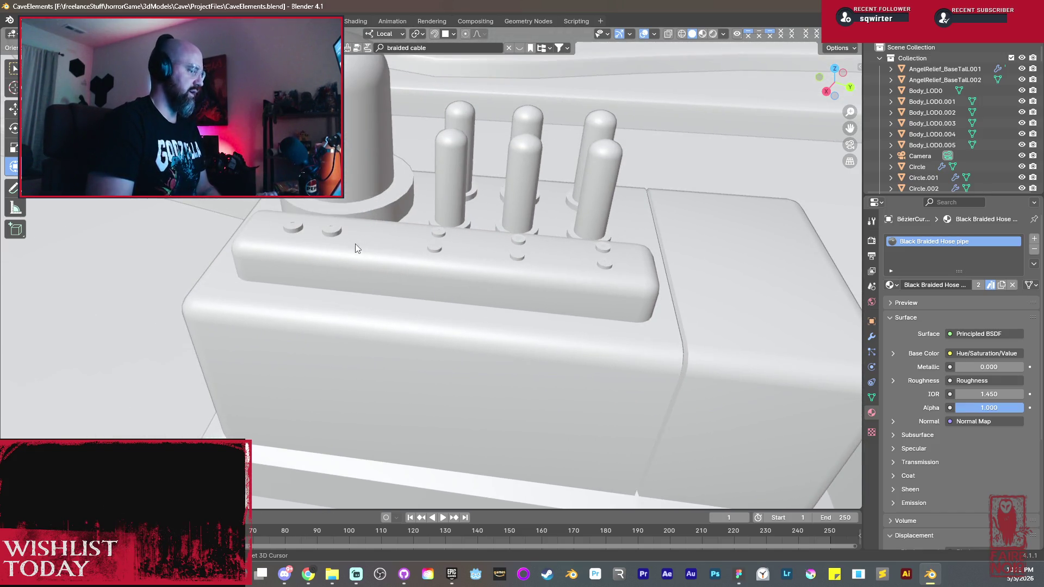
pyautogui.hotkey('shift', 'a')
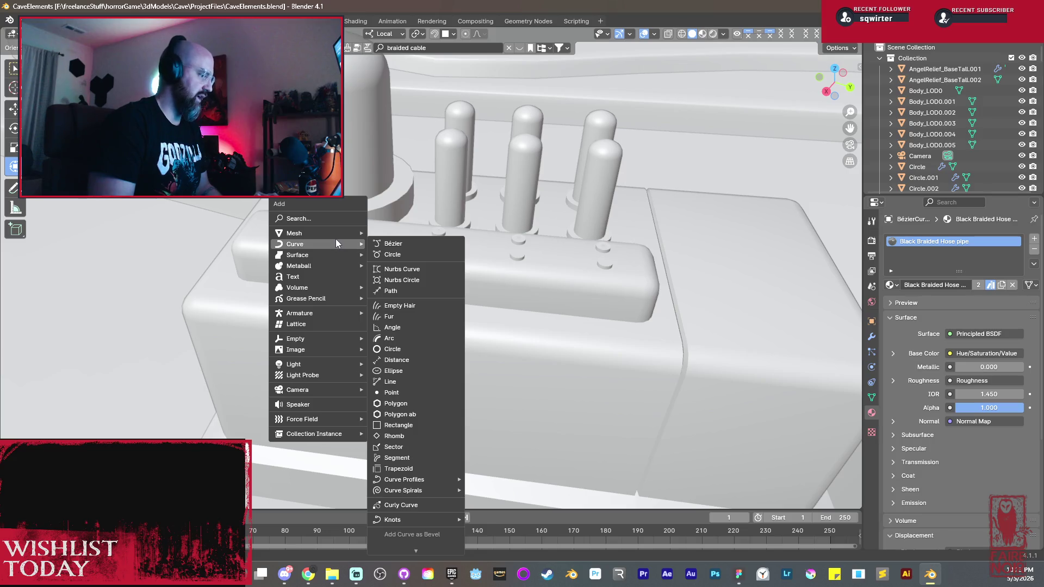
# Step: Add a new Bézier curve at the socket, scale it down and rotate it on the Y axis
pyautogui.click(404, 245)
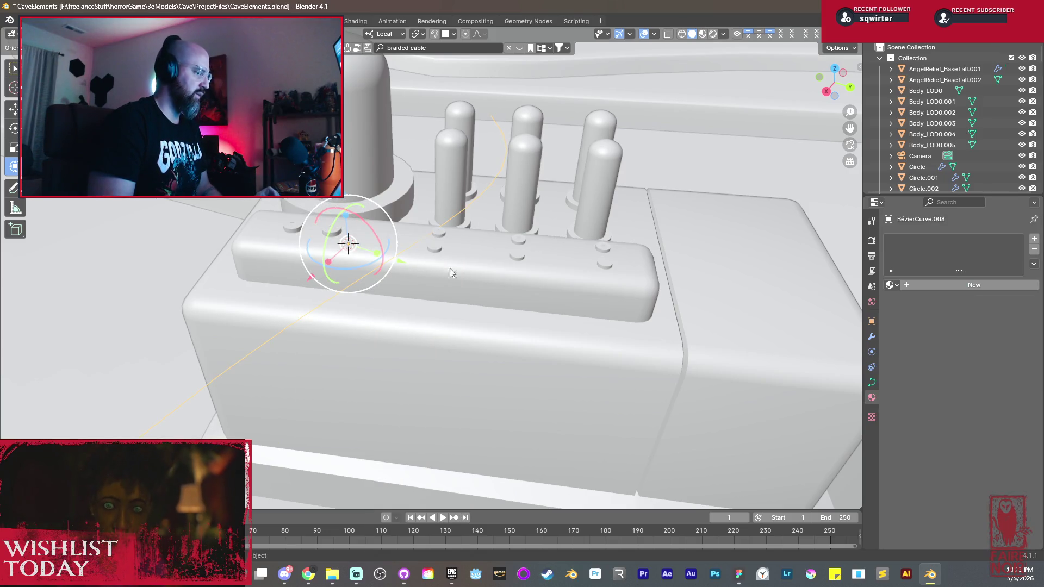
pyautogui.press('s')
pyautogui.click(434, 290)
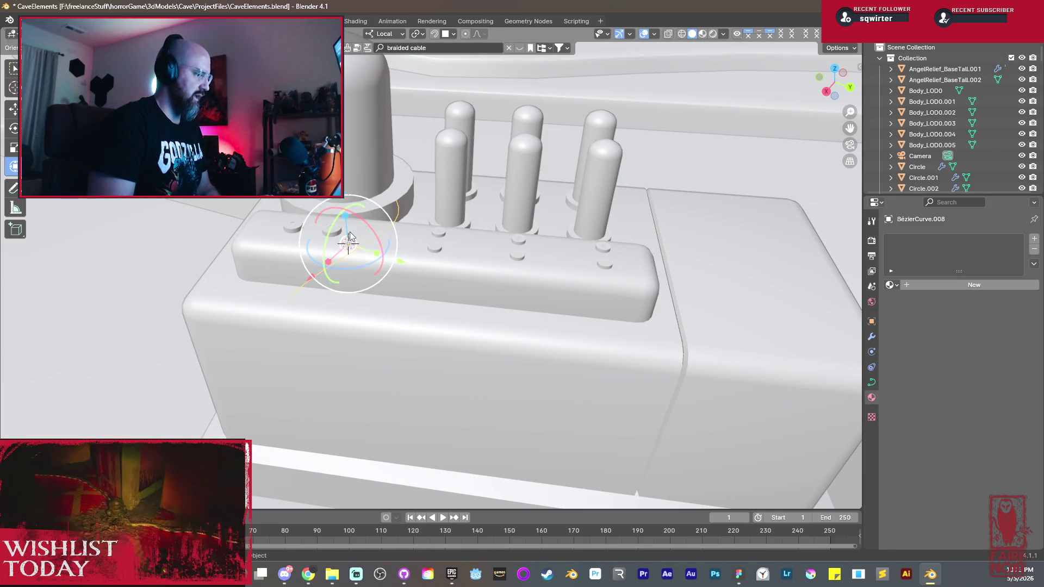
pyautogui.press('r')
pyautogui.press('y')
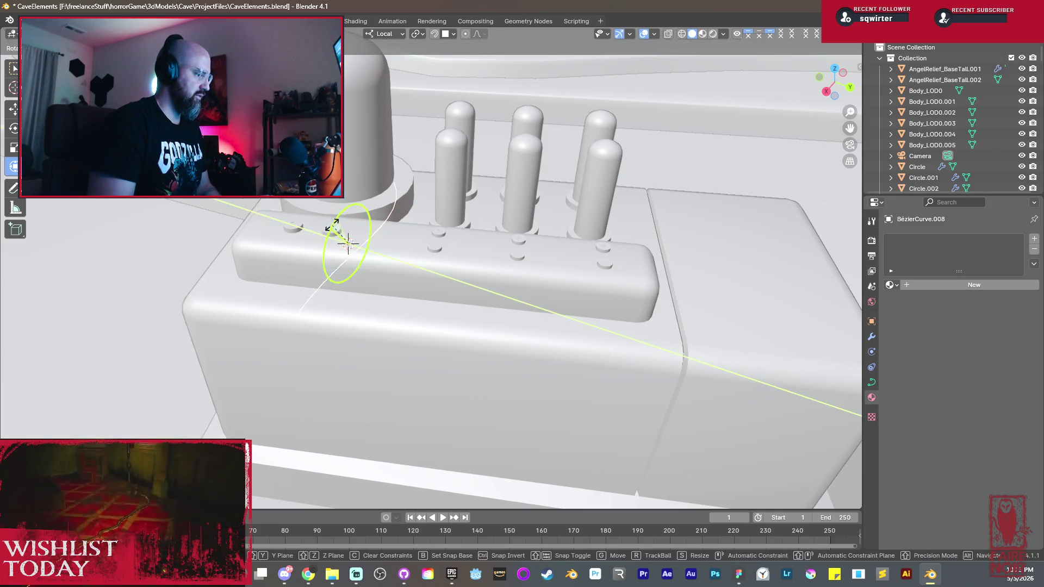
pyautogui.click(318, 263)
pyautogui.moveTo(393, 299)
pyautogui.mouseDown(button='middle')
pyautogui.moveTo(163, 279)
pyautogui.moveTo(607, 343)
pyautogui.moveTo(546, 339)
pyautogui.moveTo(560, 326)
pyautogui.moveTo(494, 269)
pyautogui.moveTo(422, 235)
pyautogui.mouseUp(button='middle')
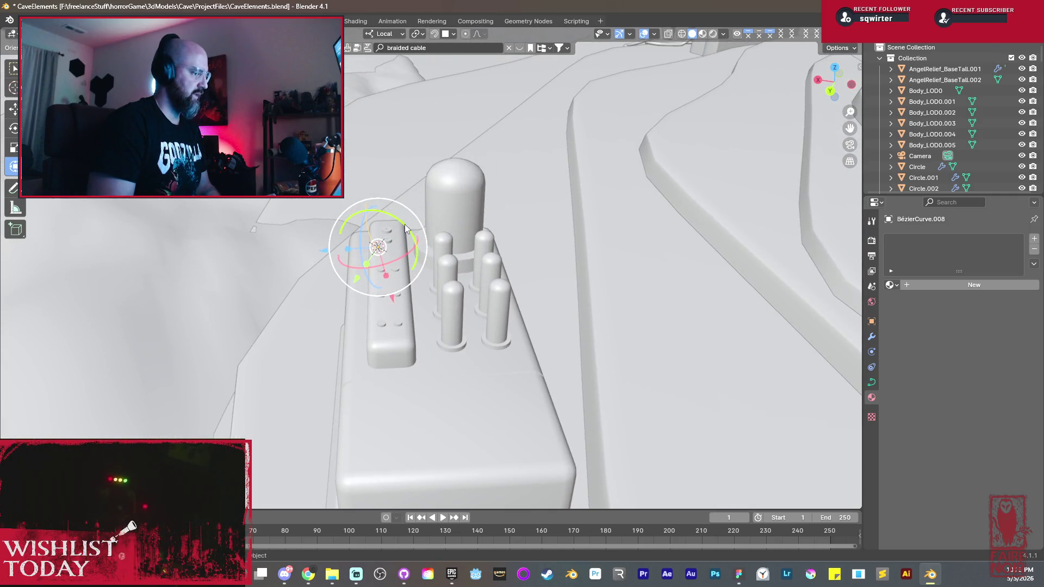
# Step: Move the new curve vertically into place at the socket strip
pyautogui.press('r')
pyautogui.press('y')
pyautogui.press('g')
pyautogui.press('x')
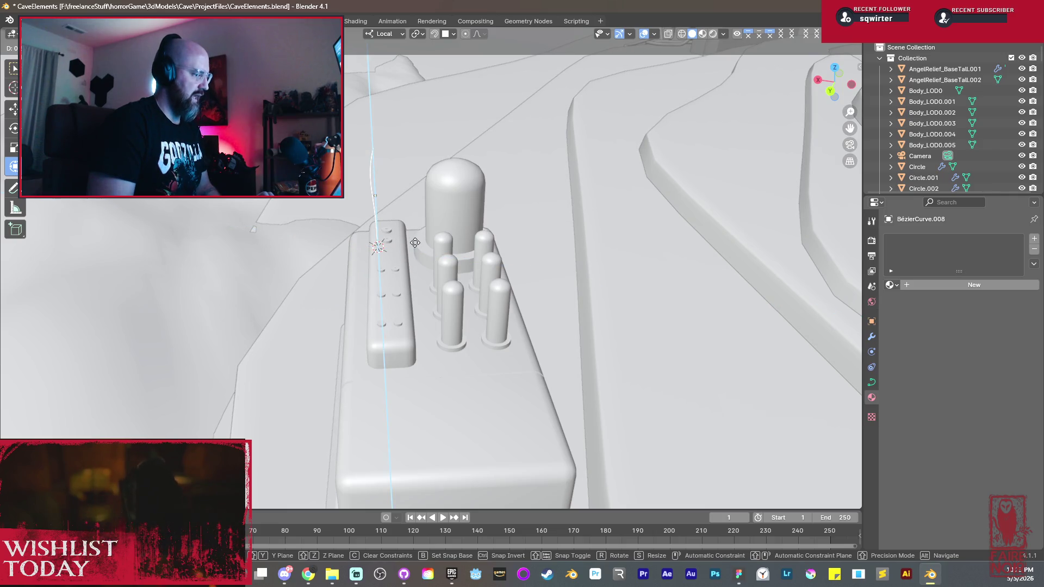
pyautogui.click(417, 239)
pyautogui.moveTo(396, 255)
pyautogui.mouseDown(button='middle')
pyautogui.moveTo(438, 267)
pyautogui.moveTo(486, 261)
pyautogui.moveTo(684, 216)
pyautogui.moveTo(370, 314)
pyautogui.moveTo(542, 269)
pyautogui.moveTo(528, 279)
pyautogui.mouseUp(button='middle')
pyautogui.scroll(2, 528, 279)
pyautogui.scroll(2, 557, 267)
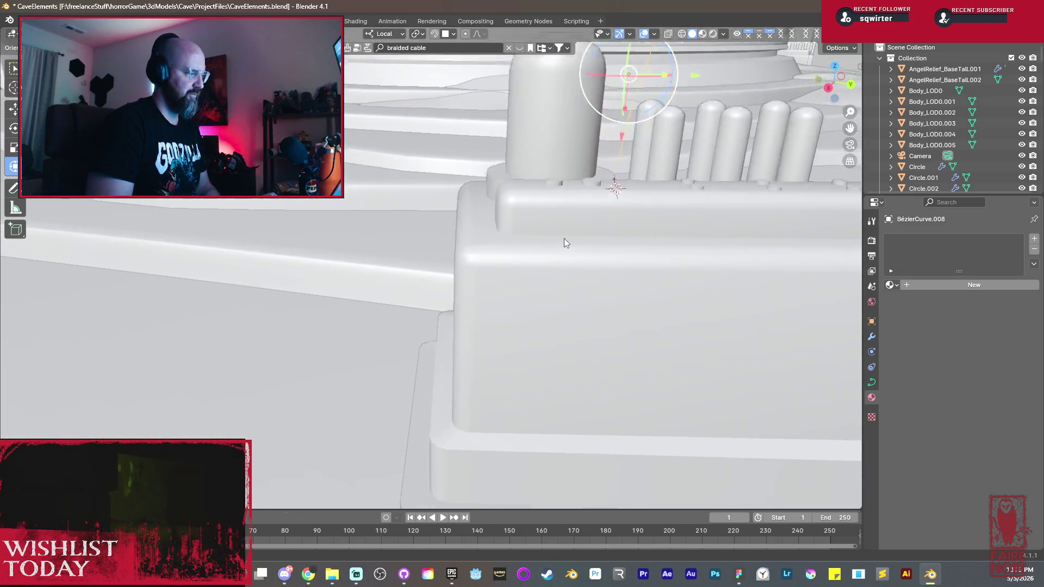
pyautogui.scroll(2, 564, 239)
# Step: Position the curve onto the box socket with X- and Y-axis moves
pyautogui.moveTo(639, 189); pyautogui.dragTo(612, 211, button='middle')
pyautogui.press('g')
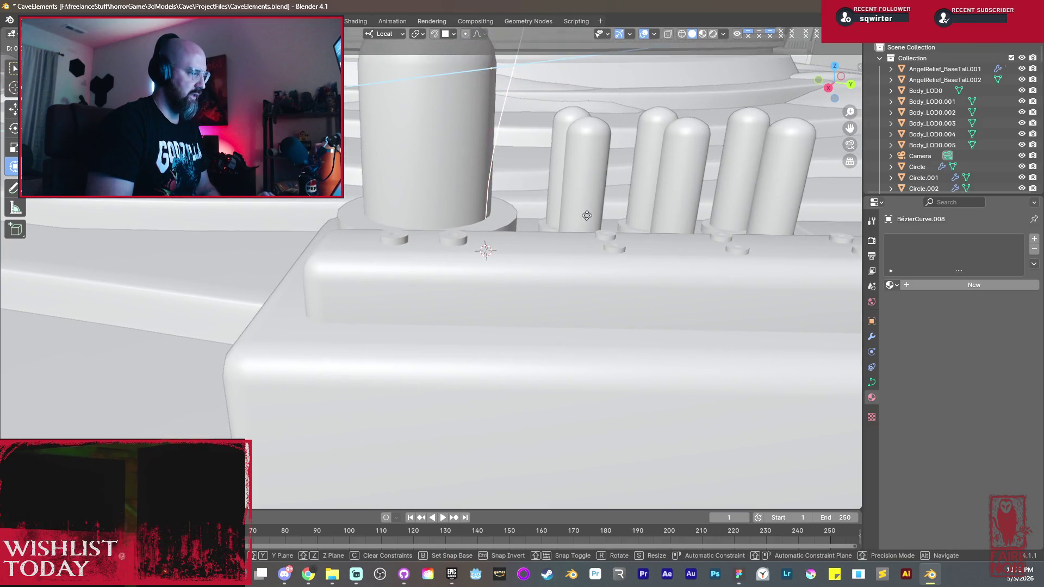
pyautogui.click(484, 251)
pyautogui.scroll(-4, 601, 252)
pyautogui.moveTo(770, 278)
pyautogui.mouseDown(button='middle')
pyautogui.moveTo(488, 363)
pyautogui.moveTo(536, 321)
pyautogui.mouseUp(button='middle')
pyautogui.scroll(1, 510, 345)
pyautogui.scroll(2, 493, 357)
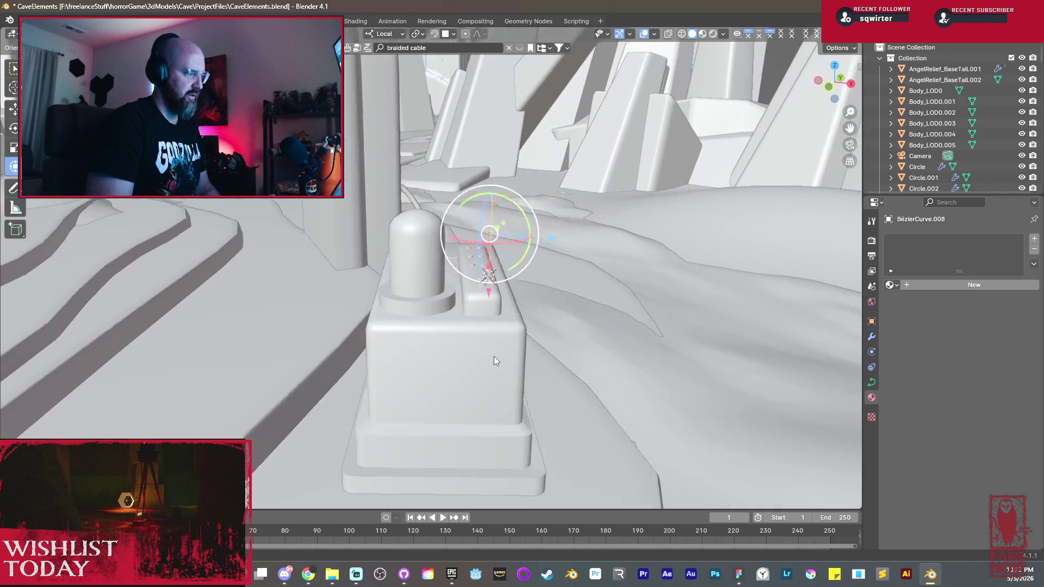
pyautogui.scroll(2, 499, 360)
pyautogui.scroll(2, 526, 381)
pyautogui.moveTo(525, 382); pyautogui.dragTo(601, 287, button='middle')
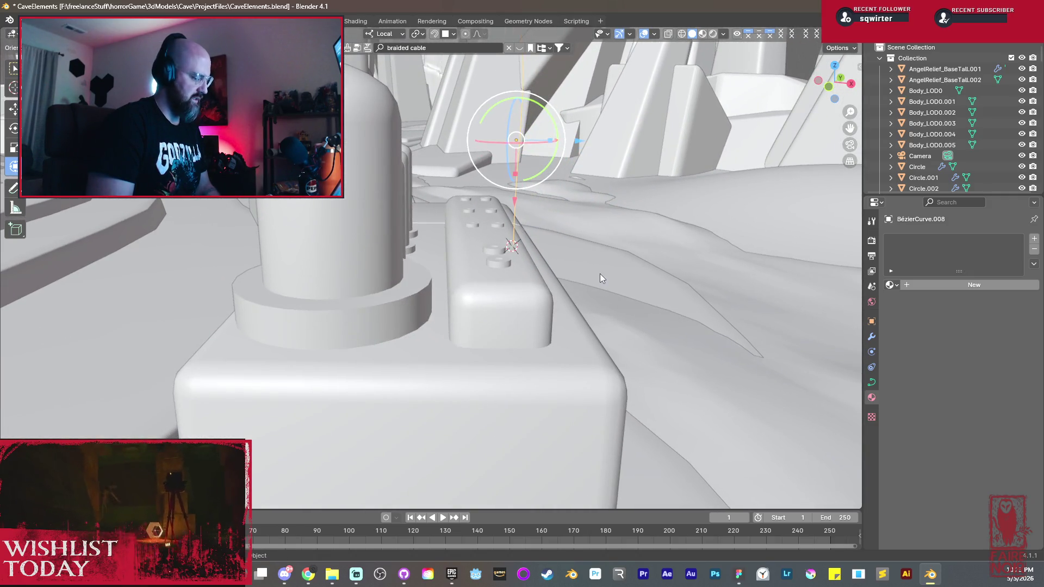
pyautogui.press('g')
pyautogui.press('x')
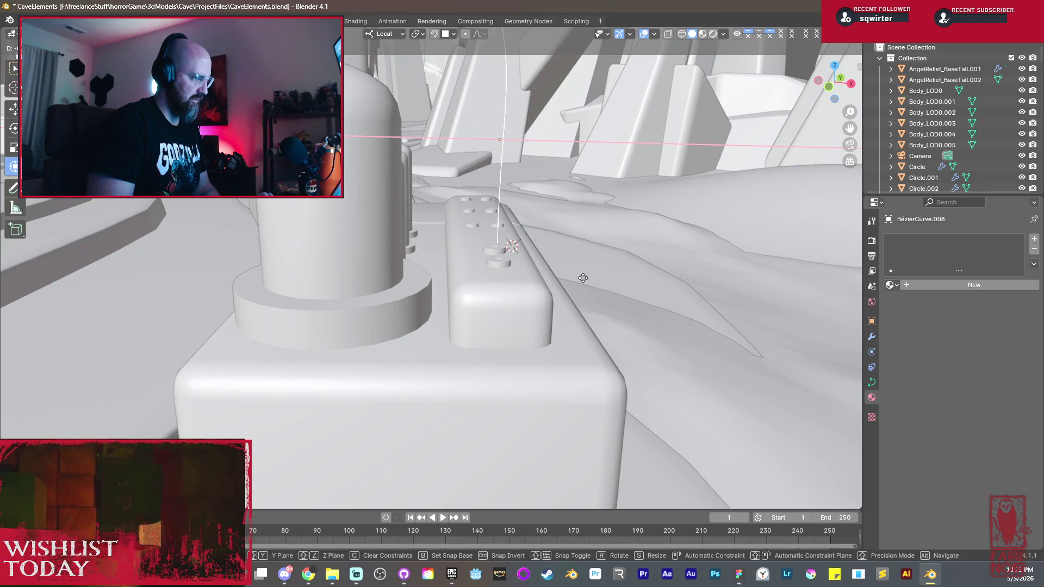
pyautogui.press('y')
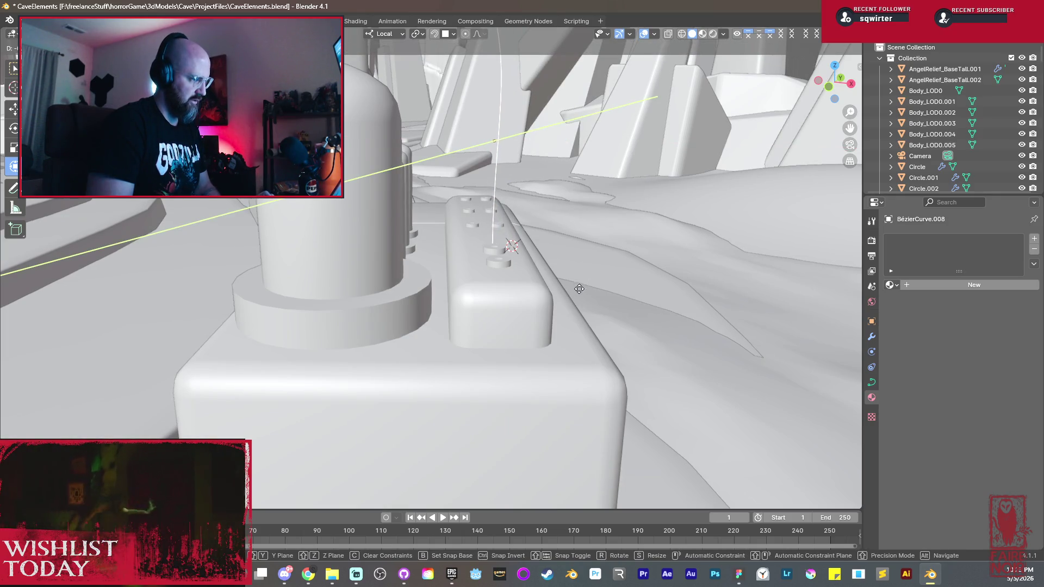
pyautogui.click(578, 291)
pyautogui.press('g')
pyautogui.press('x')
pyautogui.moveTo(576, 293)
pyautogui.mouseDown(button='middle')
pyautogui.moveTo(455, 315)
pyautogui.moveTo(439, 280)
pyautogui.moveTo(454, 274)
pyautogui.moveTo(473, 133)
pyautogui.mouseUp(button='middle')
pyautogui.click(526, 310)
# Step: Edit the curve handles so it rises from the socket and bends toward the dome-topped peg
pyautogui.press('Tab')
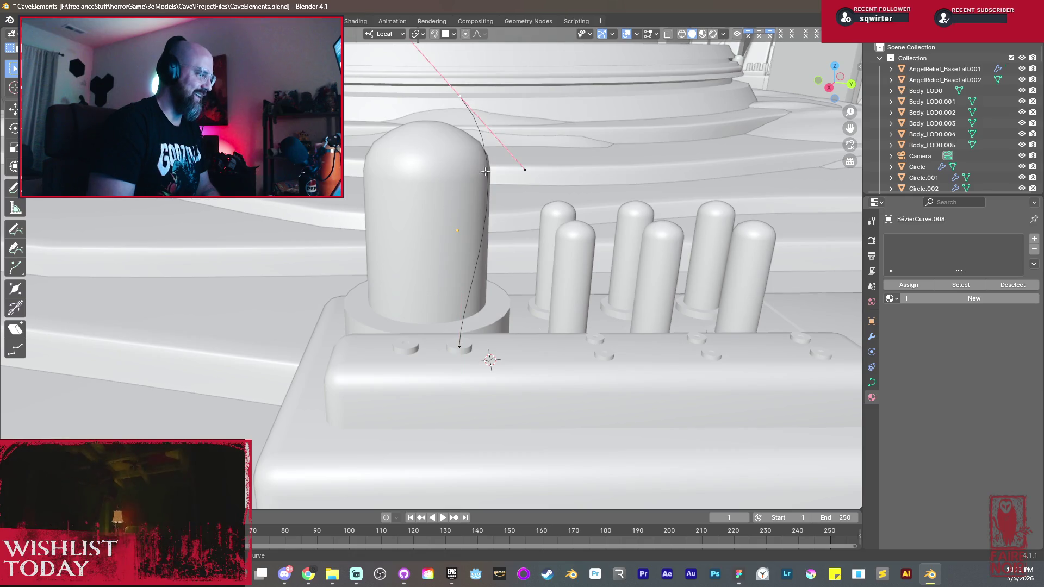
pyautogui.moveTo(538, 265); pyautogui.dragTo(623, 233, button='middle')
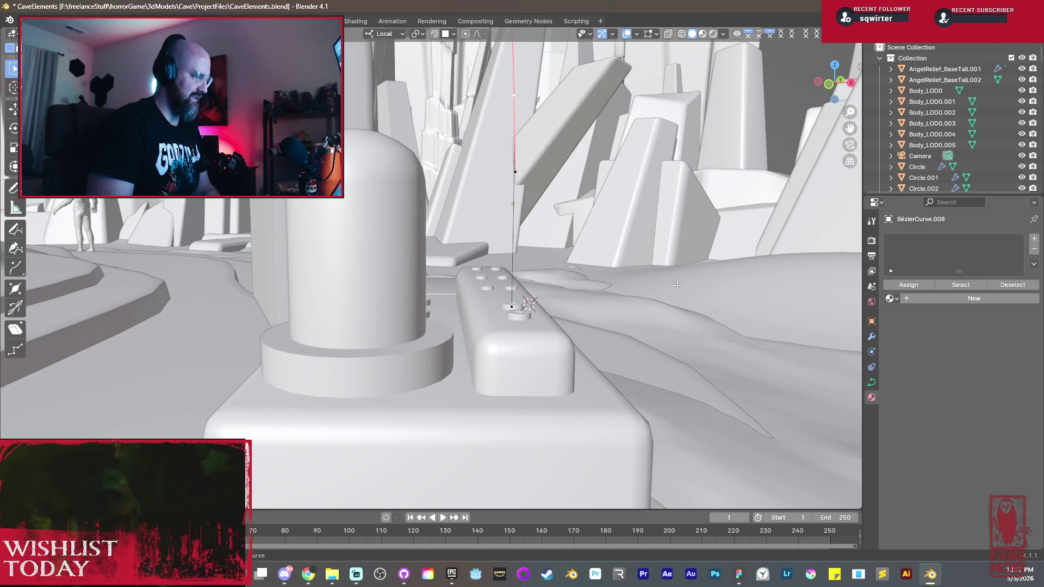
pyautogui.press('r')
pyautogui.press('g')
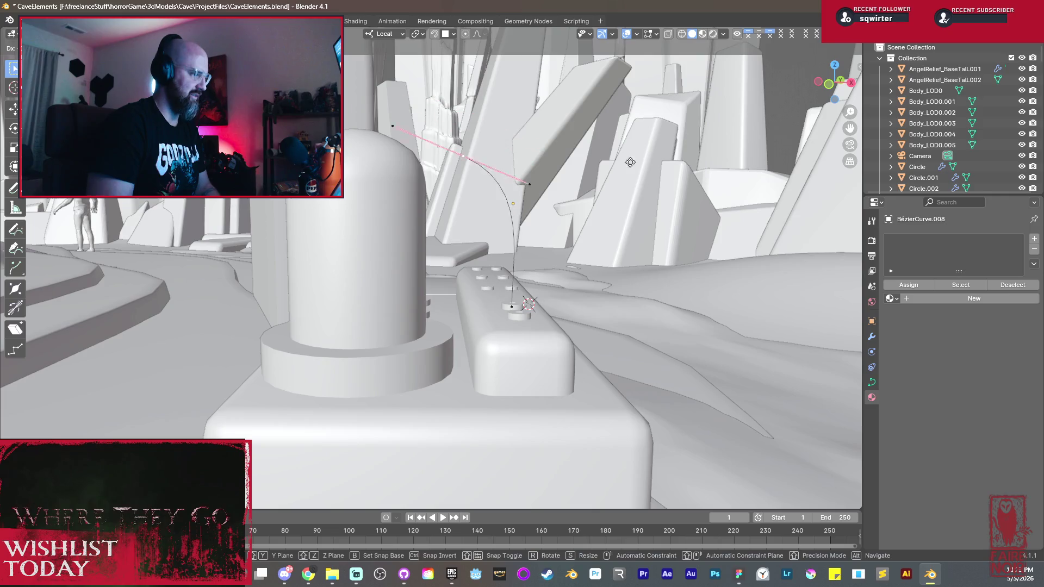
pyautogui.click(589, 242)
pyautogui.moveTo(589, 241)
pyautogui.mouseDown(button='middle')
pyautogui.moveTo(499, 267)
pyautogui.moveTo(433, 316)
pyautogui.mouseUp(button='middle')
pyautogui.scroll(3, 499, 268)
pyautogui.press('g')
pyautogui.click(490, 280)
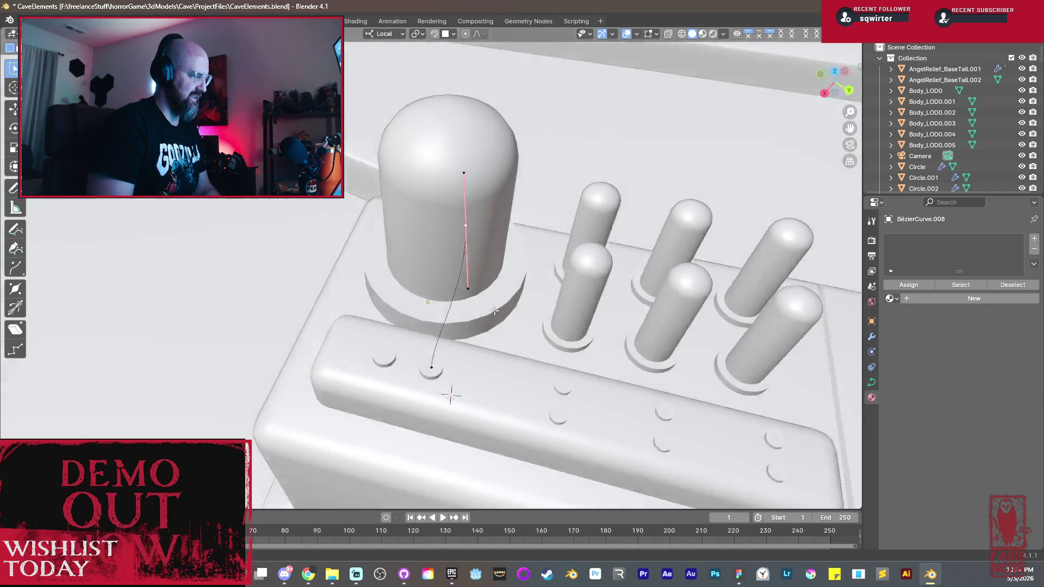
pyautogui.press('g')
pyautogui.press('r')
pyautogui.press('z')
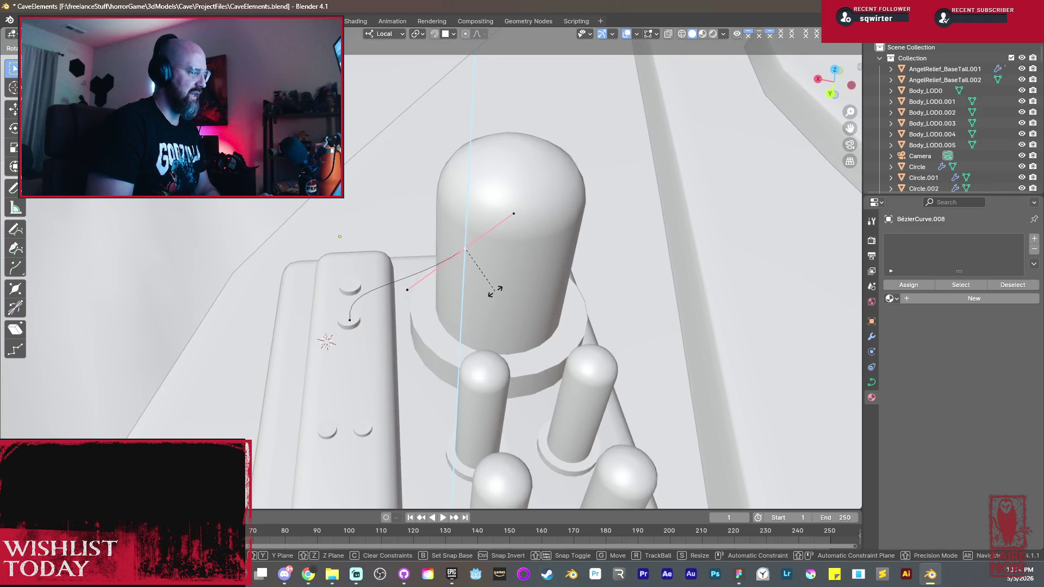
pyautogui.click(495, 291)
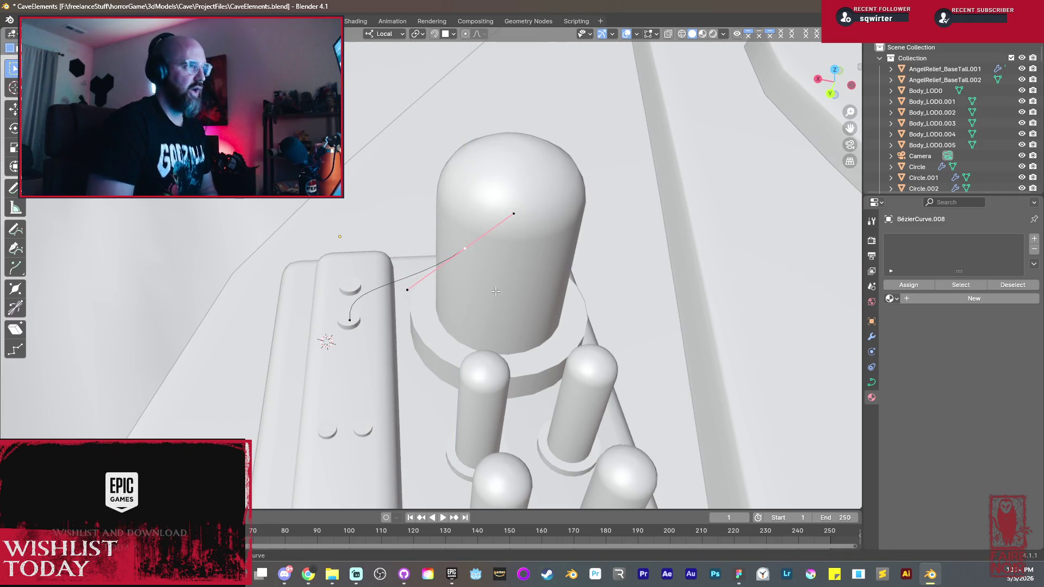
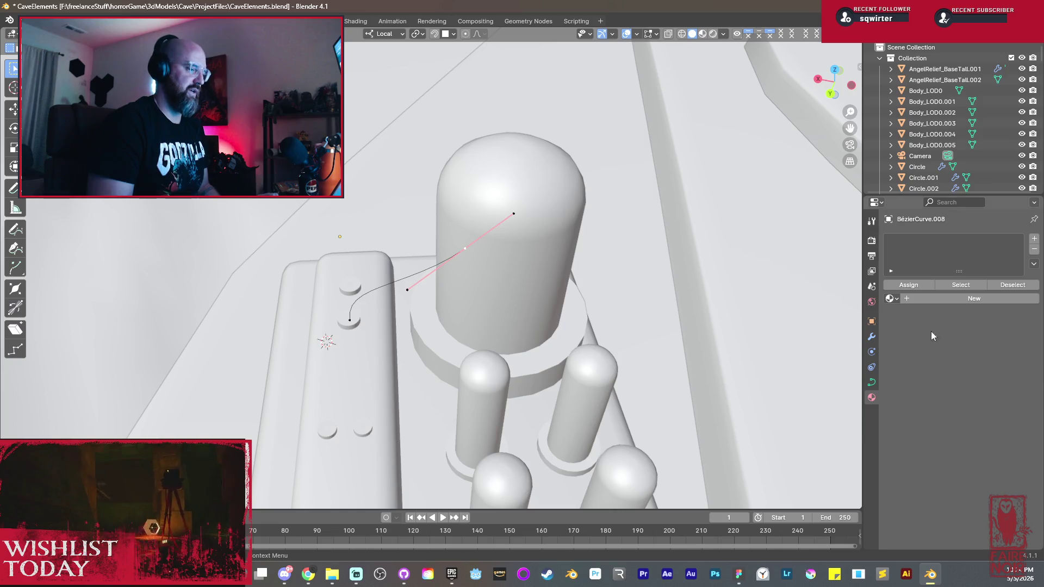
# Step: Raise the cable curve's bevel Depth from 0.013 m to about 0.066 m in its curve Geometry settings
pyautogui.click(870, 381)
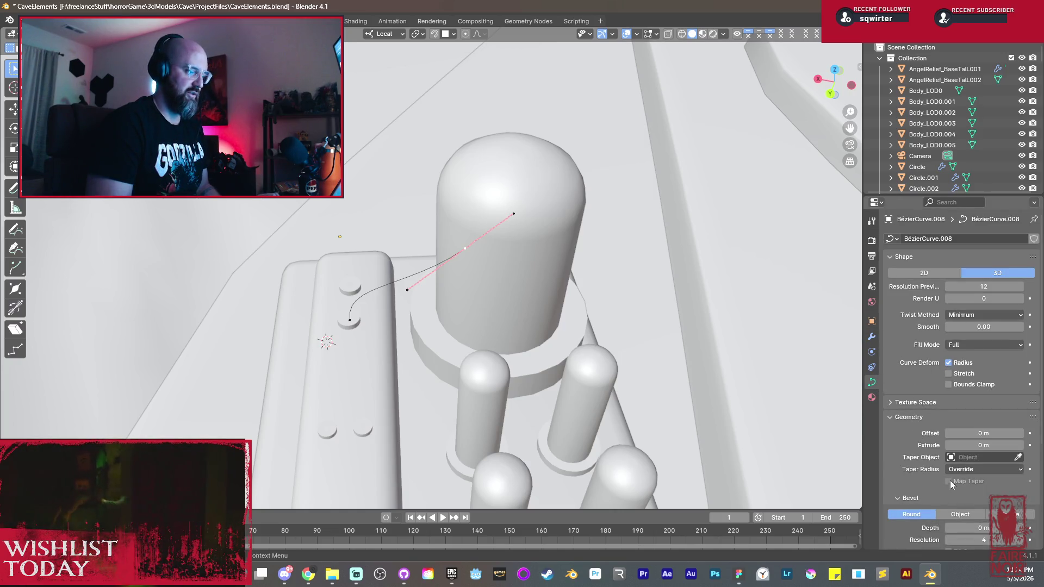
pyautogui.scroll(-3, 950, 480)
pyautogui.scroll(-2, 942, 466)
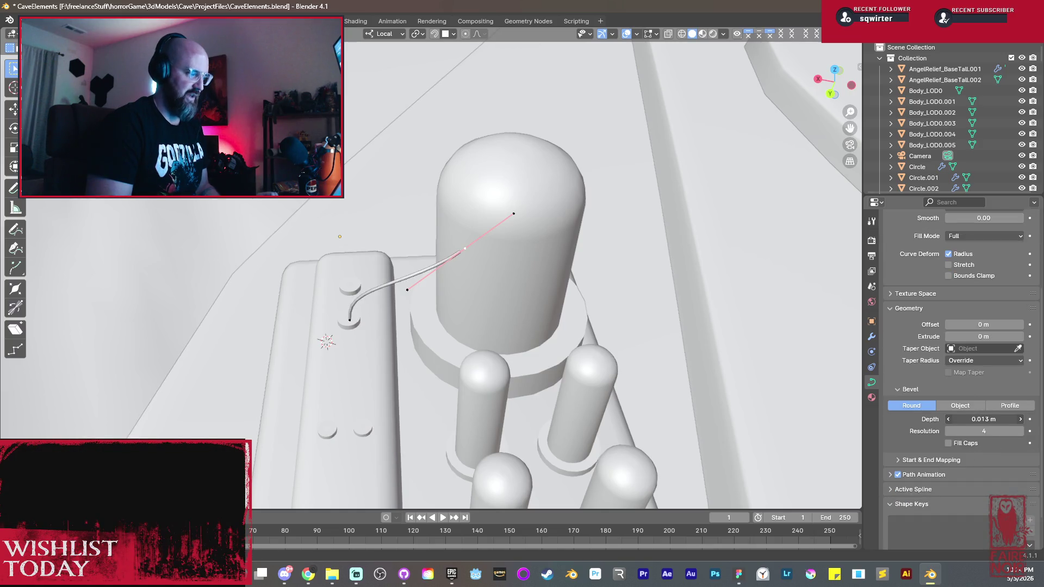
pyautogui.moveTo(983, 418); pyautogui.dragTo(1019, 419)
pyautogui.scroll(5, 518, 367)
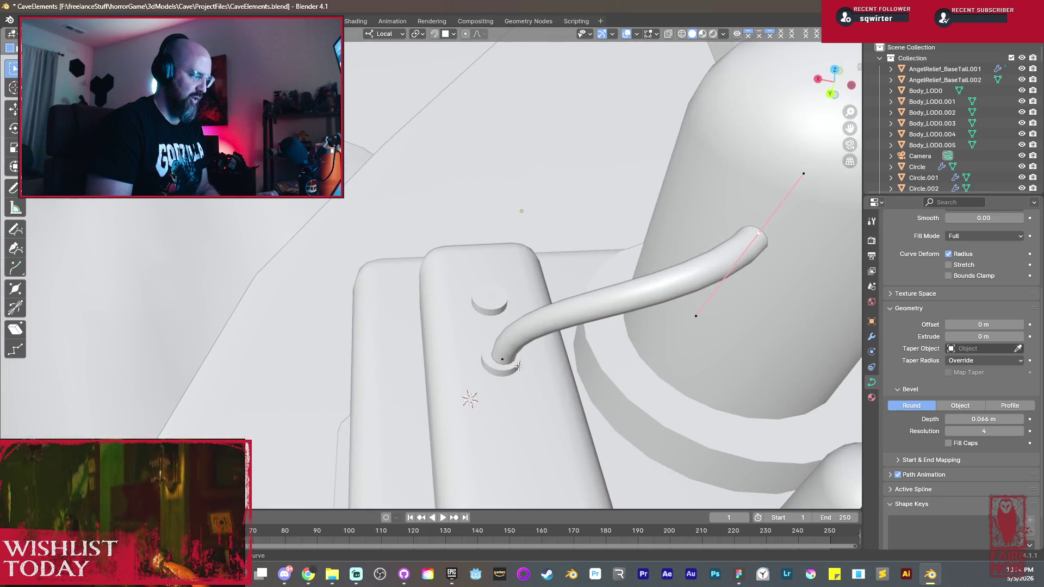
pyautogui.moveTo(518, 366)
pyautogui.mouseDown(button='middle')
pyautogui.moveTo(619, 336)
pyautogui.moveTo(540, 321)
pyautogui.mouseUp(button='middle')
# Step: Nudge the cable's control point into place and return to Object Mode
pyautogui.press('g')
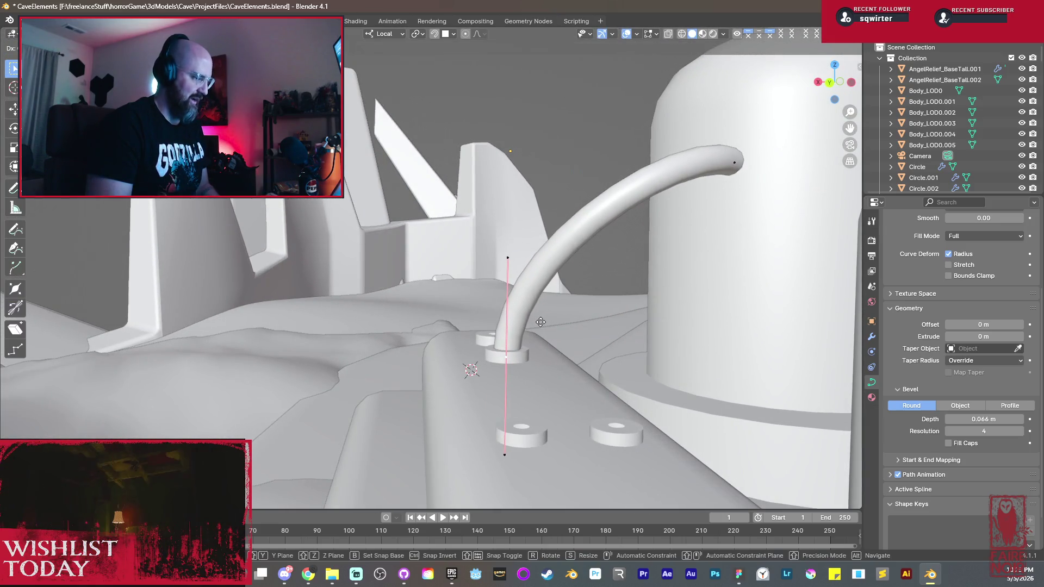
pyautogui.click(529, 324)
pyautogui.moveTo(529, 324)
pyautogui.mouseDown(button='middle')
pyautogui.moveTo(456, 289)
pyautogui.moveTo(552, 363)
pyautogui.moveTo(534, 338)
pyautogui.moveTo(518, 400)
pyautogui.moveTo(534, 350)
pyautogui.mouseUp(button='middle')
pyautogui.press('Tab')
# Step: Duplicate the cable and slide the copy along X and Y to stand beside the original against the pillar
pyautogui.press('g')
pyautogui.press('y')
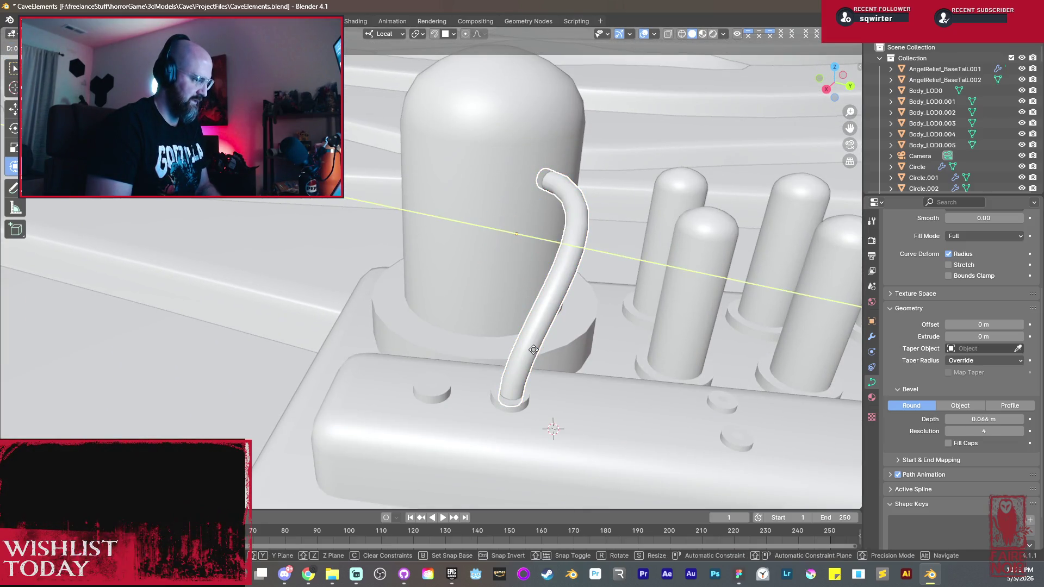
pyautogui.press('Escape')
pyautogui.press('g')
pyautogui.press('x')
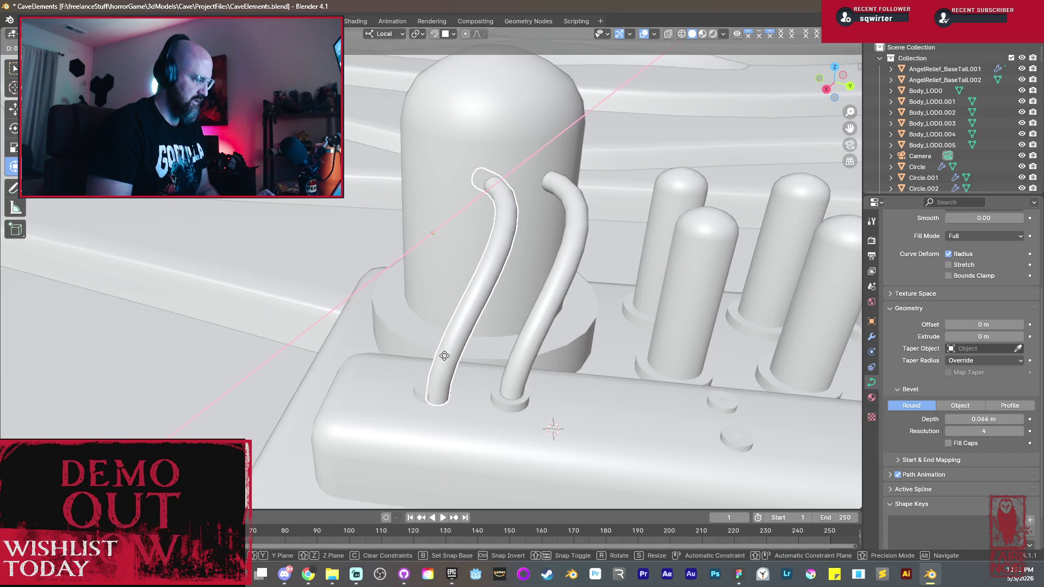
pyautogui.click(448, 360)
pyautogui.press('g')
pyautogui.press('y')
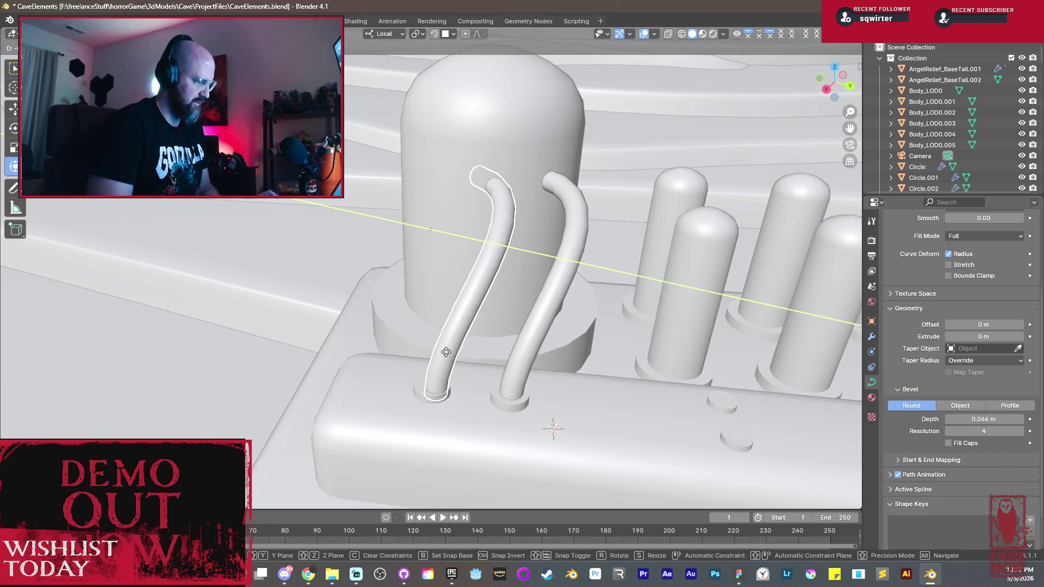
pyautogui.click(467, 259)
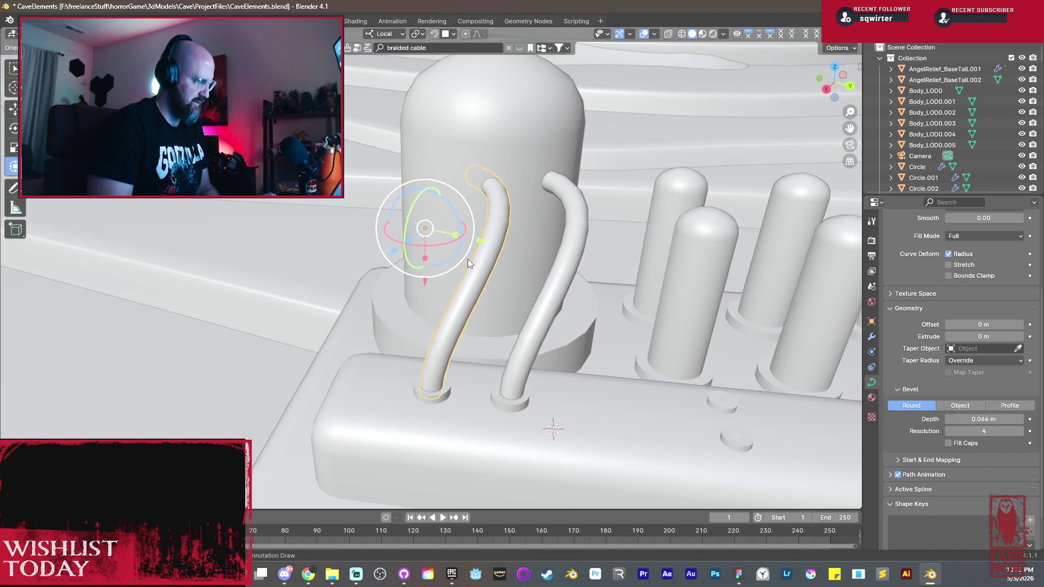
# Step: In Edit Mode, rotate the cable's top handle about Z so it lies horizontal
pyautogui.moveTo(509, 229)
pyautogui.mouseDown(button='middle')
pyautogui.moveTo(506, 214)
pyautogui.moveTo(561, 188)
pyautogui.mouseUp(button='middle')
pyautogui.press('Tab')
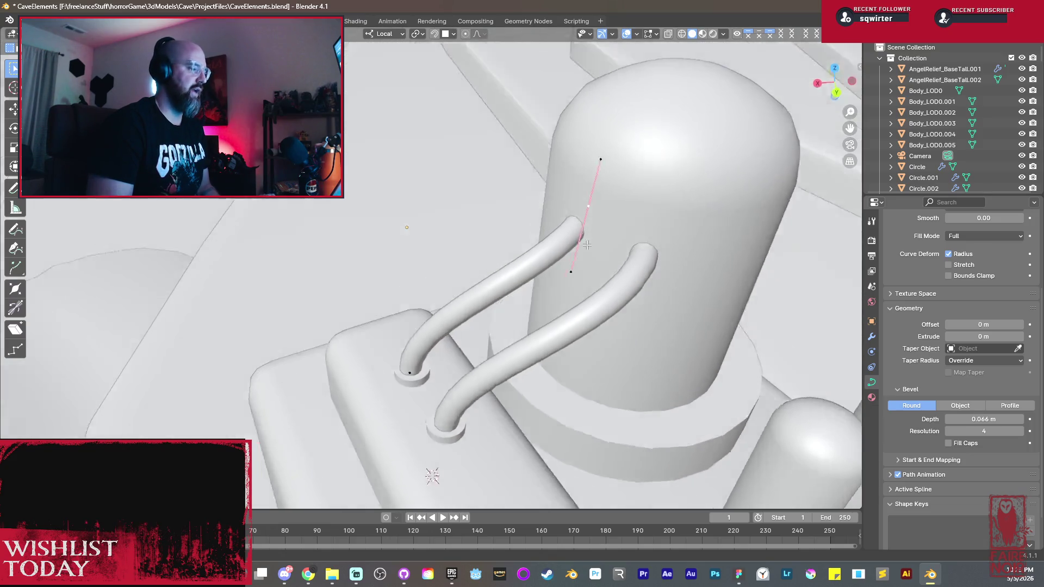
pyautogui.moveTo(593, 234); pyautogui.dragTo(562, 296, button='middle')
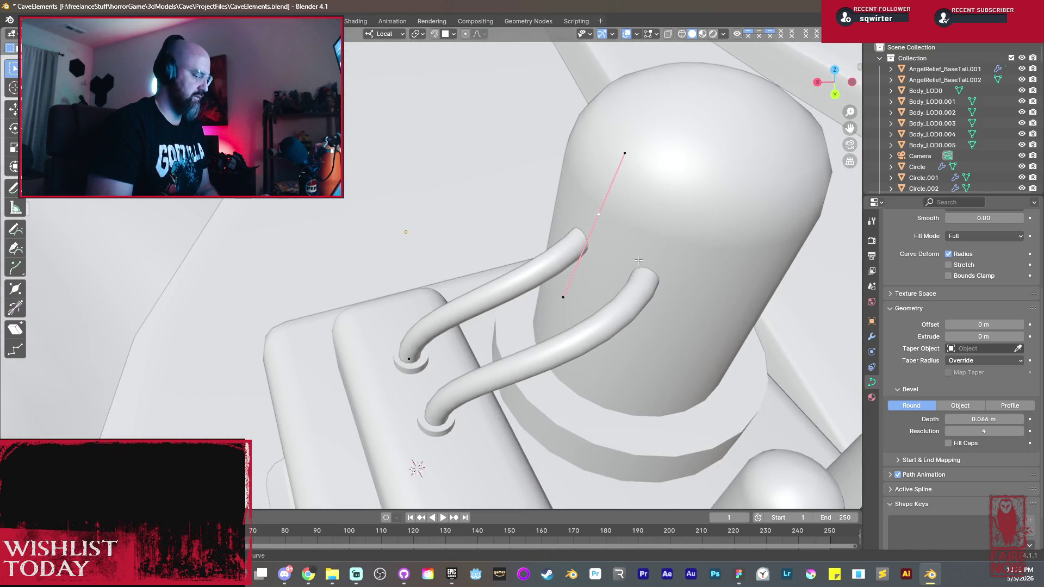
pyautogui.press('r')
pyautogui.press('z')
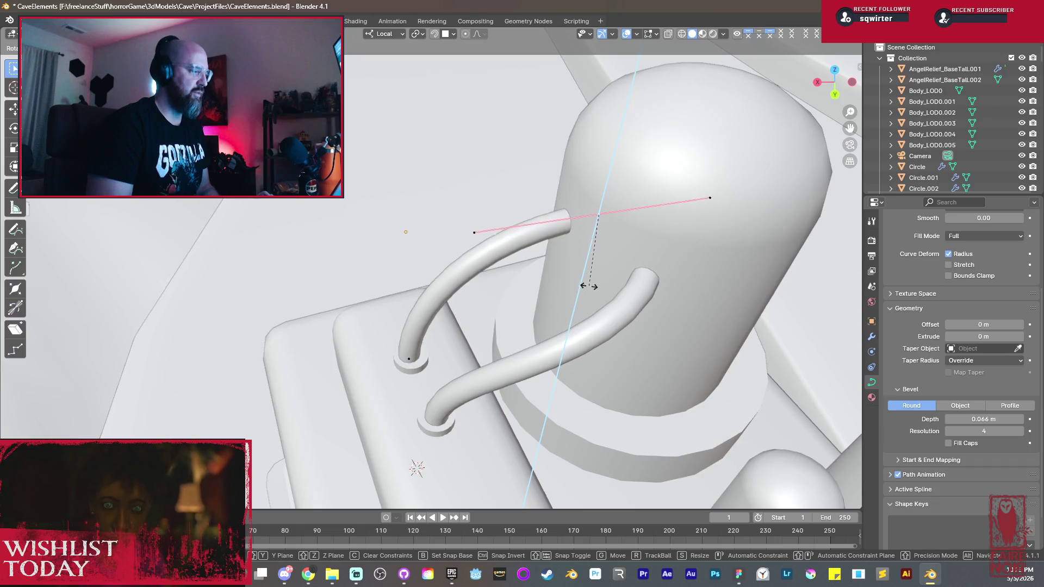
pyautogui.click(583, 284)
pyautogui.moveTo(582, 285); pyautogui.dragTo(654, 296, button='middle')
# Step: Slide the top handle along Y and Z so the cable arches sideways across the dome
pyautogui.press('g')
pyautogui.press('z')
pyautogui.press('y')
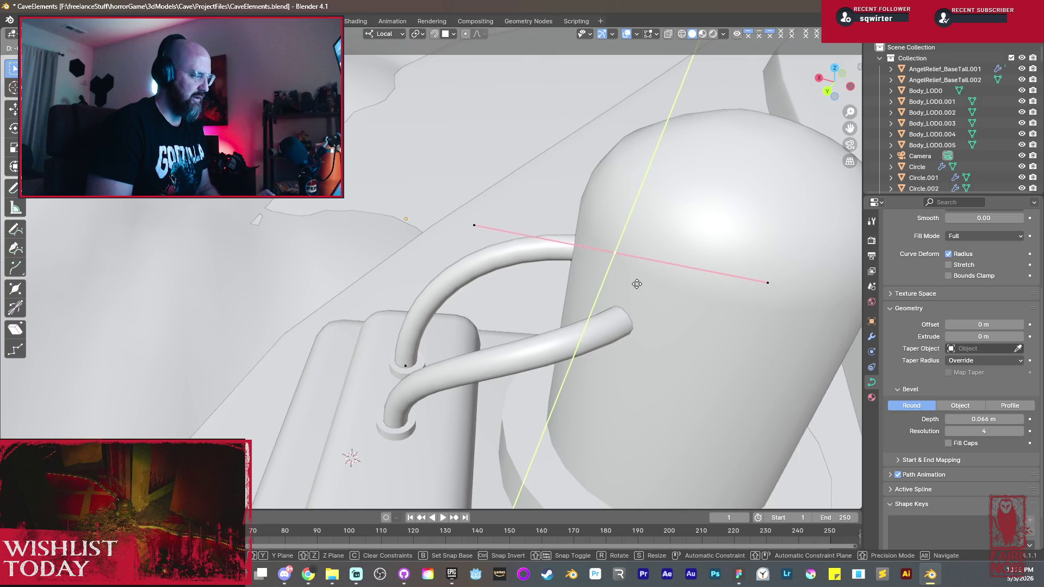
pyautogui.press('y')
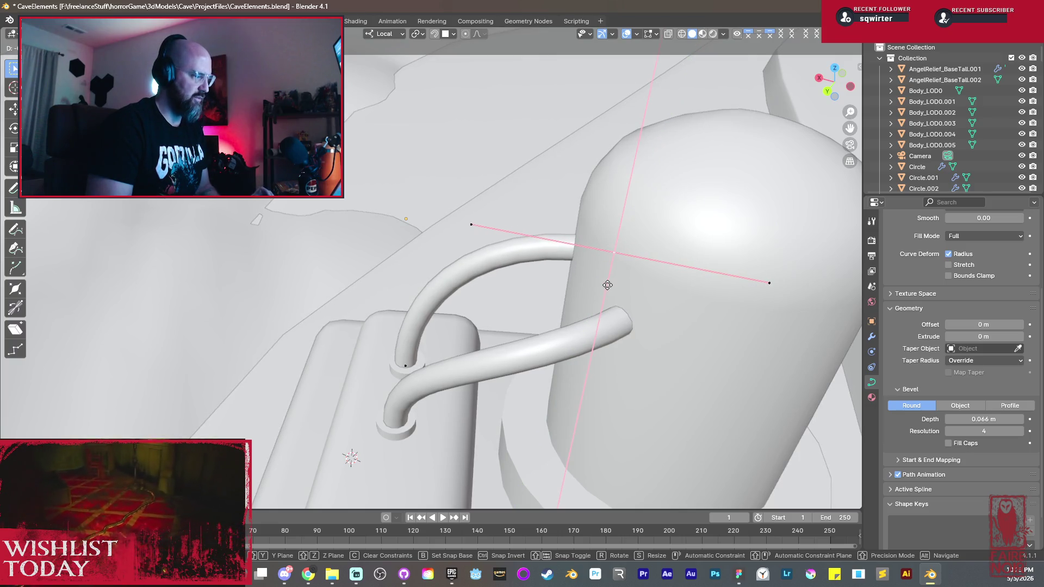
pyautogui.press('z')
pyautogui.click(617, 292)
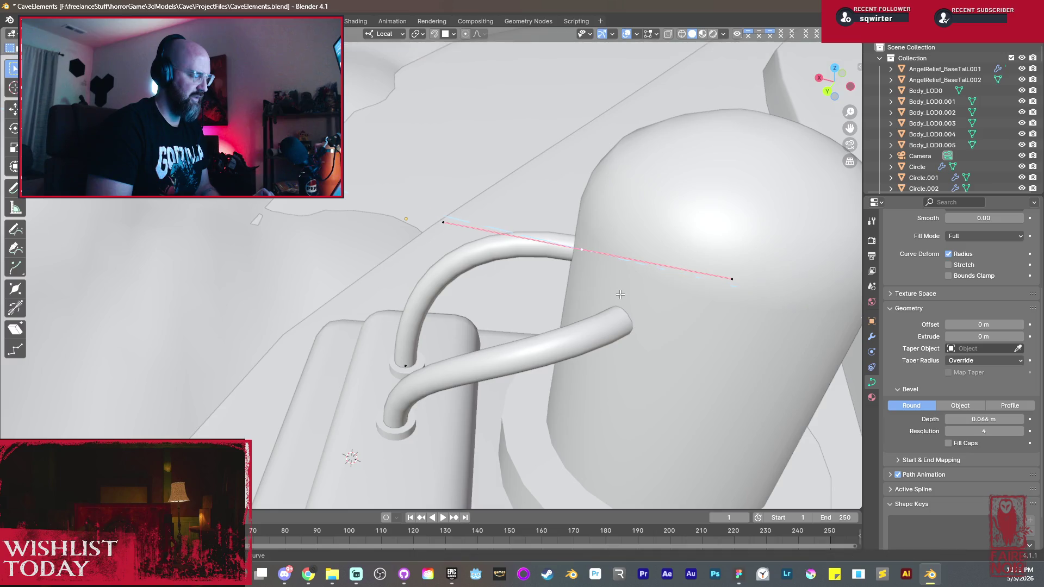
pyautogui.moveTo(617, 293); pyautogui.dragTo(680, 308, button='middle')
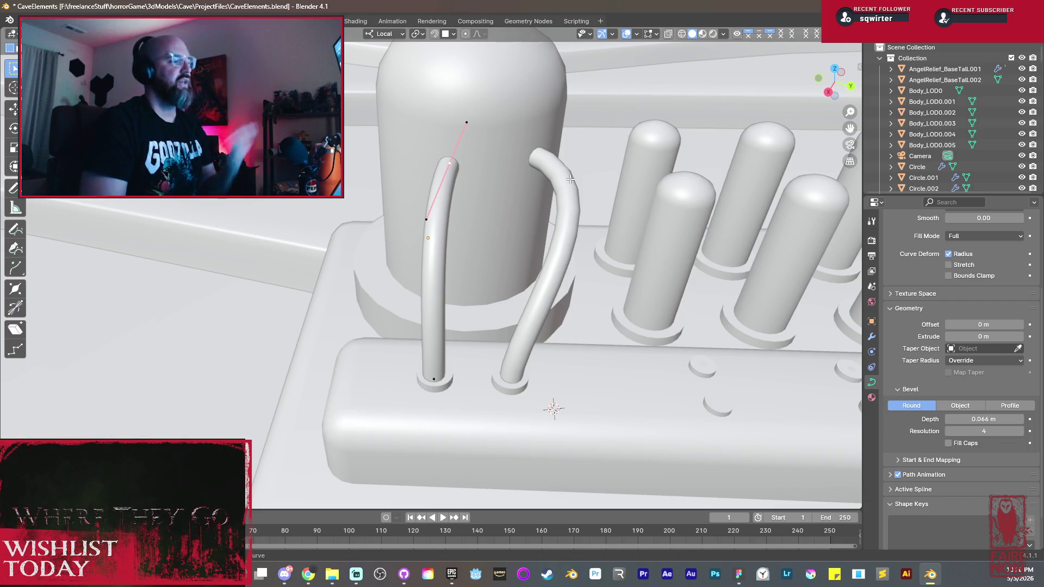
pyautogui.scroll(-5, 565, 291)
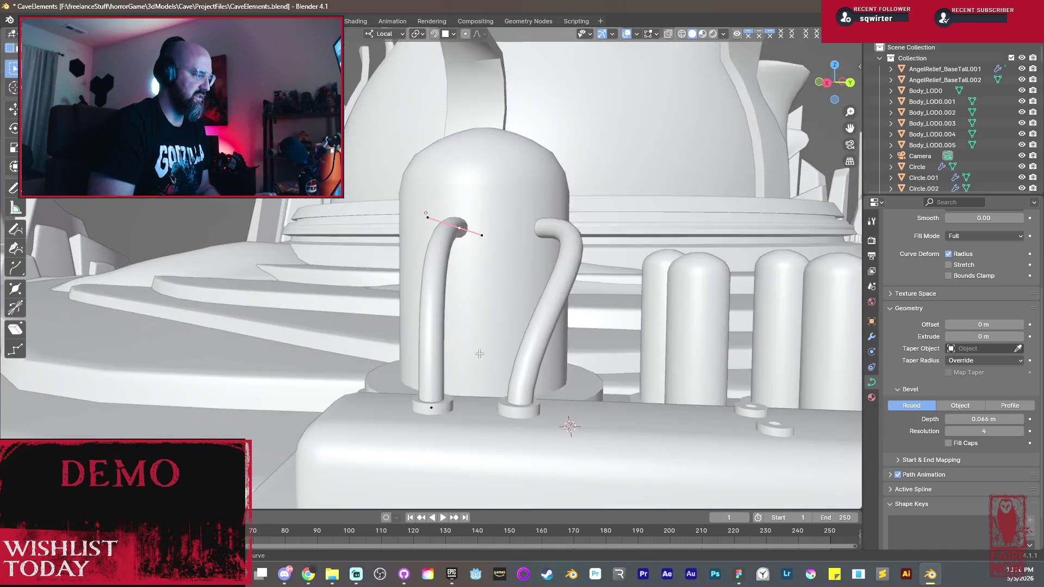
pyautogui.scroll(5, 488, 411)
# Step: Return to Object Mode and frame the left cable from a top-down view
pyautogui.keyDown('shift'); pyautogui.moveTo(488, 410); pyautogui.dragTo(411, 351, button='middle'); pyautogui.keyUp('shift')
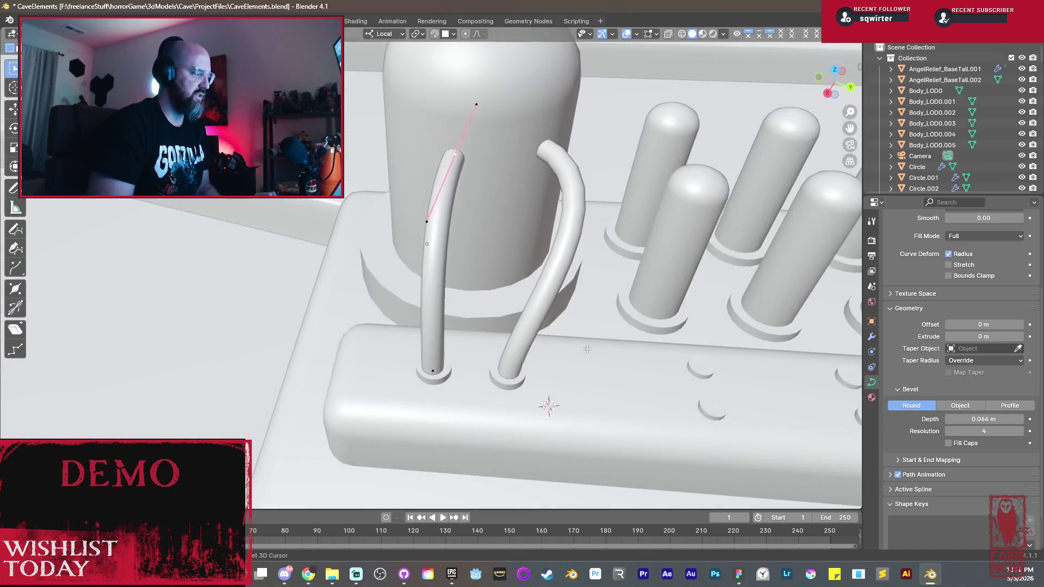
pyautogui.press('Tab')
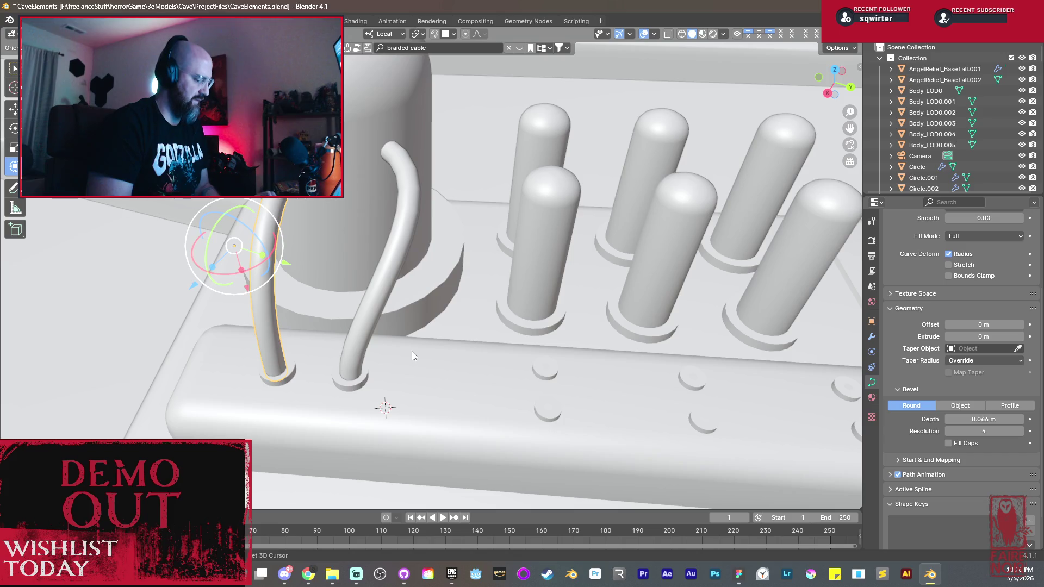
pyautogui.press('KP_Decimal')
pyautogui.press('KP_7')
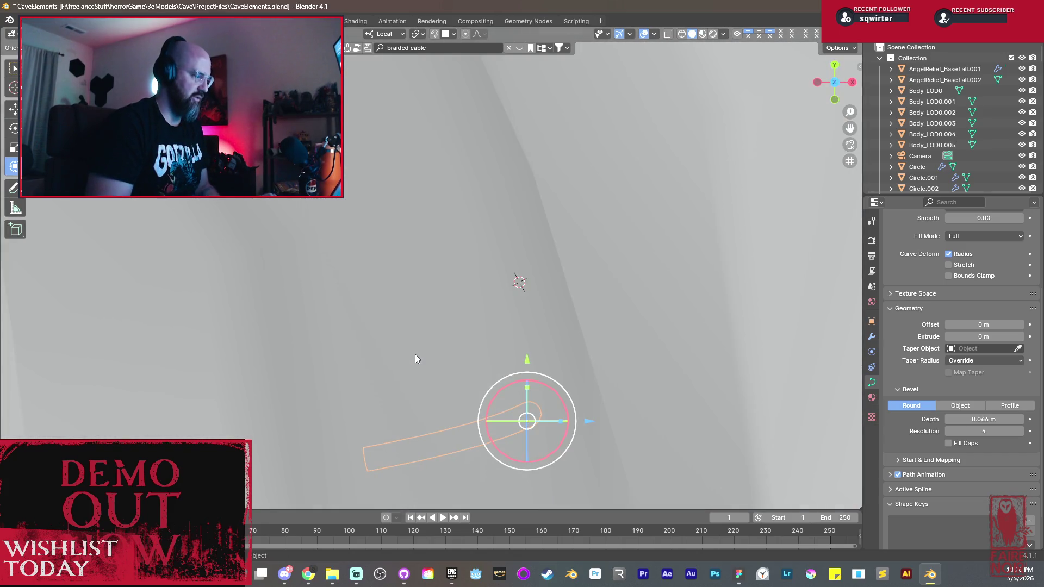
pyautogui.moveTo(414, 354)
pyautogui.mouseDown(button='middle')
pyautogui.moveTo(402, 351)
pyautogui.moveTo(429, 386)
pyautogui.mouseUp(button='middle')
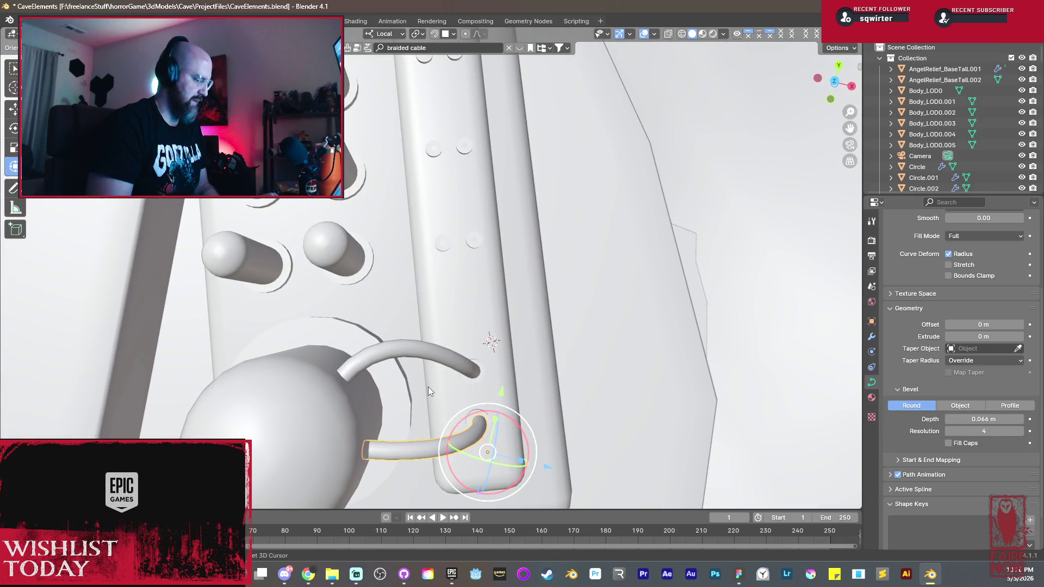
# Step: Duplicate the cable with Shift+D and lower the copy along Z into a base socket among the cylinders
pyautogui.hotkey('shift', 'd')
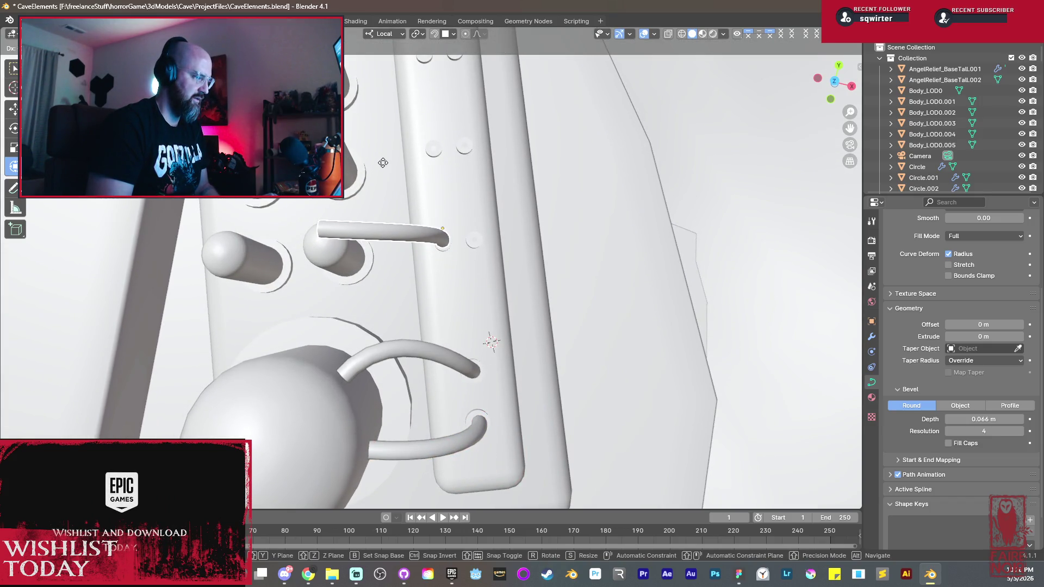
pyautogui.click(382, 161)
pyautogui.moveTo(415, 241); pyautogui.dragTo(380, 188, button='middle')
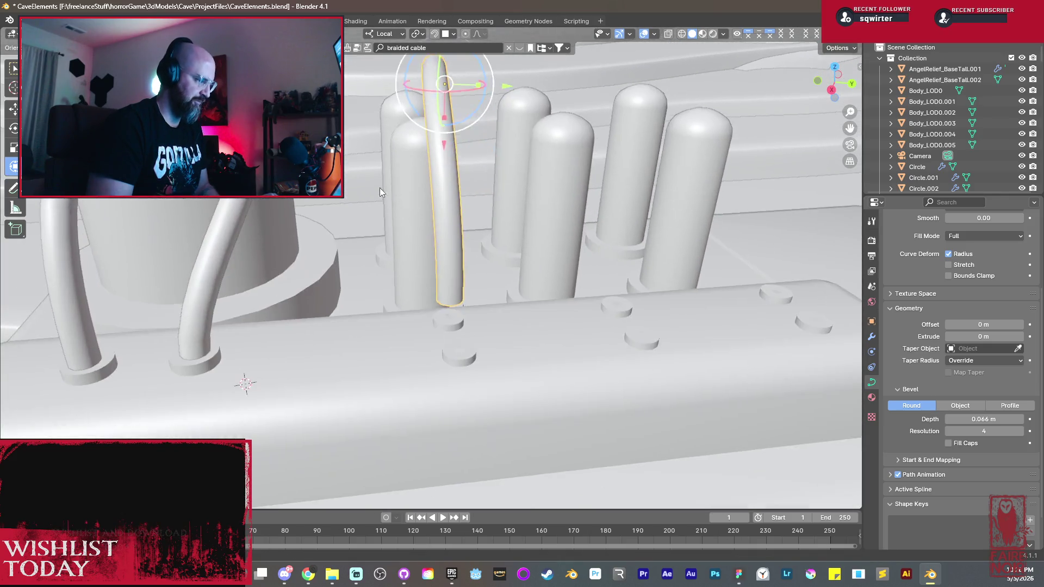
pyautogui.press('g')
pyautogui.moveTo(509, 189)
pyautogui.mouseDown(button='middle')
pyautogui.moveTo(510, 241)
pyautogui.moveTo(593, 367)
pyautogui.mouseUp(button='middle')
pyautogui.press('z')
pyautogui.click(520, 272)
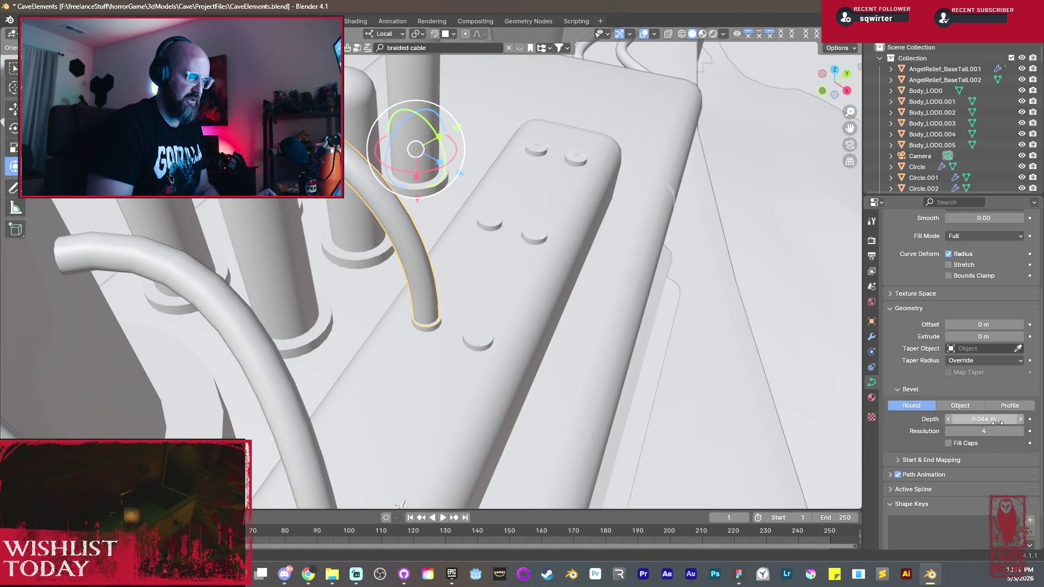
# Step: Thin the new cable to about 0.049 m bevel depth, keep it on its socket, and start moving its top control point
pyautogui.moveTo(982, 418); pyautogui.dragTo(962, 419)
pyautogui.moveTo(561, 282)
pyautogui.mouseDown(button='middle')
pyautogui.moveTo(511, 227)
pyautogui.moveTo(463, 215)
pyautogui.mouseUp(button='middle')
pyautogui.press('g')
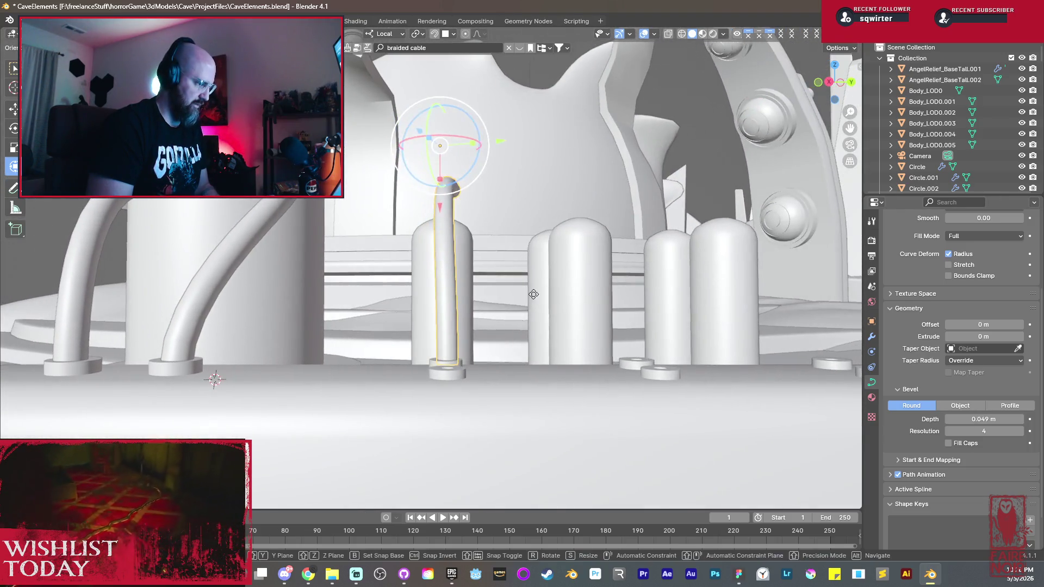
pyautogui.press('Escape')
pyautogui.moveTo(532, 293)
pyautogui.mouseDown(button='middle')
pyautogui.moveTo(536, 325)
pyautogui.moveTo(396, 328)
pyautogui.moveTo(523, 348)
pyautogui.moveTo(524, 288)
pyautogui.moveTo(662, 284)
pyautogui.moveTo(381, 195)
pyautogui.moveTo(472, 273)
pyautogui.moveTo(424, 326)
pyautogui.mouseUp(button='middle')
pyautogui.press('g')
pyautogui.press('Escape')
pyautogui.press('Tab')
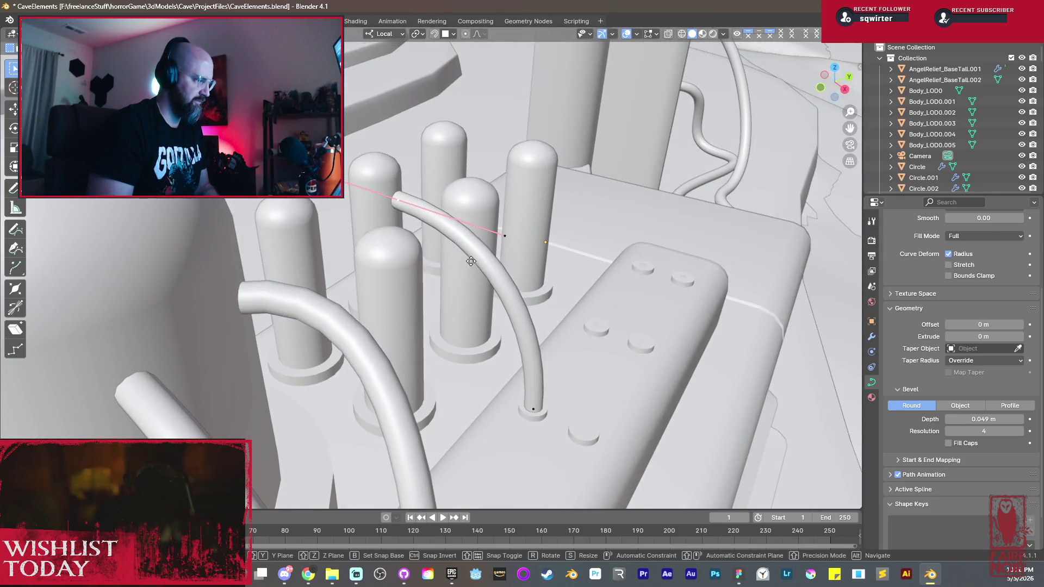
pyautogui.press('g')
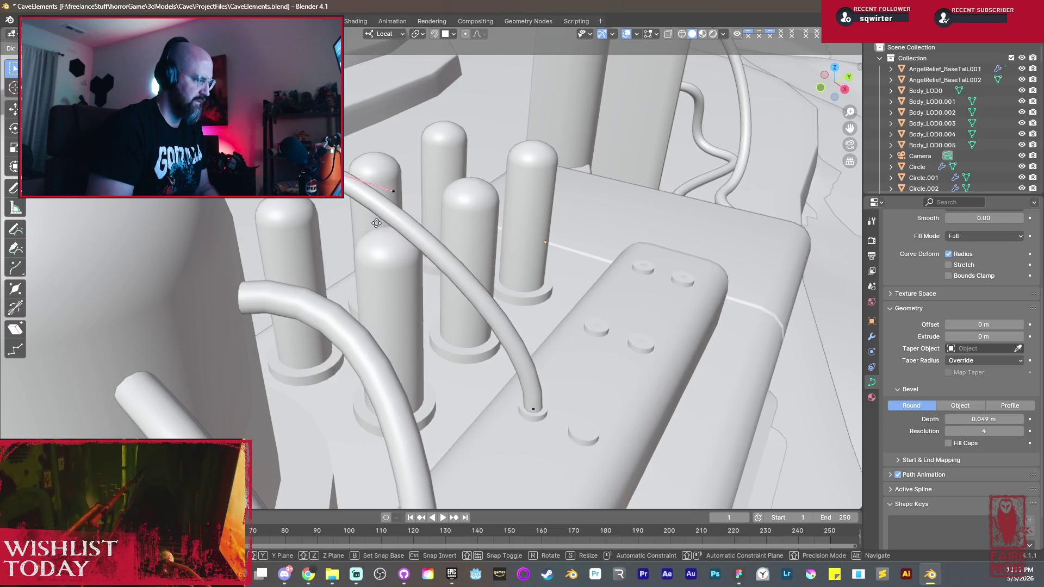
# Step: Move the cable's top point and rotate its handle to straighten and re-bend the tube
pyautogui.moveTo(412, 221)
pyautogui.mouseDown(button='middle')
pyautogui.moveTo(432, 231)
pyautogui.moveTo(453, 167)
pyautogui.mouseUp(button='middle')
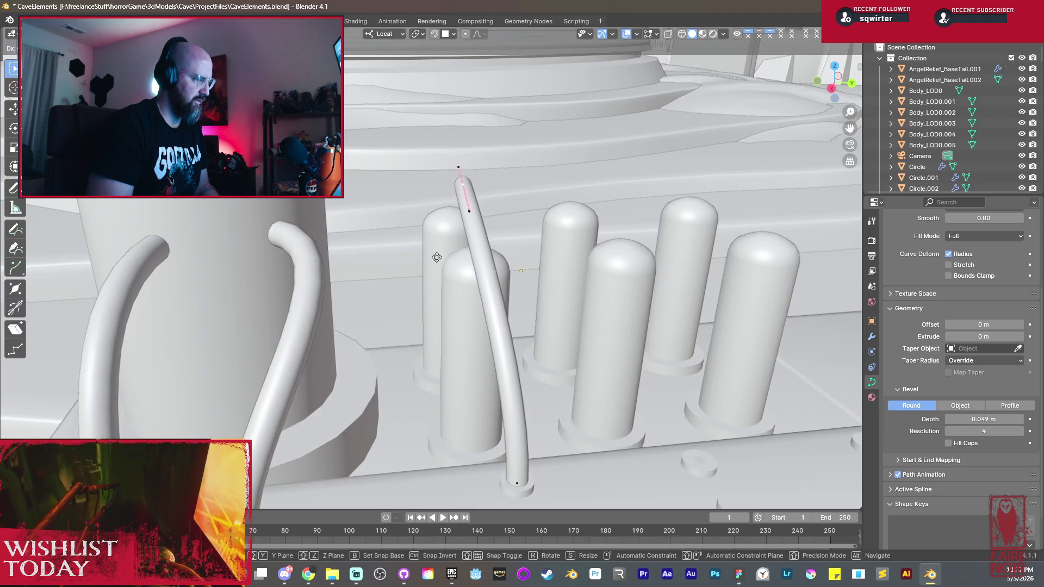
pyautogui.moveTo(481, 279)
pyautogui.mouseDown(button='middle')
pyautogui.moveTo(564, 360)
pyautogui.moveTo(496, 208)
pyautogui.moveTo(514, 285)
pyautogui.mouseUp(button='middle')
pyautogui.press('r')
pyautogui.press('z')
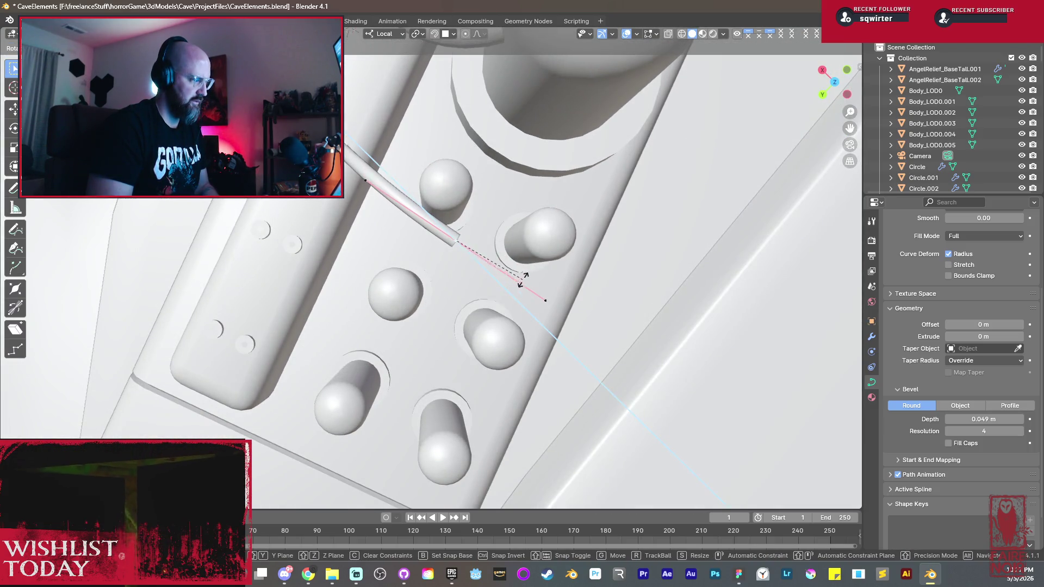
pyautogui.press('z')
pyautogui.click(528, 281)
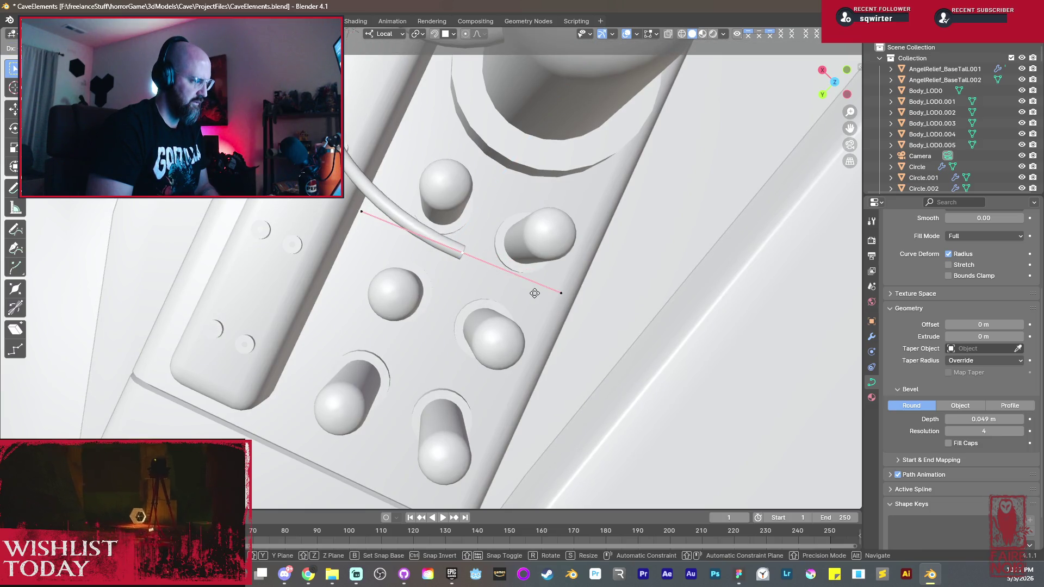
# Step: Reposition and rotate the cable's end point to remove the loop in the tube
pyautogui.moveTo(534, 293)
pyautogui.mouseDown(button='middle')
pyautogui.moveTo(440, 247)
pyautogui.moveTo(424, 289)
pyautogui.mouseUp(button='middle')
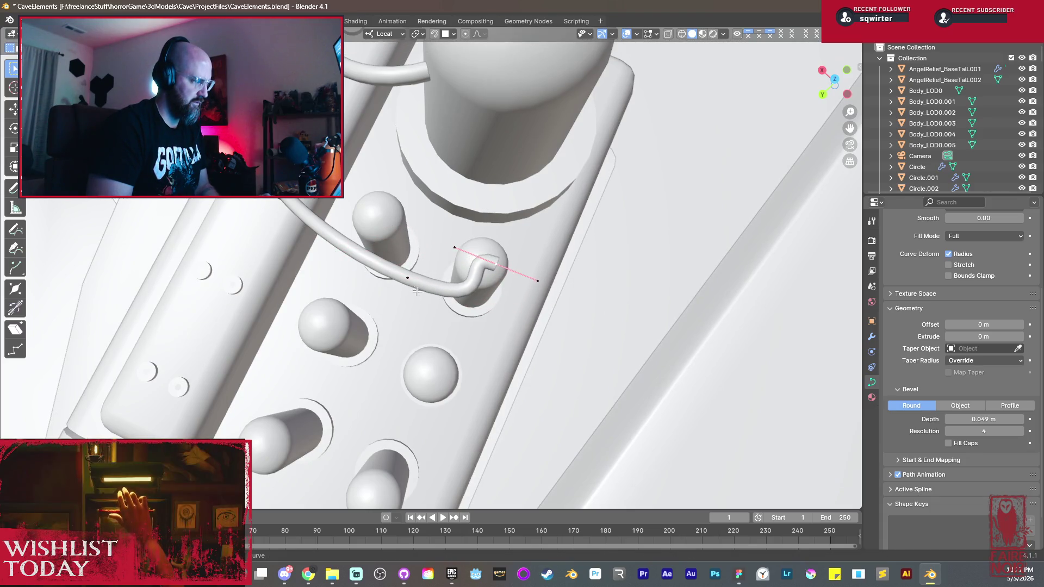
pyautogui.click(407, 277)
pyautogui.press('r')
pyautogui.click(507, 276)
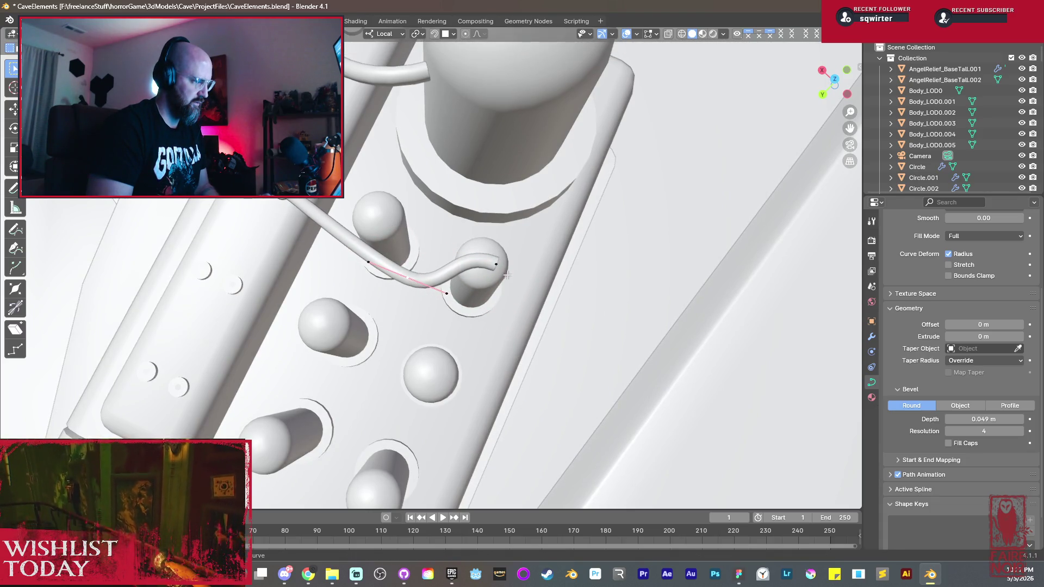
pyautogui.moveTo(522, 282)
pyautogui.mouseDown(button='middle')
pyautogui.moveTo(540, 294)
pyautogui.moveTo(559, 196)
pyautogui.moveTo(559, 216)
pyautogui.mouseUp(button='middle')
pyautogui.press('g')
pyautogui.press('r')
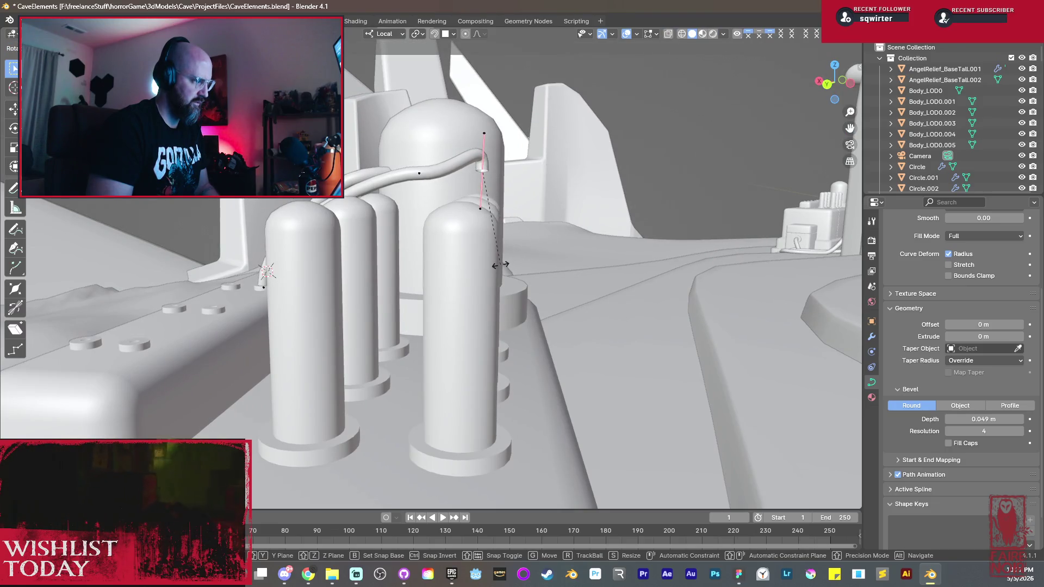
pyautogui.click(495, 264)
# Step: Place the curve handle into the cylinder top and scale the handle to shape the hook
pyautogui.moveTo(494, 264)
pyautogui.mouseDown(button='middle')
pyautogui.moveTo(463, 288)
pyautogui.moveTo(489, 285)
pyautogui.mouseUp(button='middle')
pyautogui.press('g')
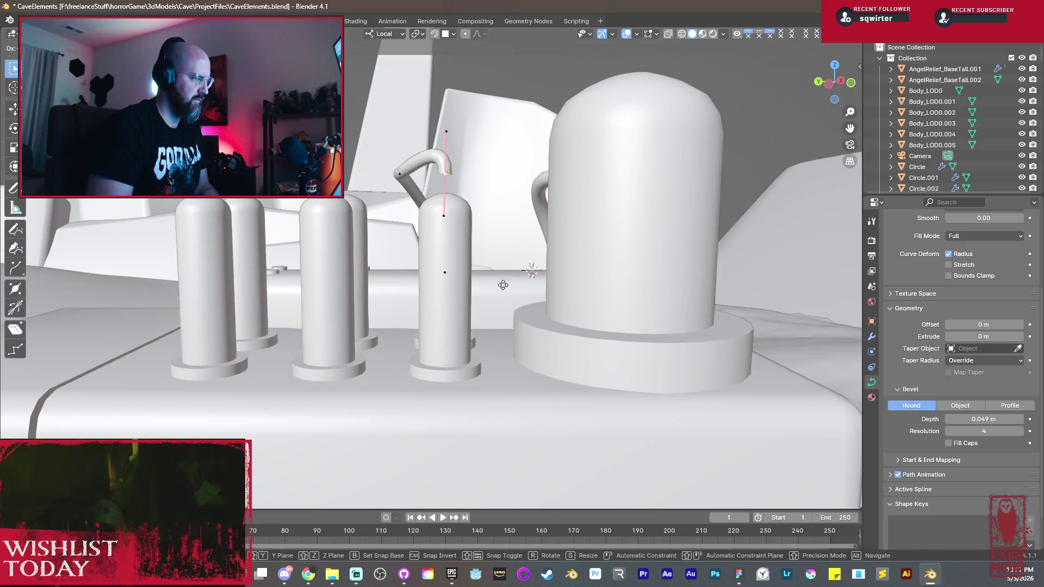
pyautogui.click(500, 304)
pyautogui.moveTo(499, 304); pyautogui.dragTo(611, 305, button='middle')
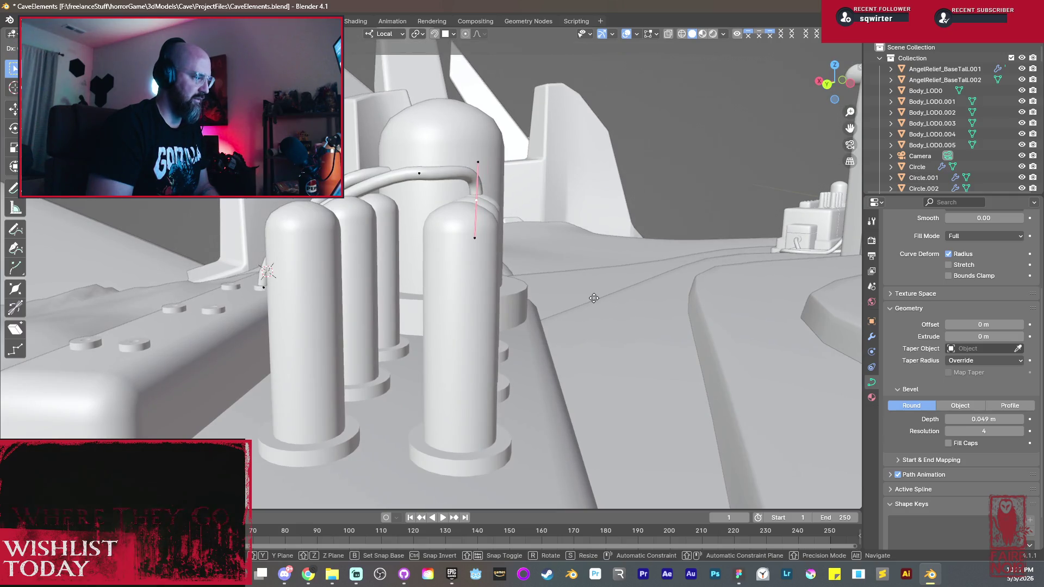
pyautogui.scroll(3, 594, 297)
pyautogui.moveTo(594, 298)
pyautogui.mouseDown(button='middle')
pyautogui.moveTo(486, 265)
pyautogui.moveTo(493, 259)
pyautogui.mouseUp(button='middle')
pyautogui.moveTo(452, 155)
pyautogui.mouseDown(button='middle')
pyautogui.moveTo(391, 142)
pyautogui.moveTo(479, 209)
pyautogui.mouseUp(button='middle')
pyautogui.press('s')
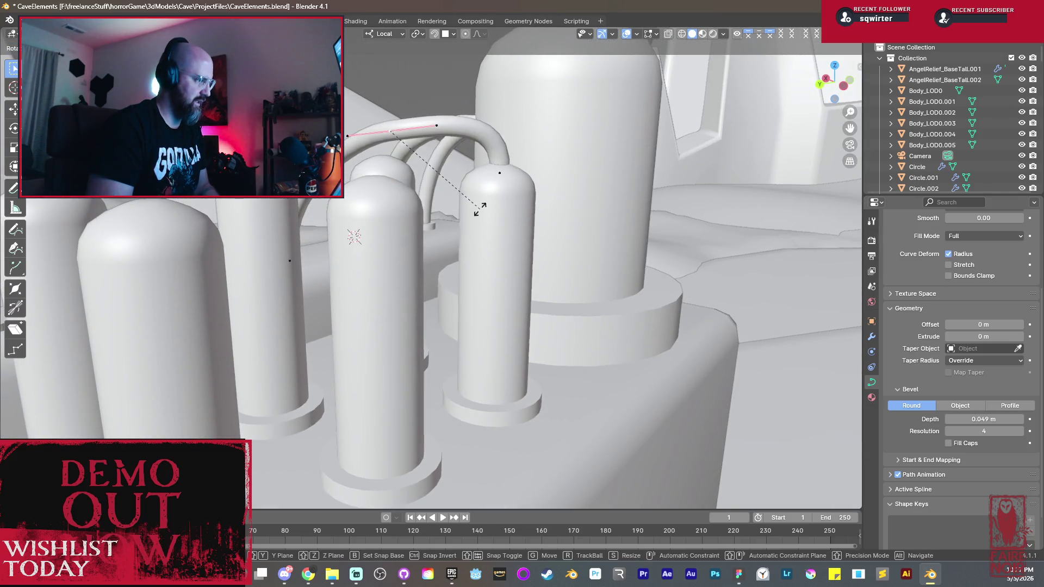
pyautogui.click(480, 176)
# Step: Move a curve point to finish the bend into the base socket and leave Edit Mode
pyautogui.moveTo(480, 177); pyautogui.dragTo(440, 204, button='middle')
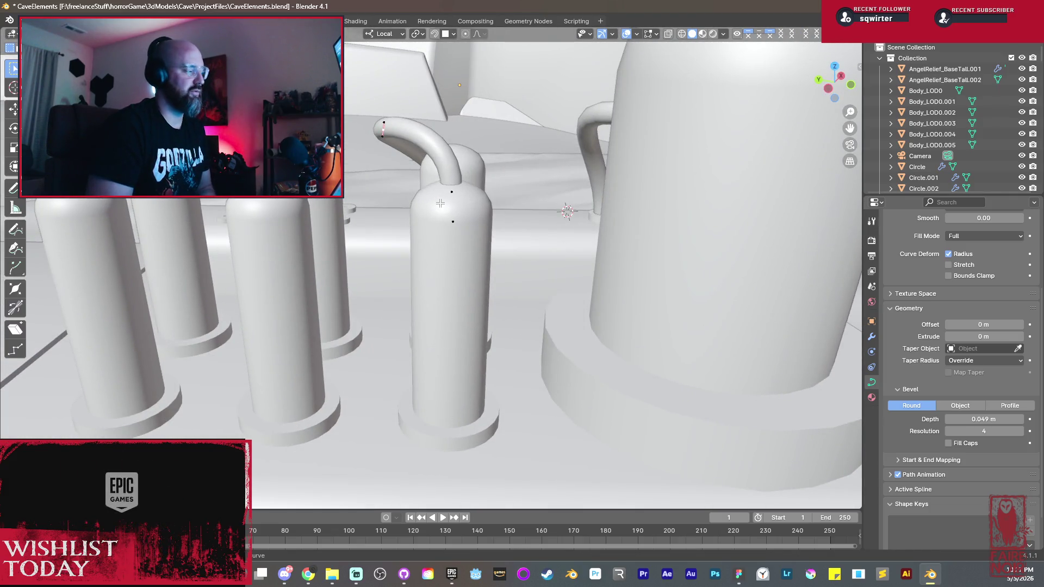
pyautogui.moveTo(439, 203); pyautogui.dragTo(465, 373, button='middle')
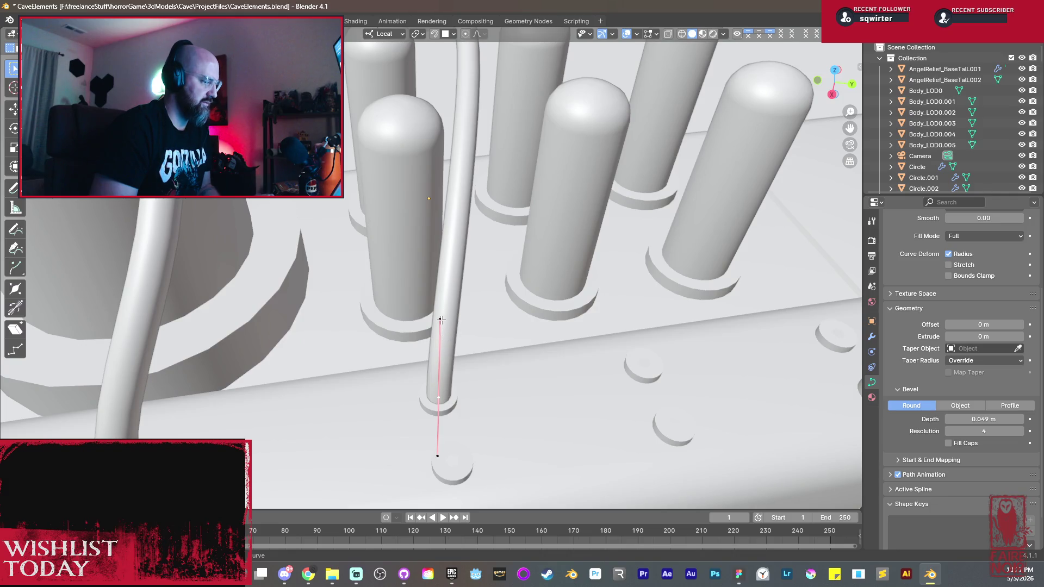
pyautogui.press('g')
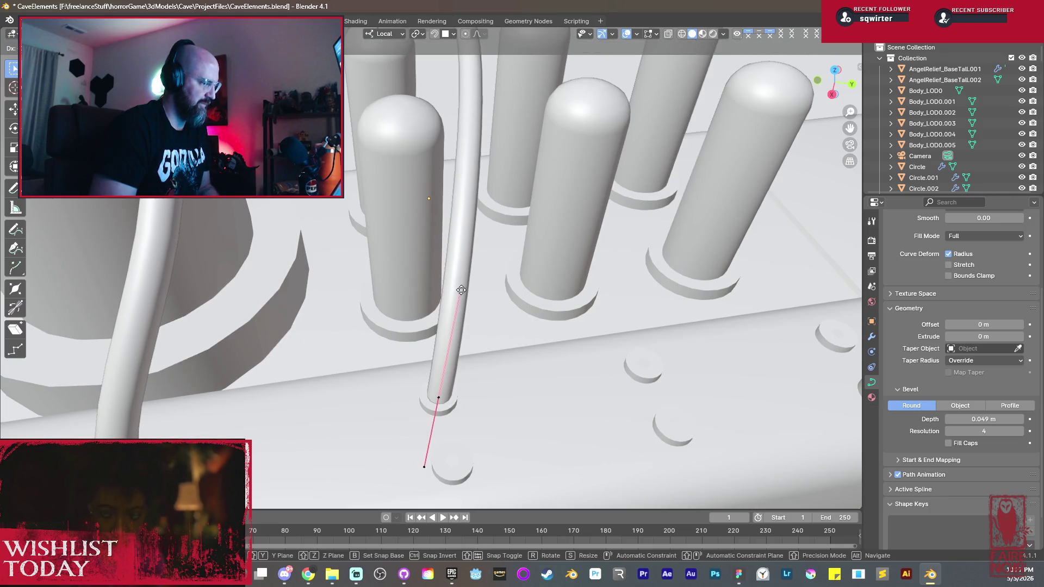
pyautogui.click(462, 267)
pyautogui.moveTo(480, 136)
pyautogui.mouseDown(button='middle')
pyautogui.moveTo(450, 279)
pyautogui.moveTo(415, 344)
pyautogui.moveTo(409, 272)
pyautogui.moveTo(391, 312)
pyautogui.moveTo(401, 264)
pyautogui.moveTo(206, 292)
pyautogui.moveTo(481, 323)
pyautogui.mouseUp(button='middle')
pyautogui.press('Tab')
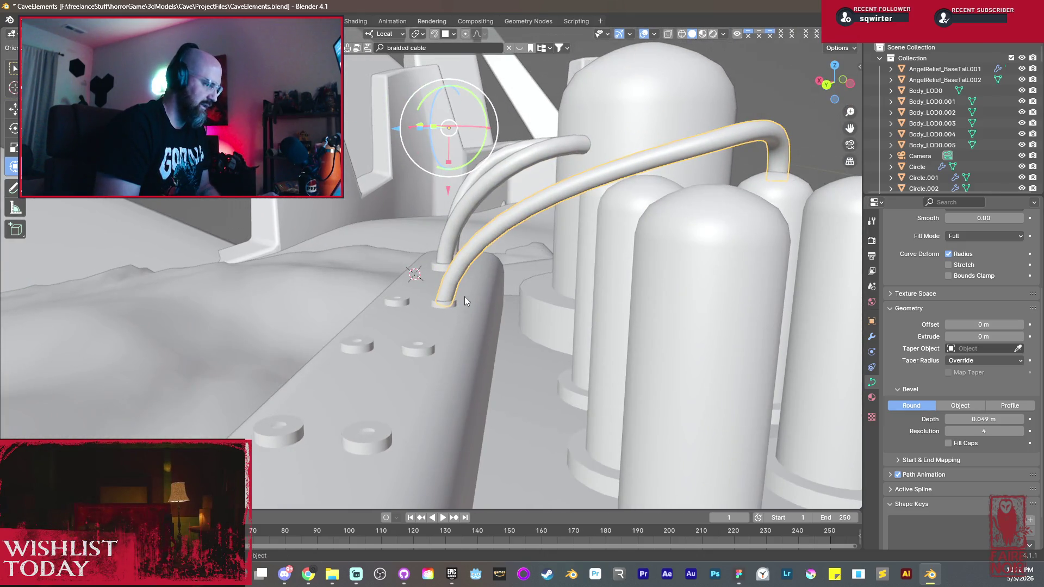
# Step: In Edit Mode, move the right cable's upper control point and rotate its lower point
pyautogui.press('Tab')
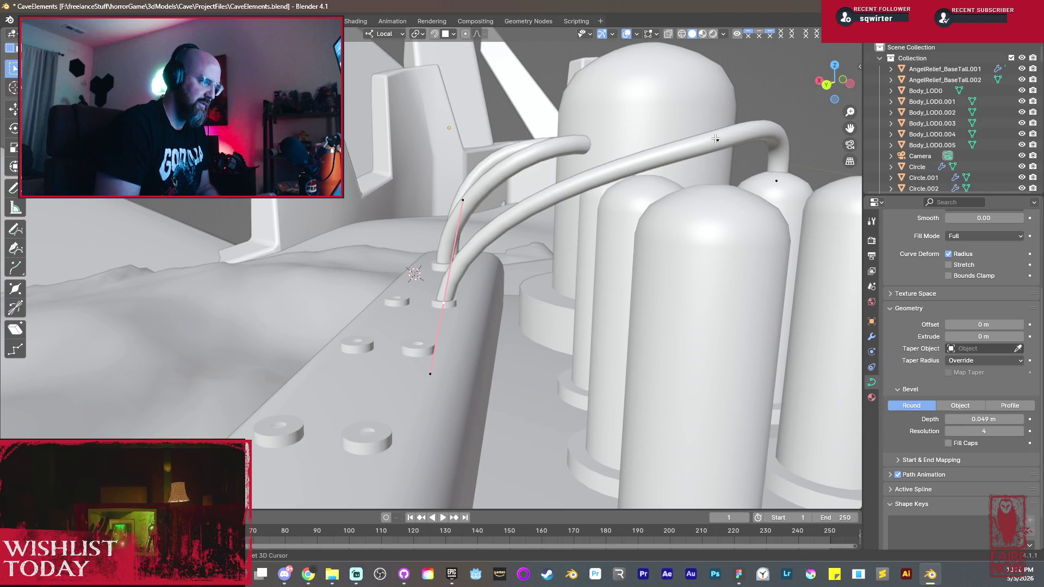
pyautogui.click(715, 139)
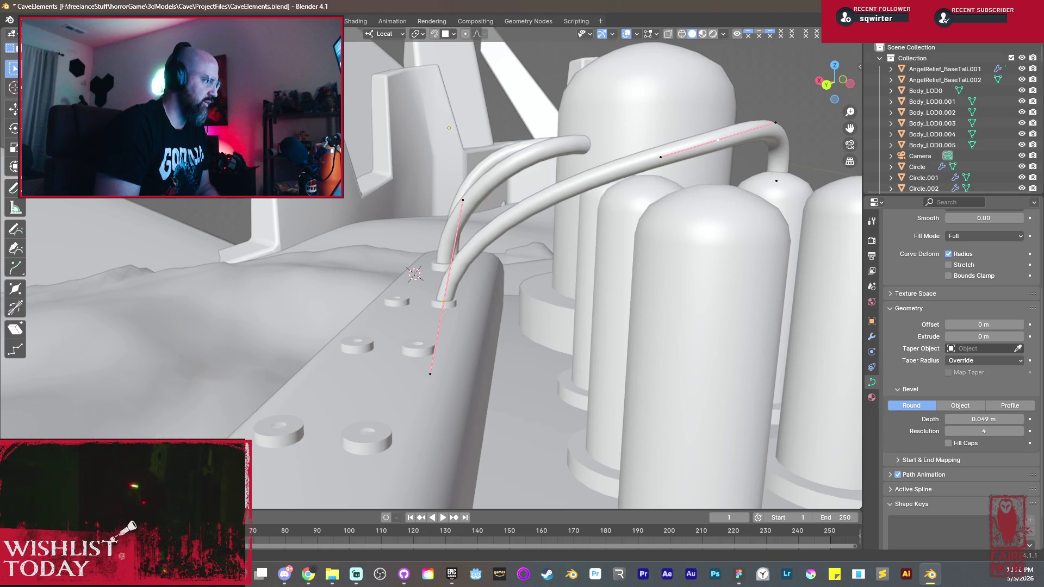
pyautogui.moveTo(578, 186); pyautogui.dragTo(507, 213, button='middle')
pyautogui.press('g')
pyautogui.click(528, 206)
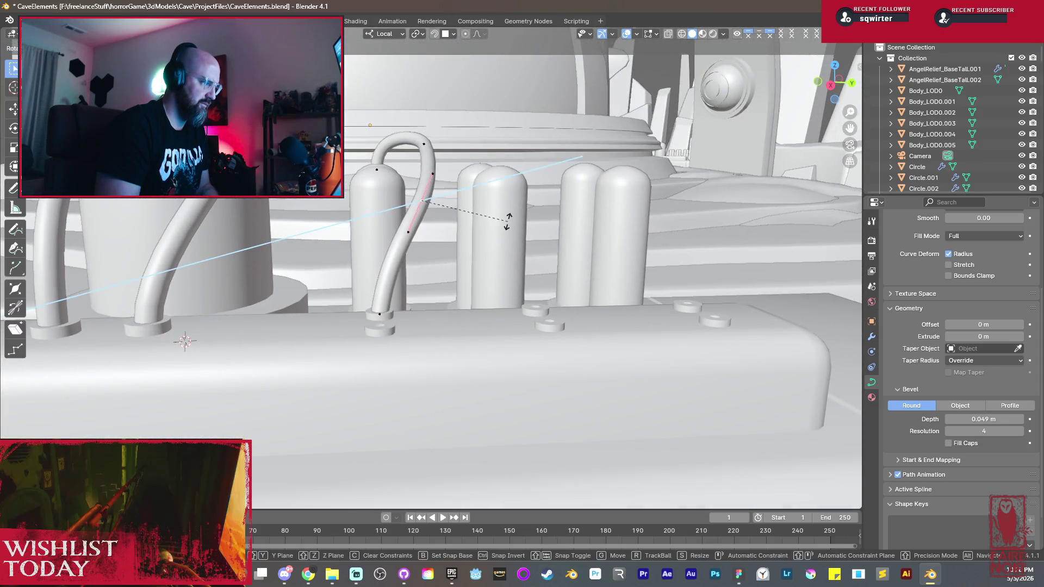
pyautogui.click(411, 232)
pyautogui.moveTo(411, 232)
pyautogui.mouseDown(button='middle')
pyautogui.moveTo(400, 305)
pyautogui.moveTo(536, 314)
pyautogui.mouseUp(button='middle')
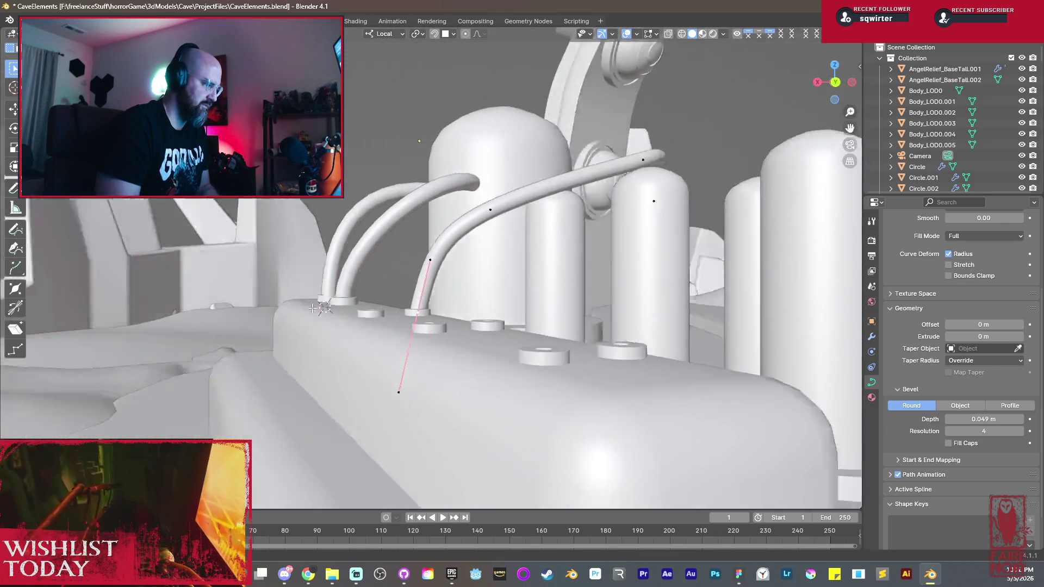
pyautogui.press('r')
pyautogui.click(527, 304)
pyautogui.moveTo(507, 274); pyautogui.dragTo(511, 263, button='middle')
# Step: Back in Object Mode, slide the whole cable along Y and X into its new base position
pyautogui.press('Tab')
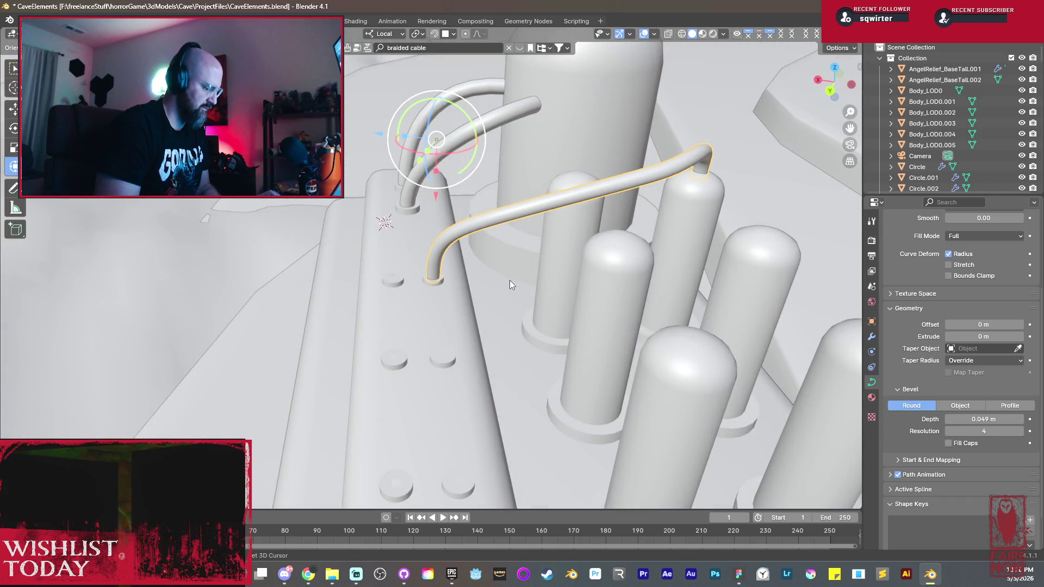
pyautogui.press('g')
pyautogui.press('y')
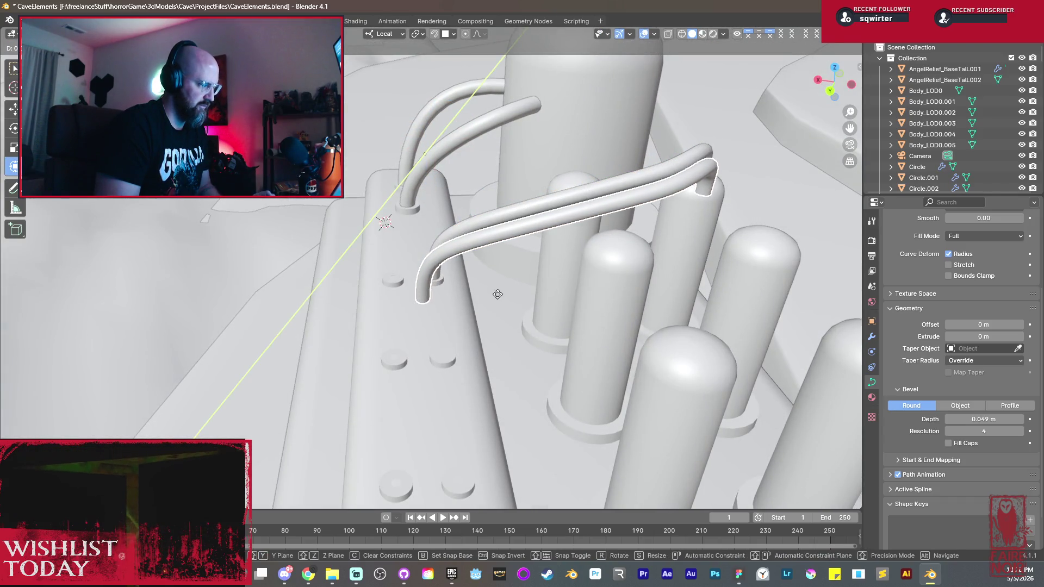
pyautogui.press('x')
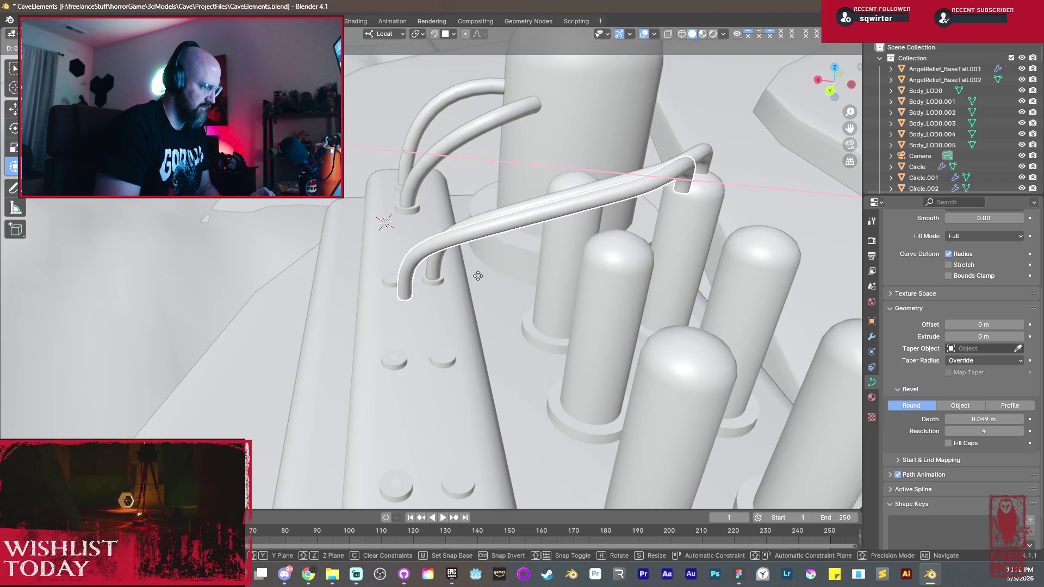
pyautogui.press('x')
pyautogui.press('x')
pyautogui.press('y')
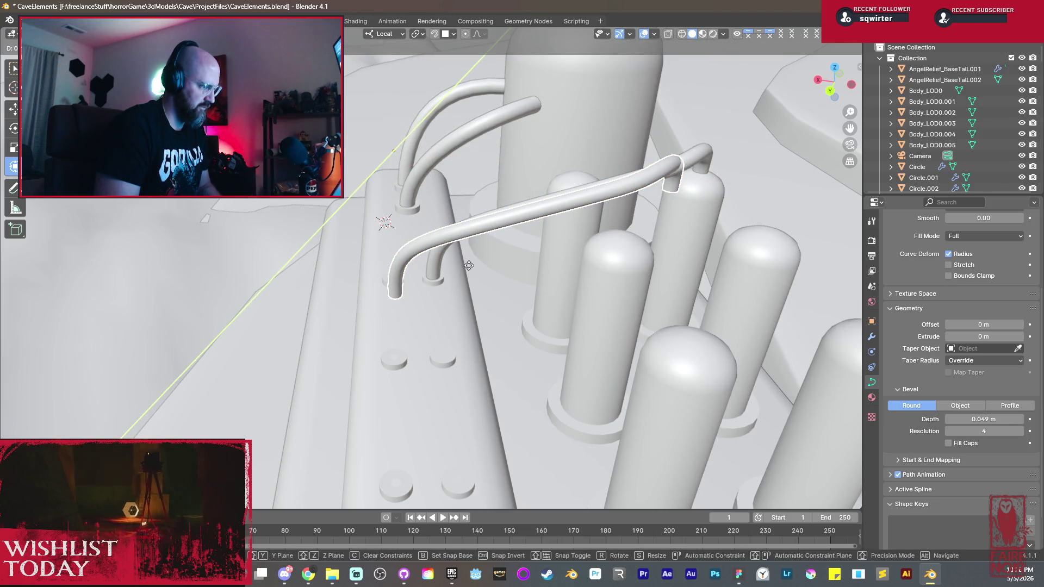
pyautogui.click(470, 248)
pyautogui.moveTo(472, 256)
pyautogui.mouseDown(button='middle')
pyautogui.moveTo(633, 249)
pyautogui.moveTo(716, 301)
pyautogui.moveTo(530, 346)
pyautogui.mouseUp(button='middle')
pyautogui.press('g')
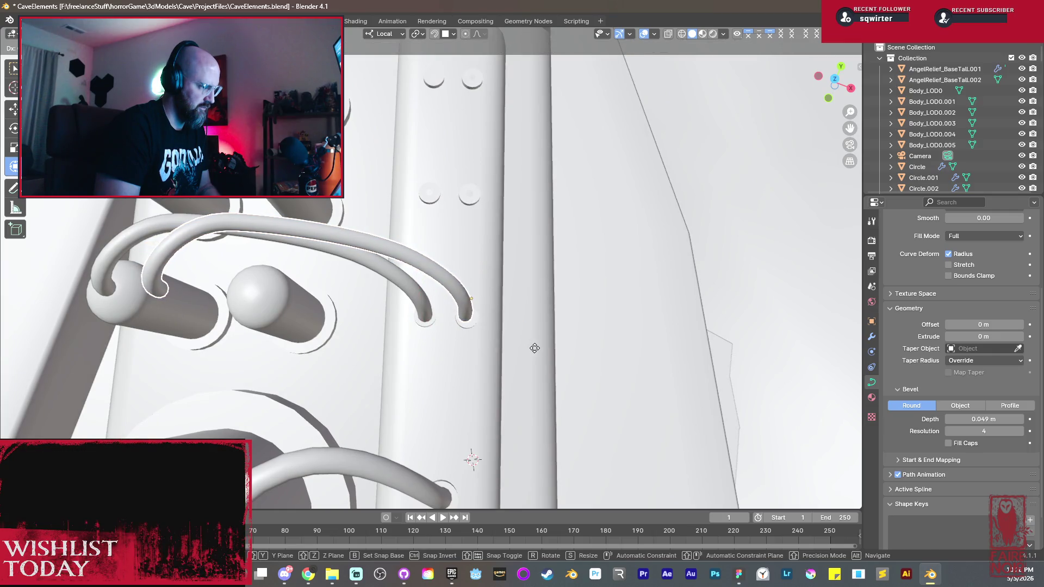
pyautogui.click(537, 348)
pyautogui.moveTo(540, 349)
pyautogui.mouseDown(button='middle')
pyautogui.moveTo(486, 322)
pyautogui.moveTo(419, 221)
pyautogui.moveTo(395, 258)
pyautogui.mouseUp(button='middle')
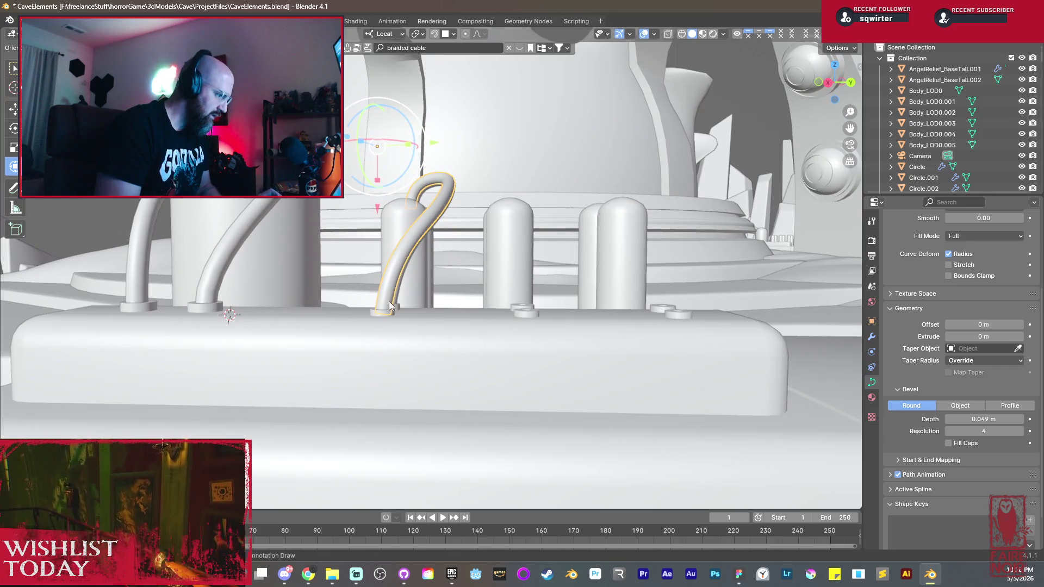
# Step: Re-enter Edit Mode and move the cable's end points so it rests on the pillar-top sphere
pyautogui.press('Tab')
pyautogui.keyDown('ctrl'); pyautogui.rightClick(371, 392); pyautogui.keyUp('ctrl')
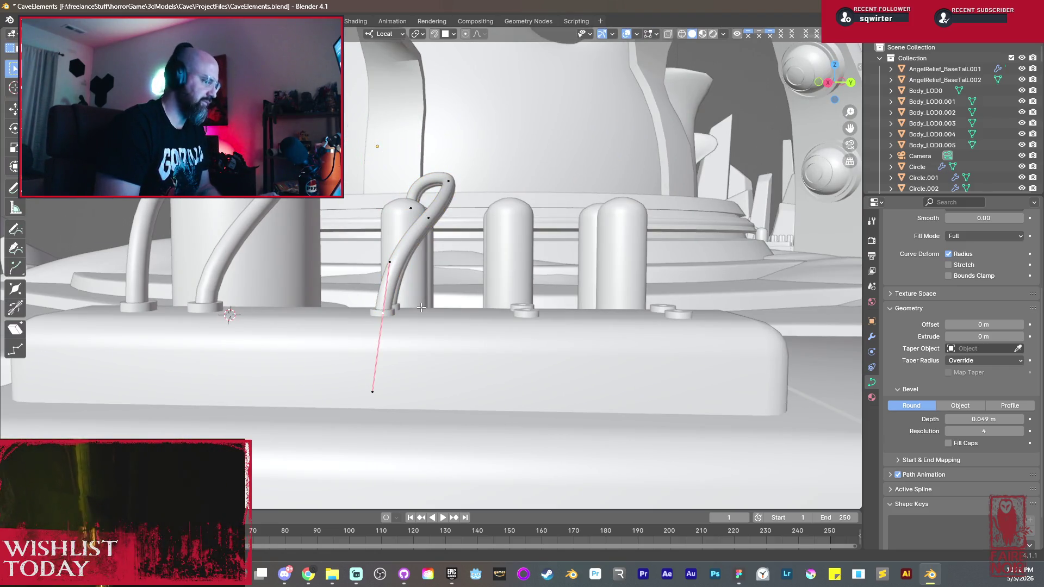
pyautogui.moveTo(421, 307); pyautogui.dragTo(424, 305, button='middle')
pyautogui.press('g')
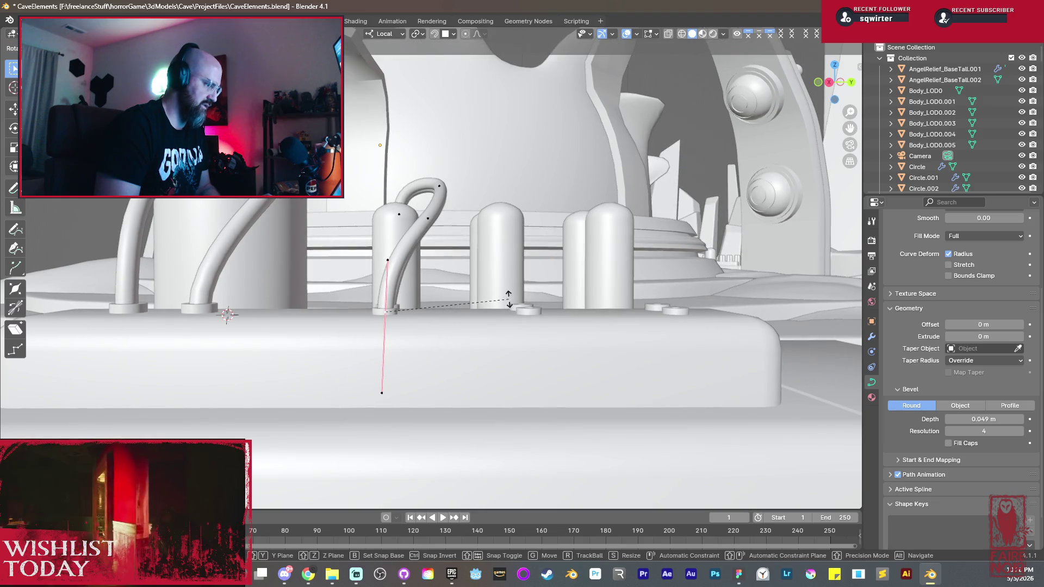
pyautogui.click(508, 300)
pyautogui.moveTo(507, 300)
pyautogui.mouseDown(button='middle')
pyautogui.moveTo(296, 256)
pyautogui.moveTo(463, 280)
pyautogui.moveTo(429, 273)
pyautogui.mouseUp(button='middle')
pyautogui.press('g')
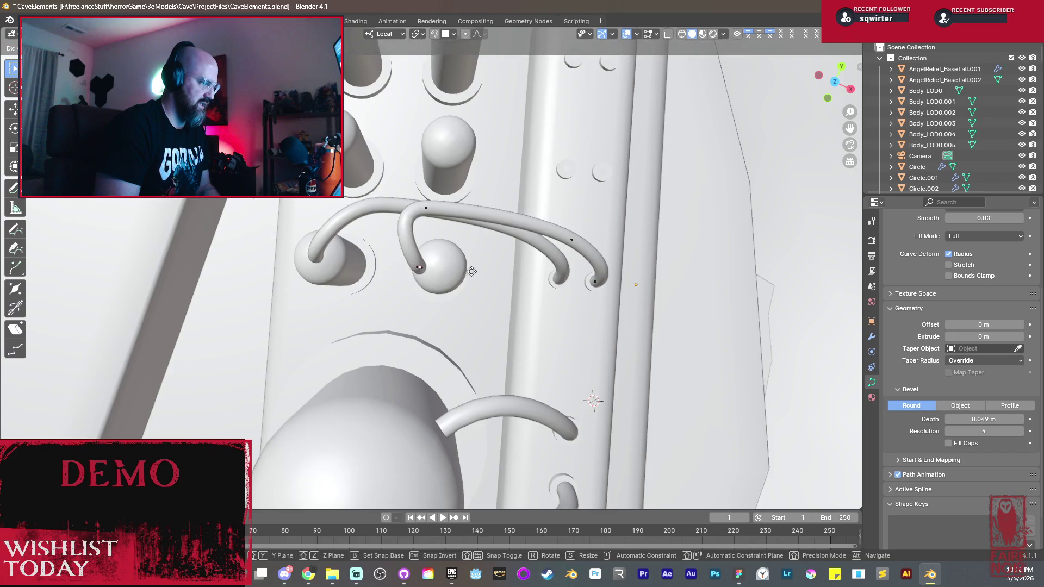
pyautogui.click(488, 270)
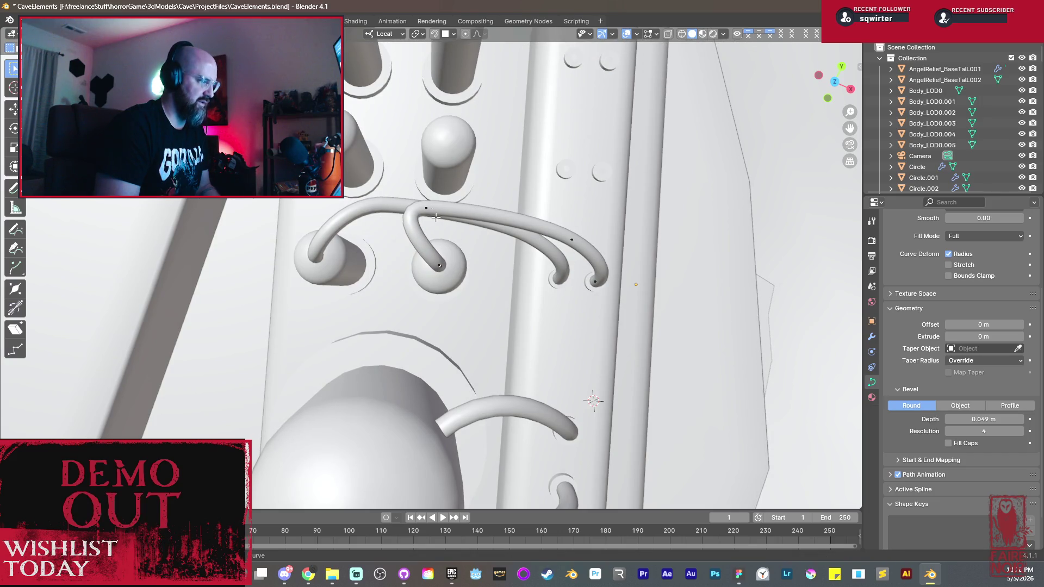
pyautogui.press('g')
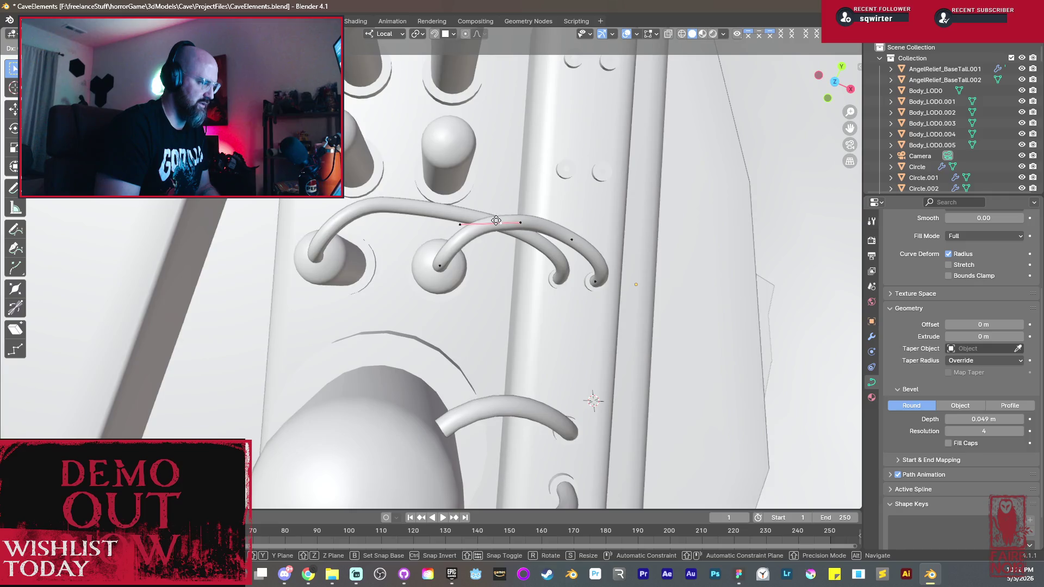
pyautogui.click(496, 220)
# Step: Shrink the curve handle to tighten the cable's bend into a smoother, higher loop
pyautogui.moveTo(497, 221); pyautogui.dragTo(462, 178, button='middle')
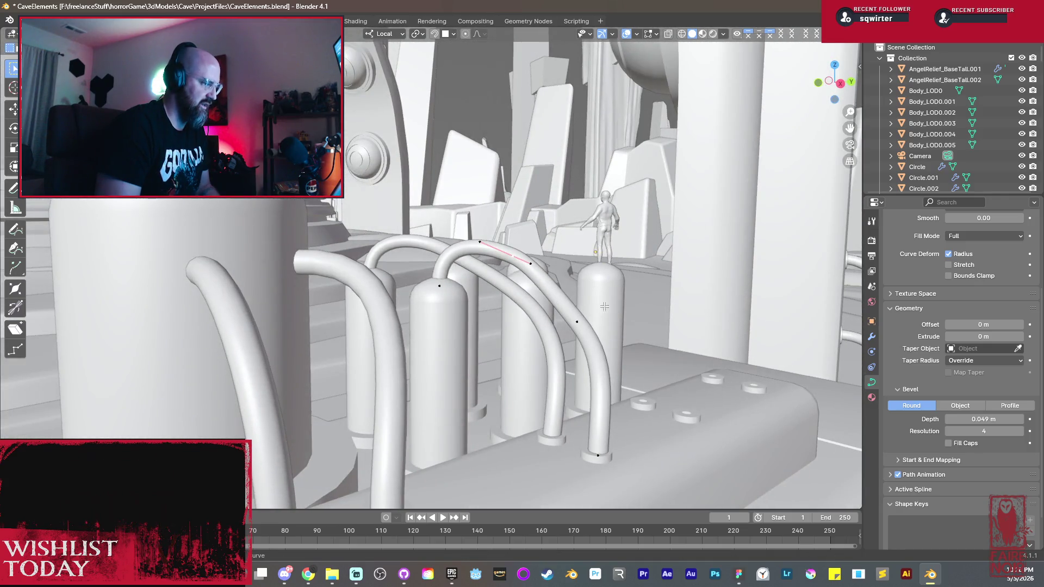
pyautogui.moveTo(604, 306); pyautogui.dragTo(606, 285, button='middle')
pyautogui.press('g')
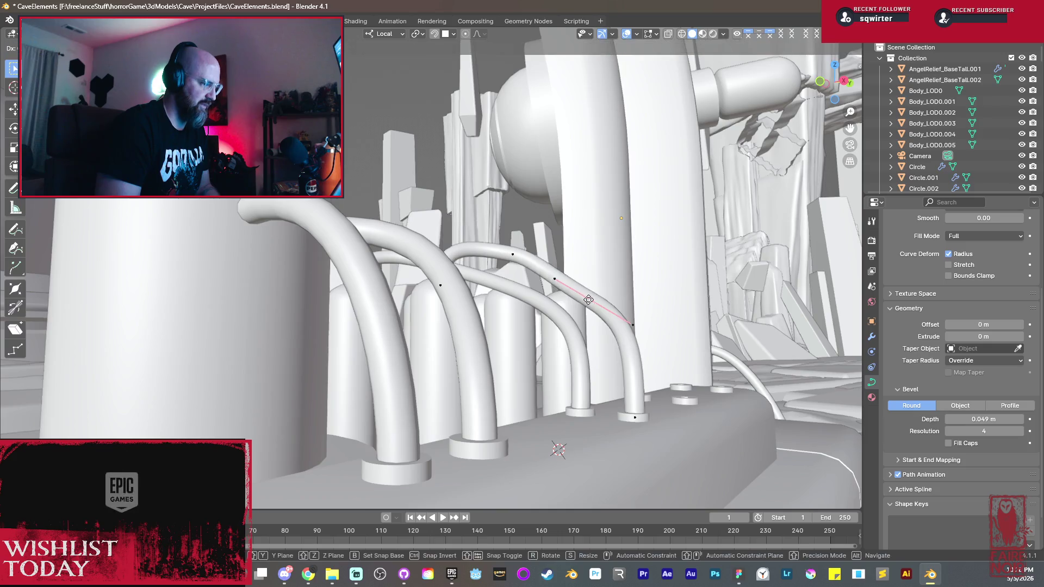
pyautogui.press('s')
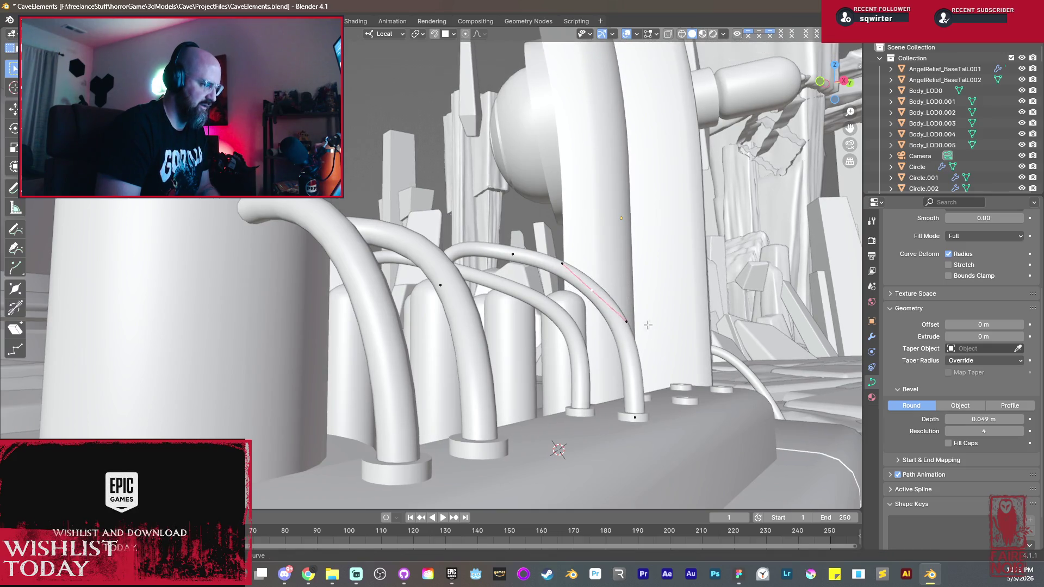
pyautogui.click(625, 311)
pyautogui.moveTo(624, 310); pyautogui.dragTo(505, 308, button='middle')
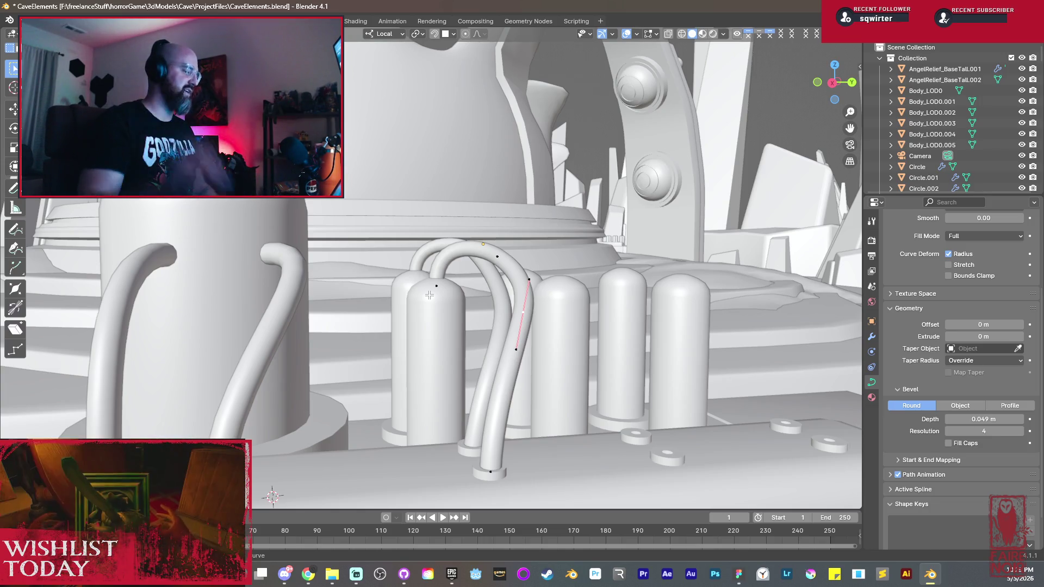
# Step: Check the curved pipes from a new angle and leave curve Edit Mode
pyautogui.moveTo(587, 286)
pyautogui.mouseDown(button='middle')
pyautogui.moveTo(493, 284)
pyautogui.moveTo(450, 329)
pyautogui.moveTo(520, 294)
pyautogui.moveTo(467, 266)
pyautogui.mouseUp(button='middle')
pyautogui.press('Tab')
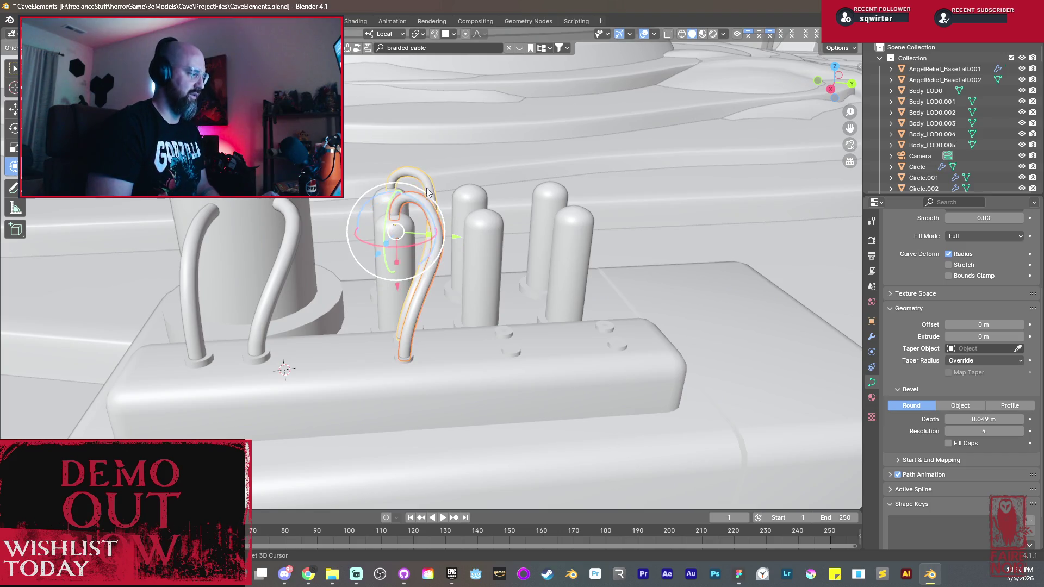
# Step: Duplicate the looping cable with Shift+D and nudge the copy left into the neighbouring socket
pyautogui.moveTo(427, 192); pyautogui.dragTo(479, 288, button='middle')
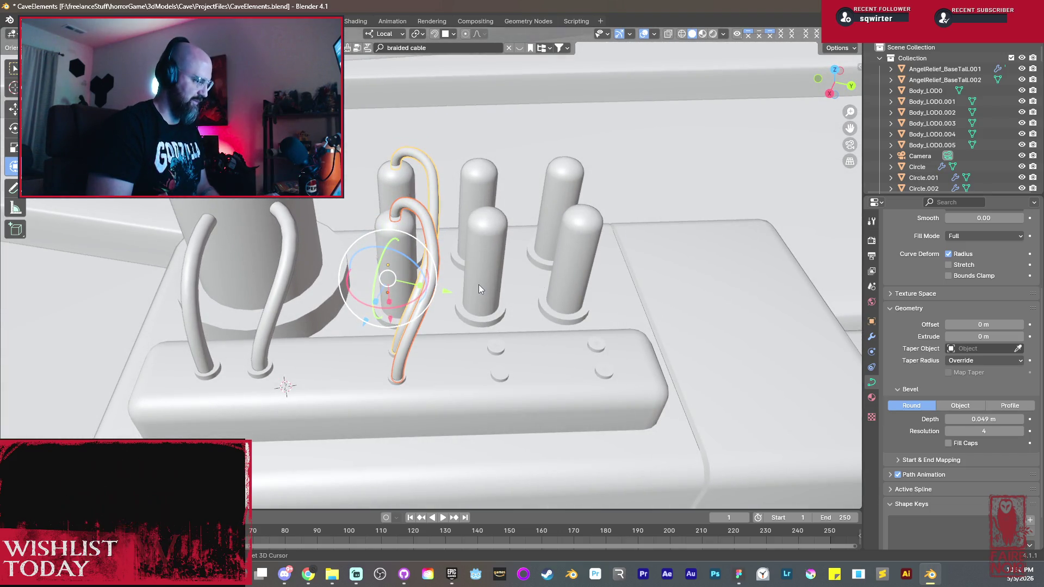
pyautogui.moveTo(468, 283)
pyautogui.mouseDown(button='middle')
pyautogui.moveTo(453, 281)
pyautogui.moveTo(454, 292)
pyautogui.moveTo(429, 279)
pyautogui.mouseUp(button='middle')
pyautogui.hotkey('shift', 'd')
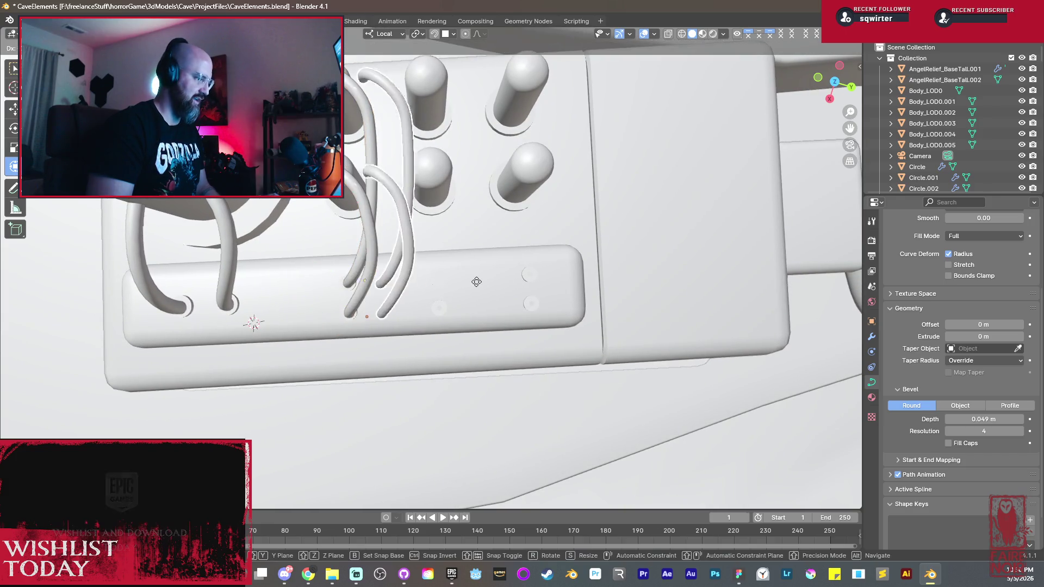
pyautogui.click(540, 274)
pyautogui.scroll(3, 536, 272)
pyautogui.scroll(3, 495, 284)
pyautogui.scroll(2, 500, 279)
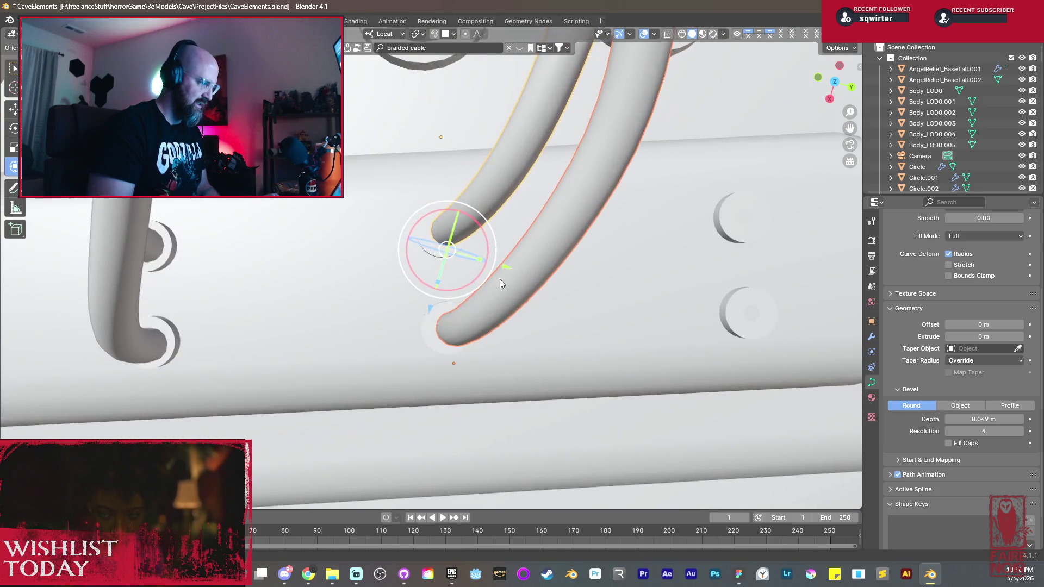
pyautogui.moveTo(499, 280); pyautogui.dragTo(495, 243, button='middle')
pyautogui.scroll(2, 493, 221)
pyautogui.press('g')
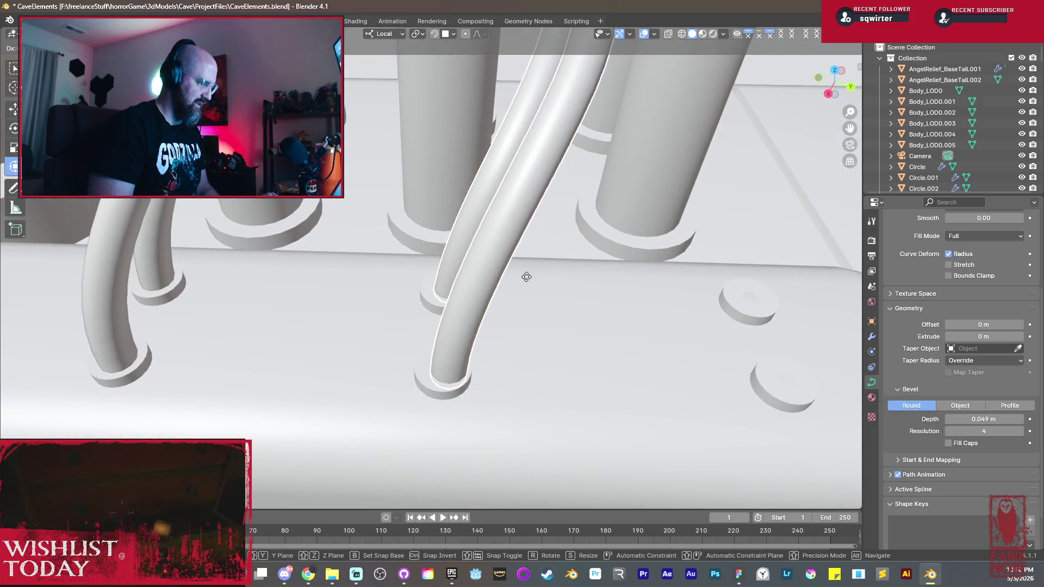
pyautogui.click(443, 284)
pyautogui.scroll(-4, 443, 280)
pyautogui.moveTo(443, 279)
pyautogui.mouseDown(button='middle')
pyautogui.moveTo(434, 143)
pyautogui.moveTo(509, 296)
pyautogui.mouseUp(button='middle')
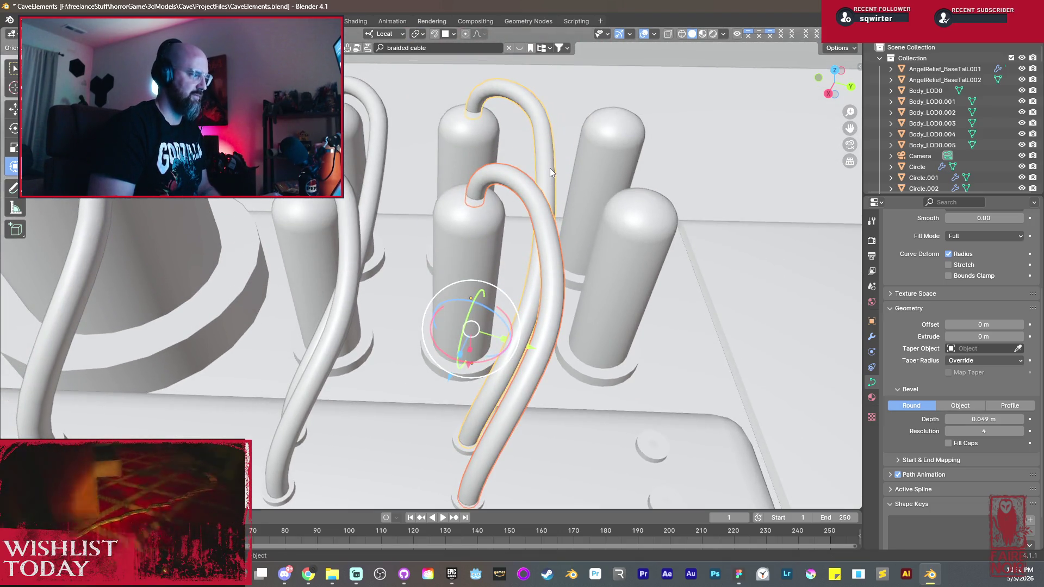
# Step: In Edit Mode, move the copied cable's points and shorten a handle to start its upward bend
pyautogui.press('Tab')
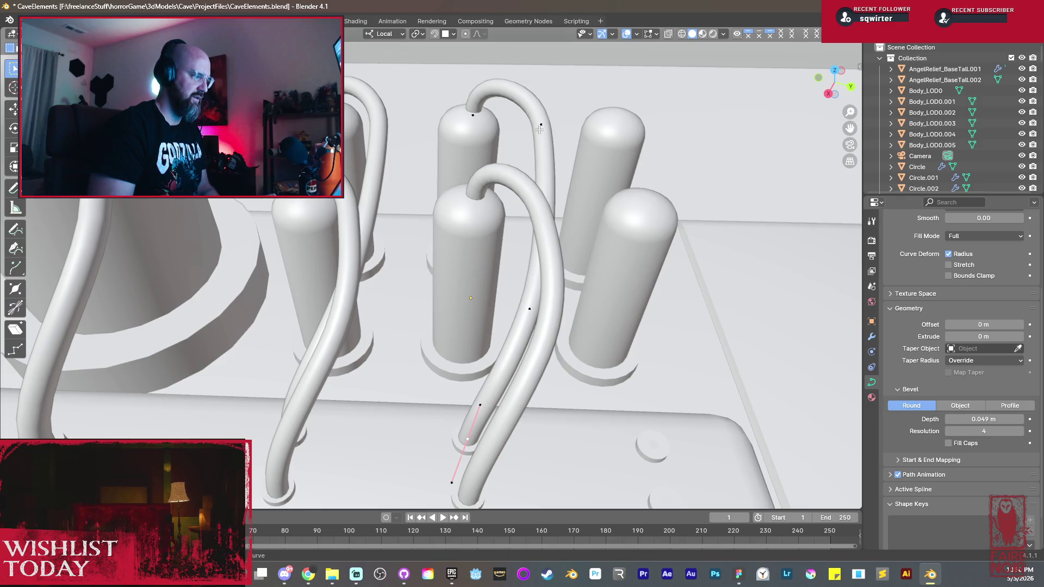
pyautogui.press('g')
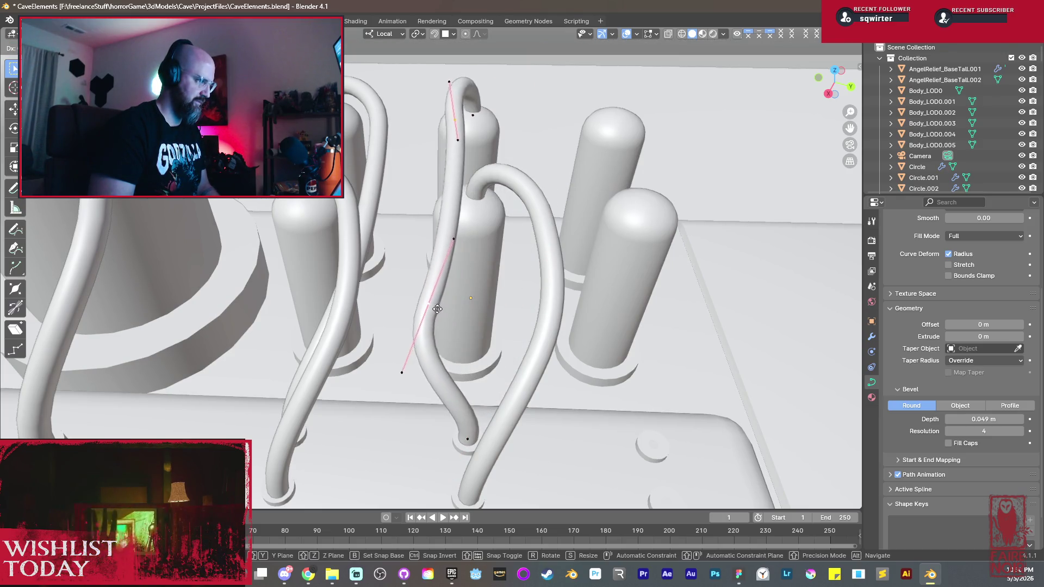
pyautogui.click(409, 308)
pyautogui.press('s')
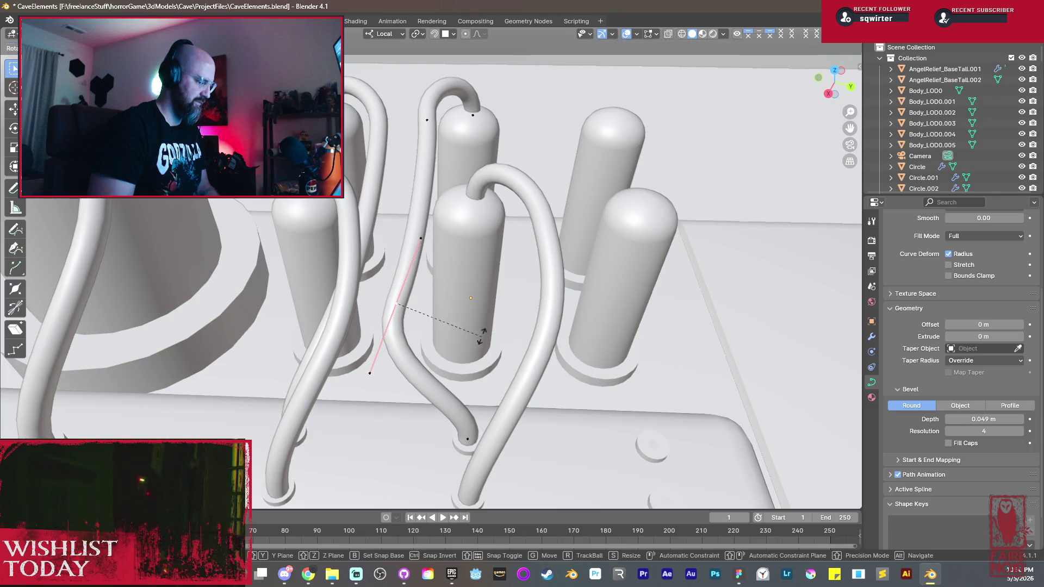
pyautogui.click(479, 320)
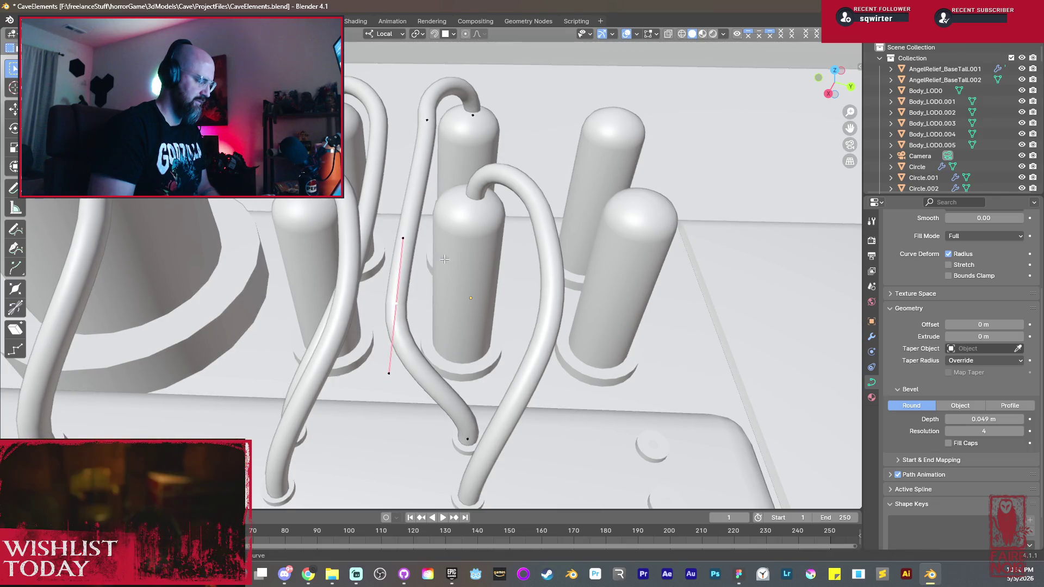
pyautogui.moveTo(479, 322); pyautogui.dragTo(481, 348, button='middle')
pyautogui.click(476, 350)
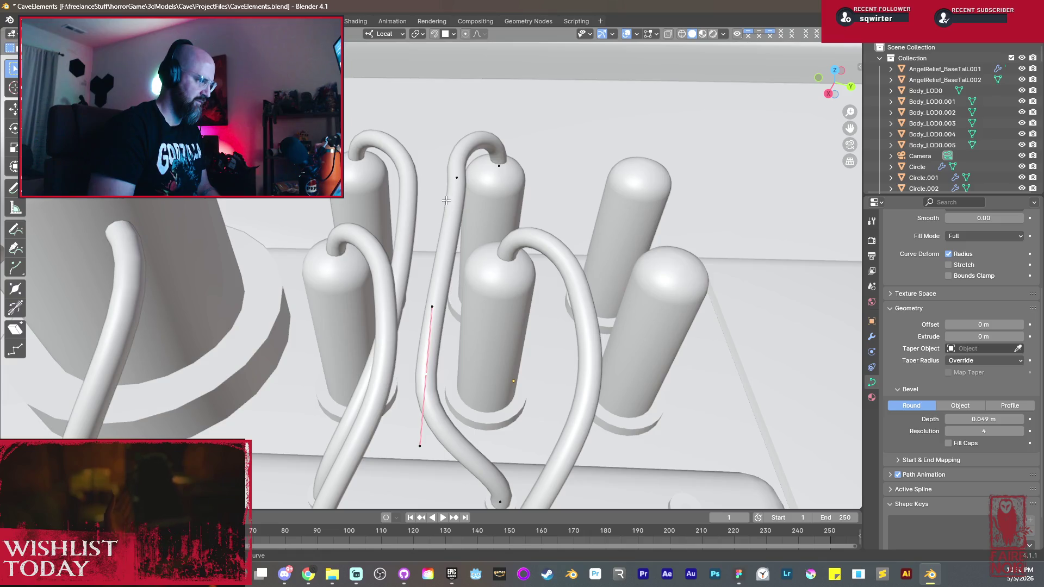
# Step: Rotate the handle about Z and reposition it so the cable arcs toward the cylinder
pyautogui.press('r')
pyautogui.press('z')
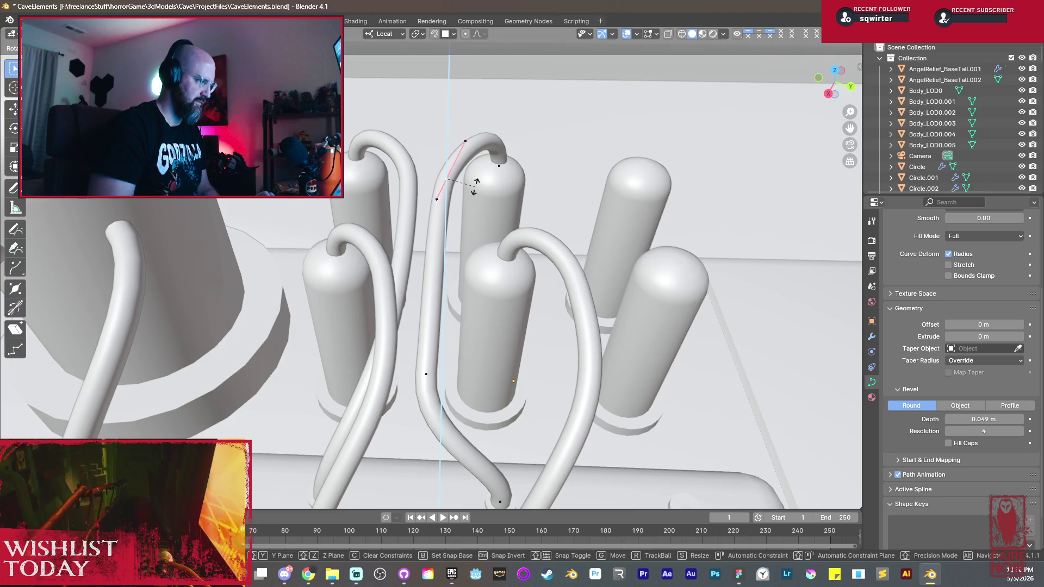
pyautogui.click(504, 207)
pyautogui.moveTo(505, 207)
pyautogui.mouseDown(button='middle')
pyautogui.moveTo(526, 236)
pyautogui.moveTo(536, 232)
pyautogui.moveTo(511, 241)
pyautogui.moveTo(481, 220)
pyautogui.mouseUp(button='middle')
pyautogui.press('g')
pyautogui.click(519, 232)
pyautogui.scroll(3, 512, 242)
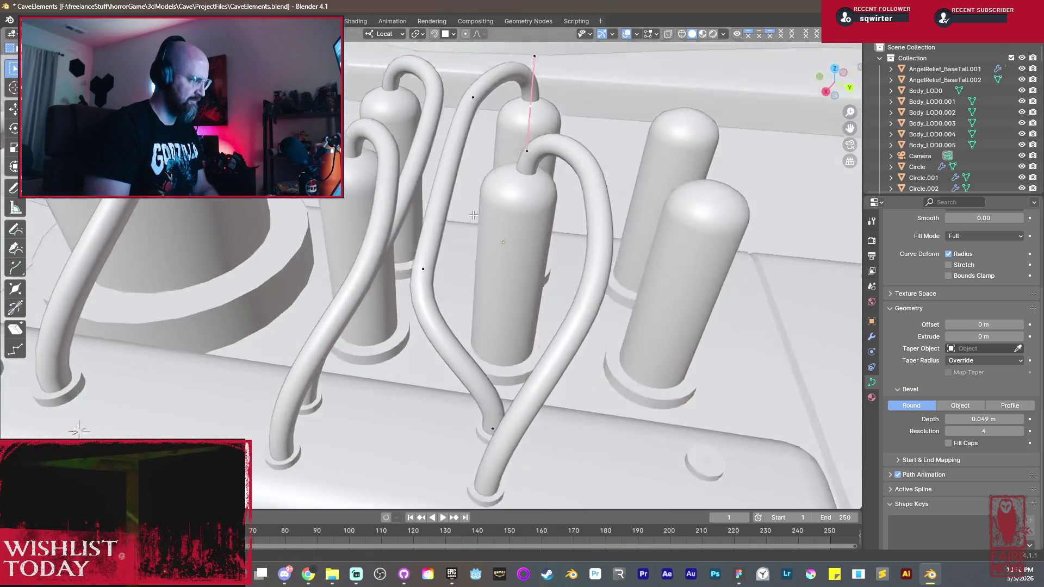
pyautogui.scroll(2, 474, 213)
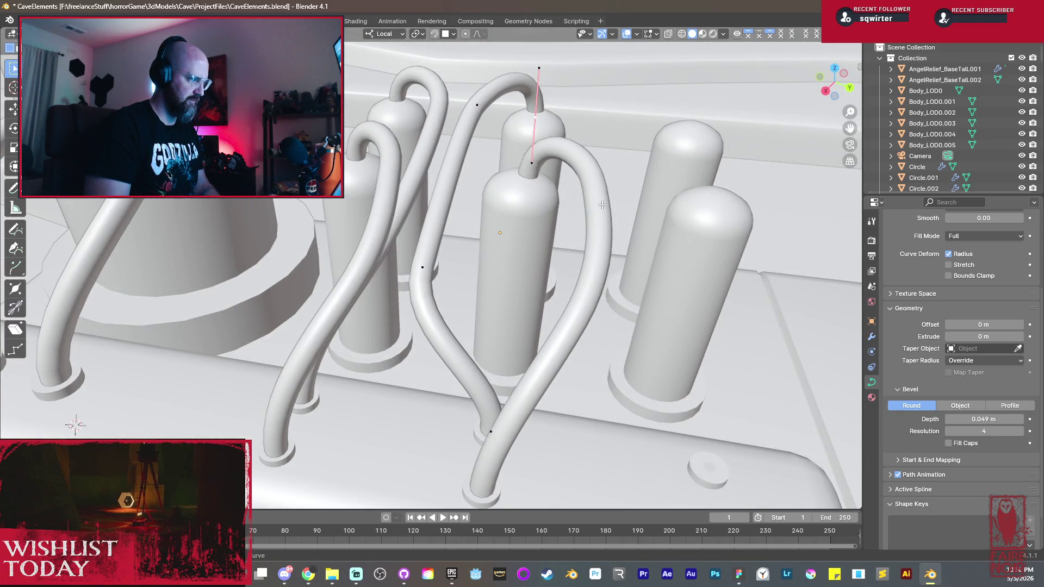
# Step: Shift the upper points left and along Z so the arc crosses the neighbouring cable
pyautogui.moveTo(602, 205); pyautogui.dragTo(572, 242, button='middle')
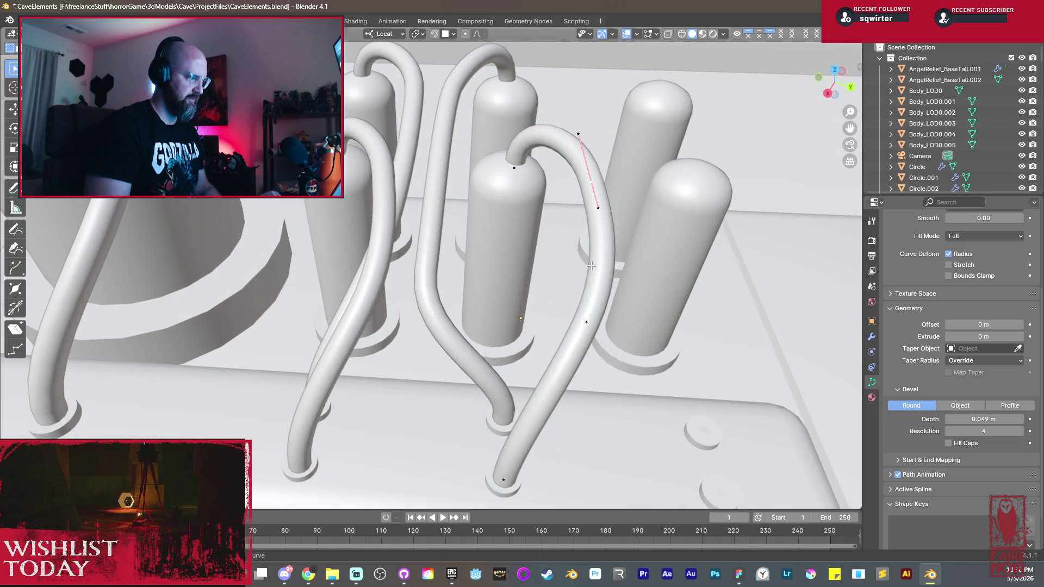
pyautogui.moveTo(587, 324); pyautogui.dragTo(581, 244, button='middle')
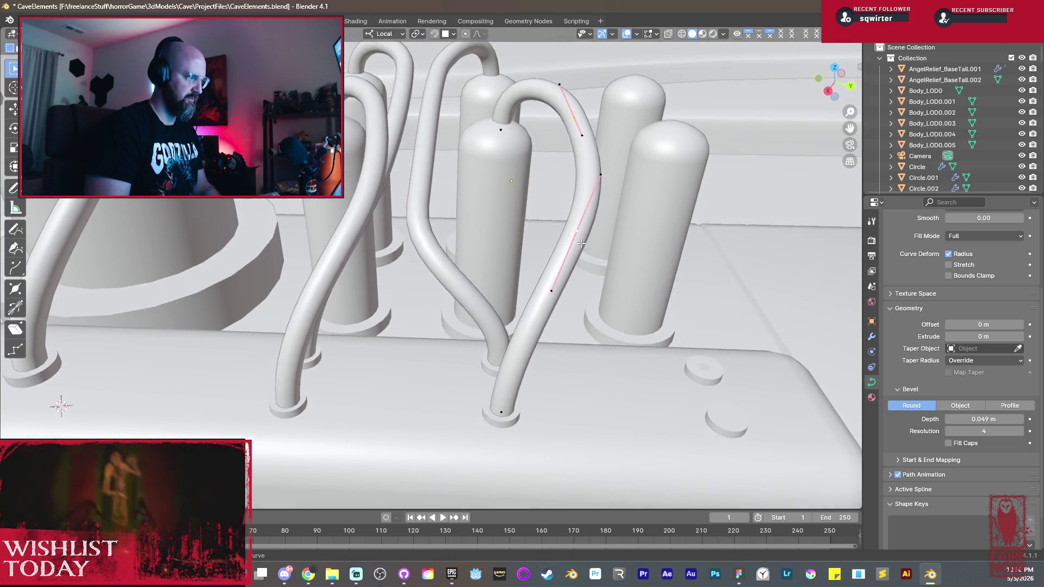
pyautogui.press('g')
pyautogui.press('Escape')
pyautogui.press('g')
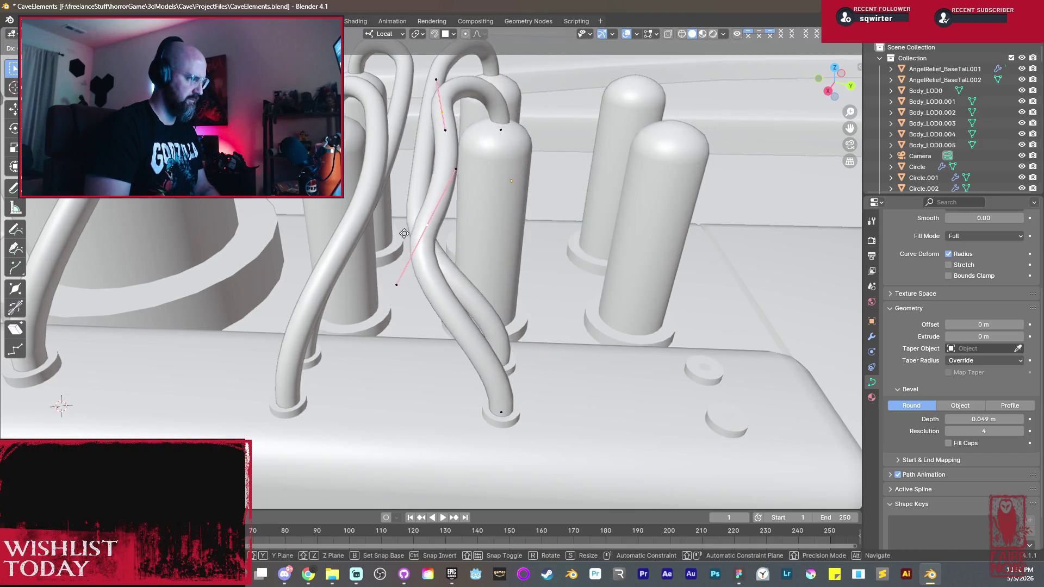
pyautogui.click(397, 234)
pyautogui.press('g')
pyautogui.press('z')
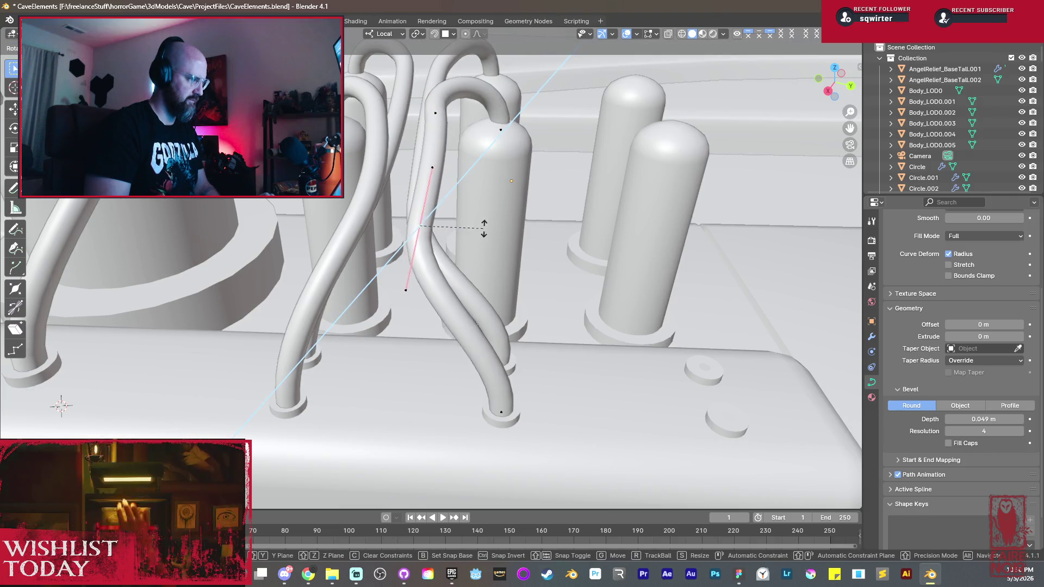
pyautogui.click(488, 221)
# Step: Nudge the end point along Z so the cable hooks over the cylinder top
pyautogui.moveTo(489, 219)
pyautogui.mouseDown(button='middle')
pyautogui.moveTo(501, 278)
pyautogui.moveTo(448, 222)
pyautogui.mouseUp(button='middle')
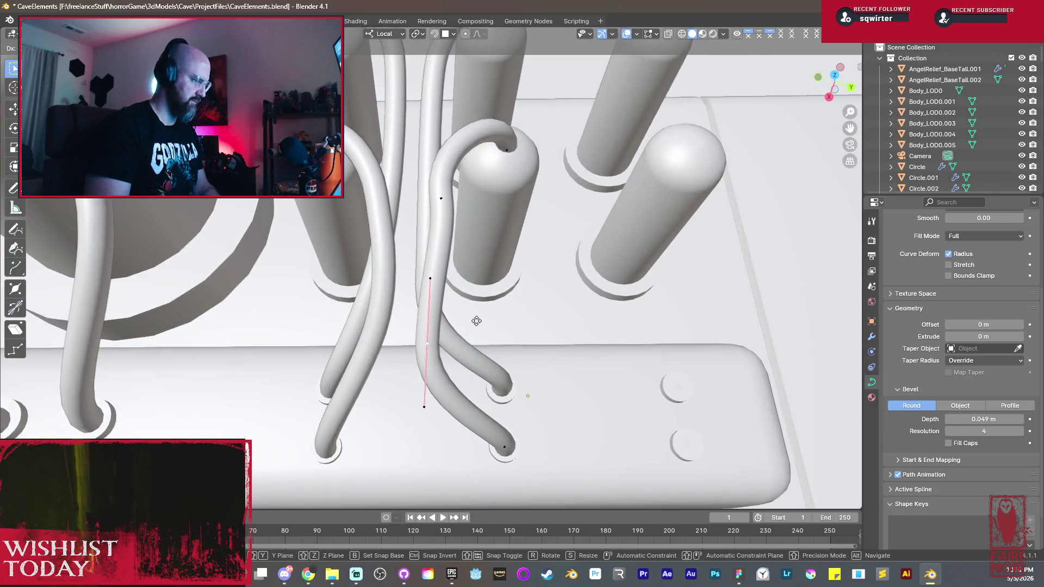
pyautogui.press('g')
pyautogui.press('z')
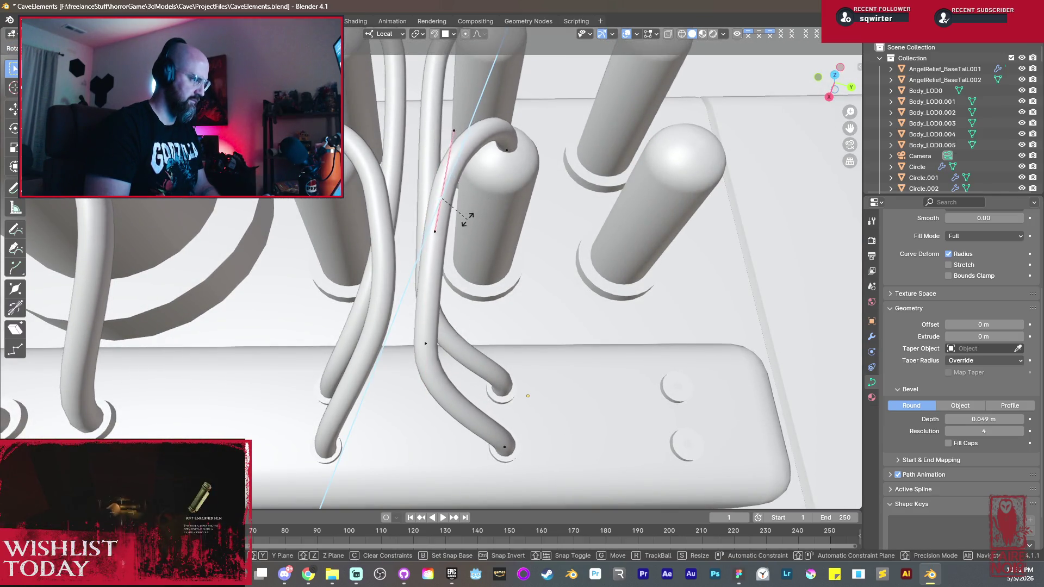
pyautogui.press('g')
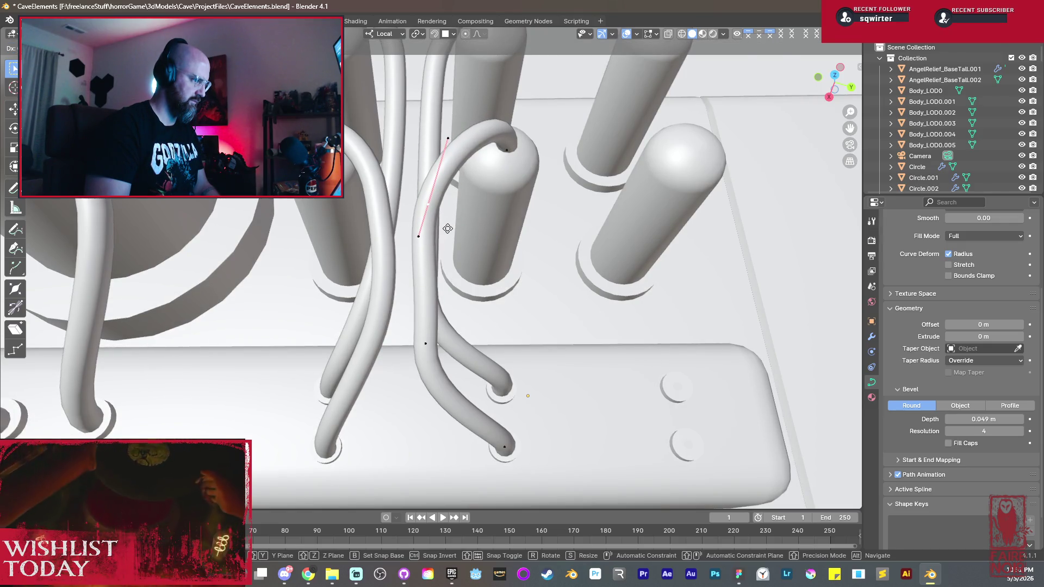
pyautogui.click(447, 228)
pyautogui.moveTo(447, 228); pyautogui.dragTo(500, 183, button='middle')
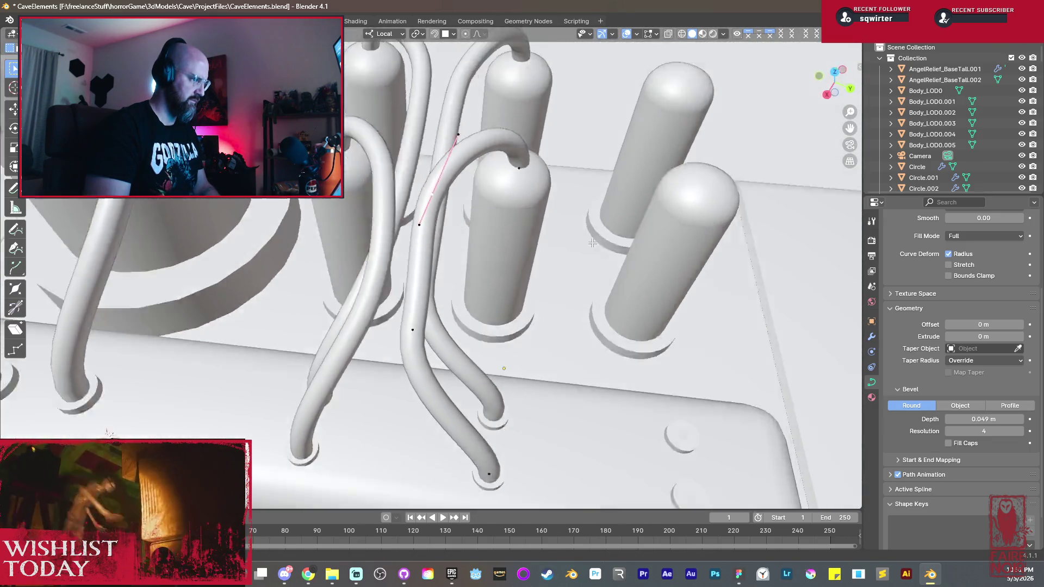
# Step: Inspect the arch from several angles, trying and discarding small point and handle tweaks
pyautogui.moveTo(500, 183)
pyautogui.mouseDown(button='middle')
pyautogui.moveTo(543, 202)
pyautogui.moveTo(592, 190)
pyautogui.mouseUp(button='middle')
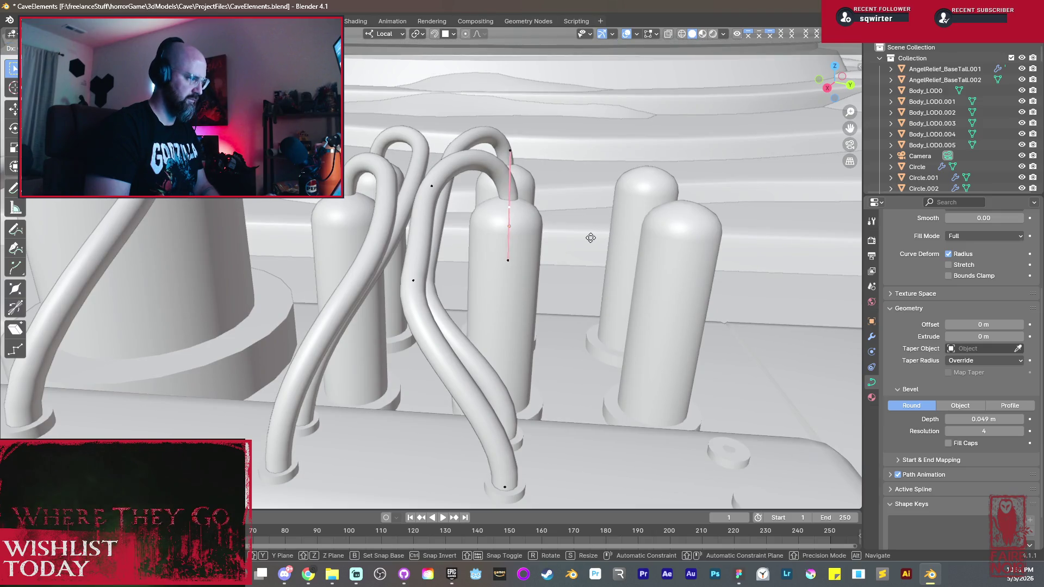
pyautogui.click(581, 237)
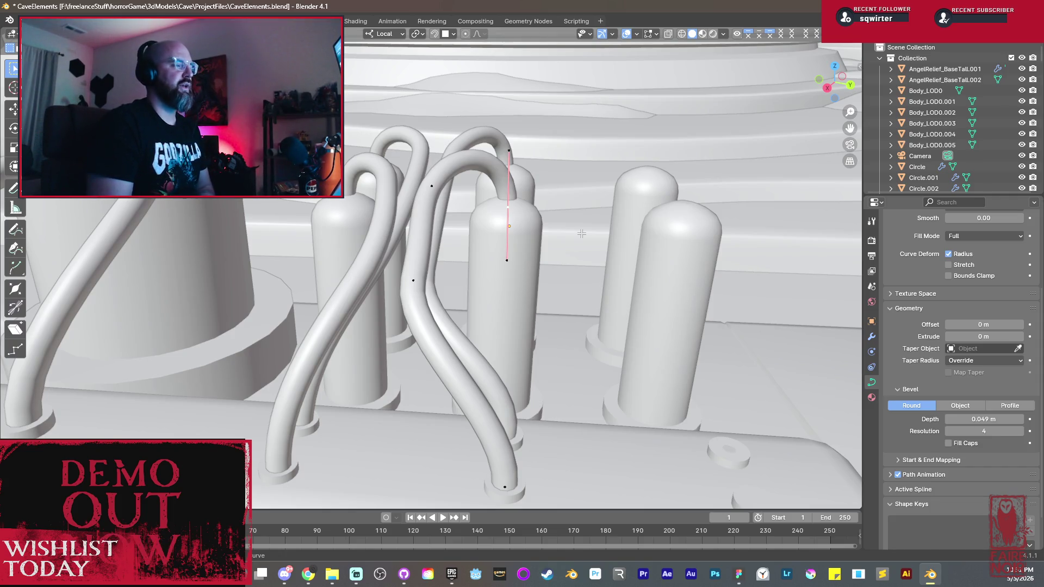
pyautogui.moveTo(581, 234)
pyautogui.mouseDown(button='middle')
pyautogui.moveTo(436, 209)
pyautogui.moveTo(548, 159)
pyautogui.moveTo(471, 244)
pyautogui.moveTo(380, 222)
pyautogui.mouseUp(button='middle')
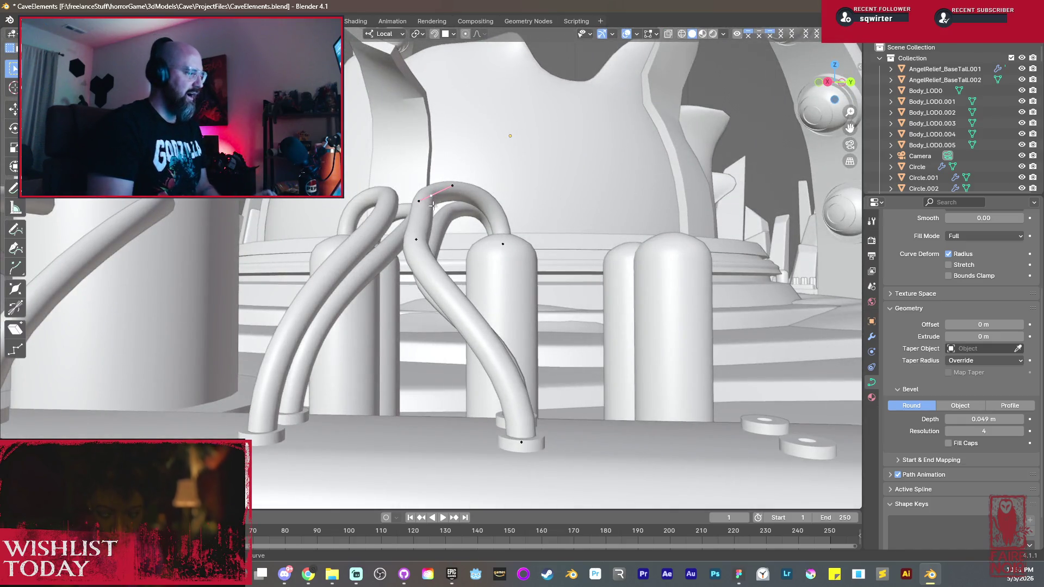
pyautogui.moveTo(433, 206); pyautogui.dragTo(465, 194, button='middle')
pyautogui.press('g')
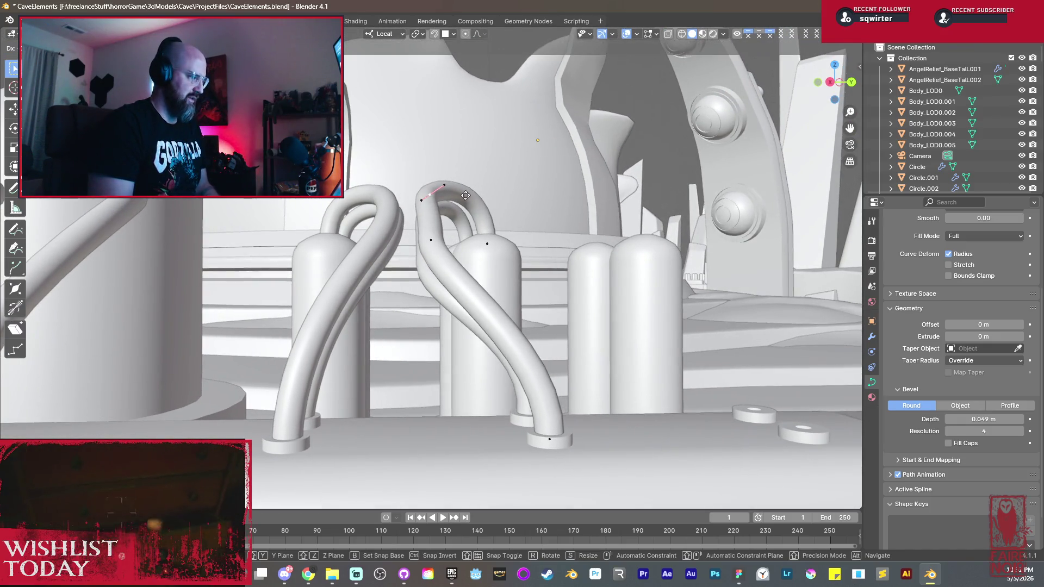
pyautogui.press('Escape')
pyautogui.press('r')
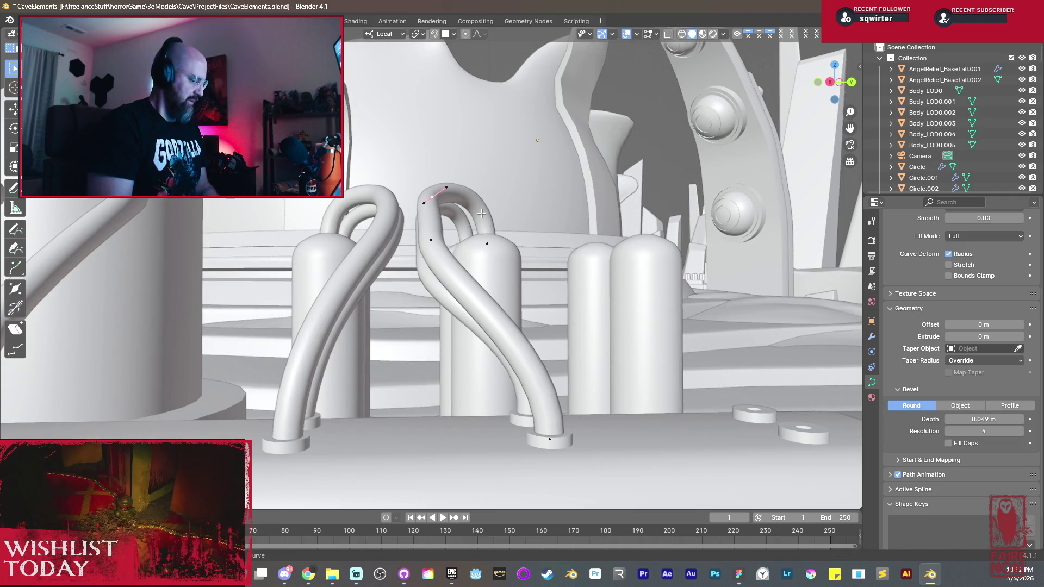
pyautogui.press('Escape')
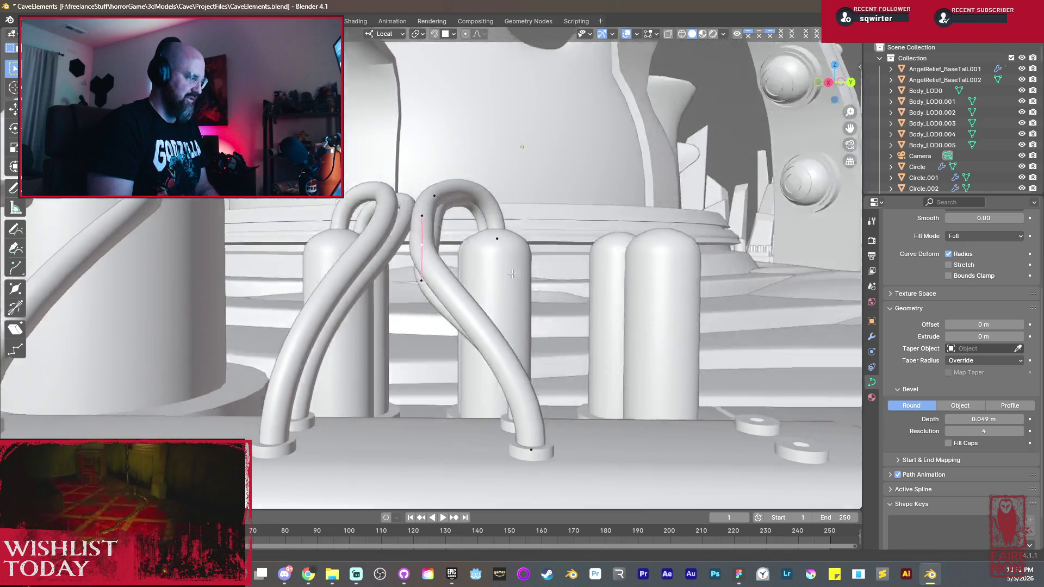
# Step: Shrink the top curve segment toward its centre to tighten the bend, then leave Edit Mode
pyautogui.moveTo(469, 274)
pyautogui.mouseDown(button='middle')
pyautogui.moveTo(443, 285)
pyautogui.moveTo(539, 282)
pyautogui.moveTo(418, 296)
pyautogui.moveTo(431, 274)
pyautogui.moveTo(495, 316)
pyautogui.moveTo(437, 282)
pyautogui.moveTo(509, 292)
pyautogui.mouseUp(button='middle')
pyautogui.press('g')
pyautogui.press('Escape')
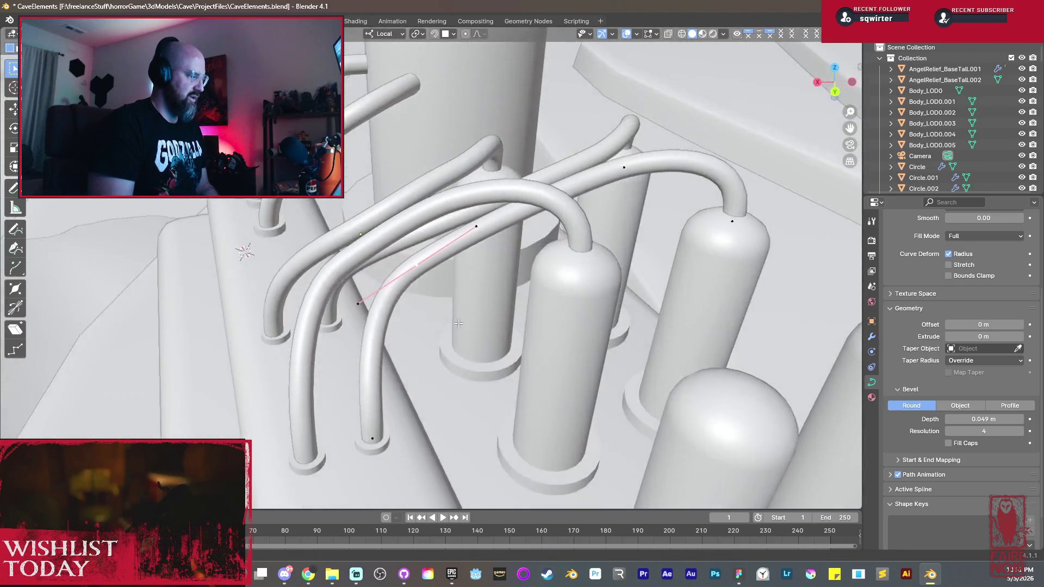
pyautogui.press('s')
pyautogui.click(487, 287)
pyautogui.moveTo(487, 287)
pyautogui.mouseDown(button='middle')
pyautogui.moveTo(592, 352)
pyautogui.moveTo(507, 241)
pyautogui.mouseUp(button='middle')
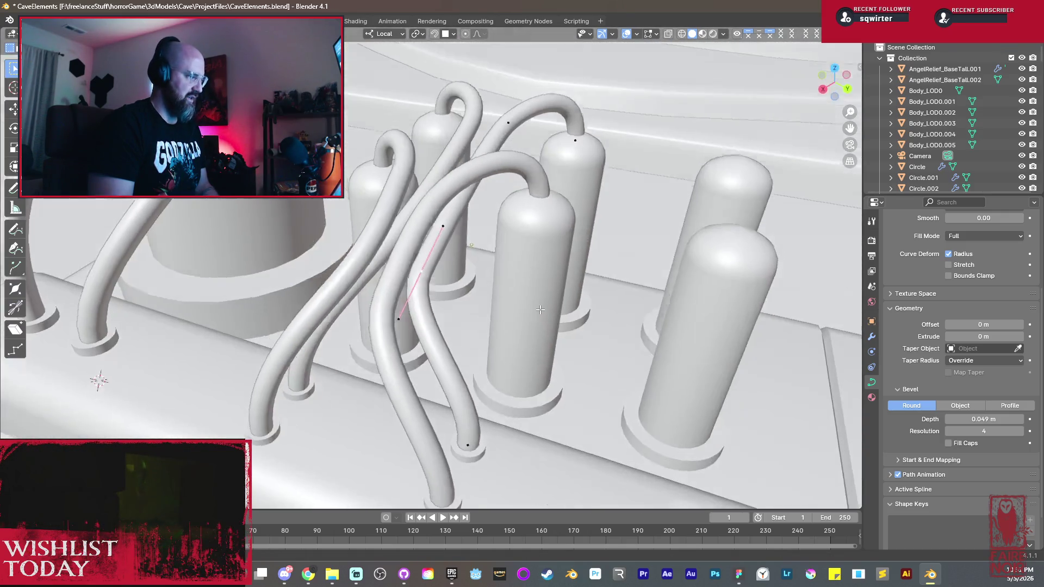
pyautogui.scroll(-2, 506, 241)
pyautogui.scroll(-2, 506, 241)
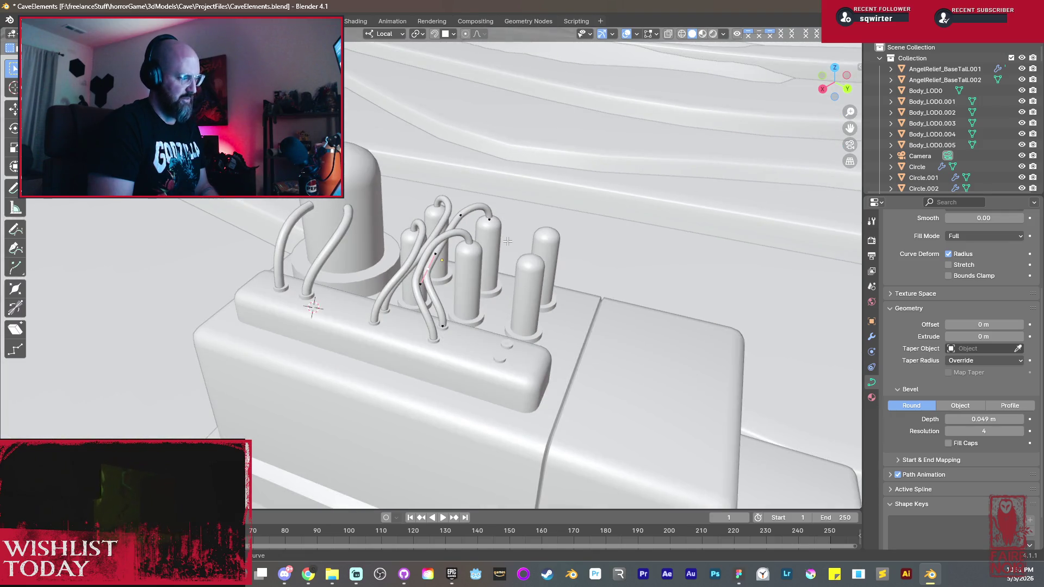
pyautogui.moveTo(506, 241); pyautogui.dragTo(528, 283, button='middle')
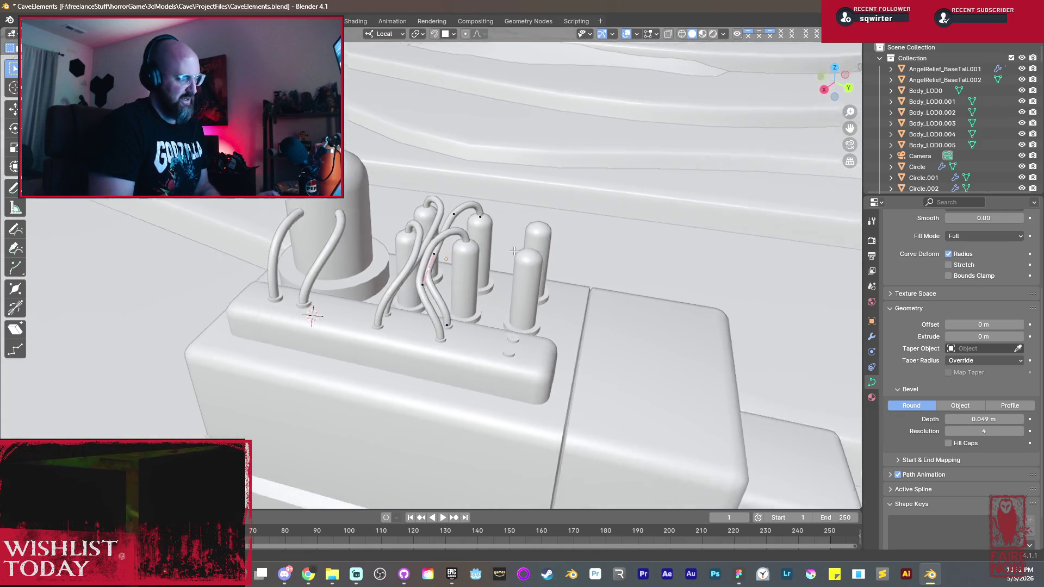
pyautogui.press('Tab')
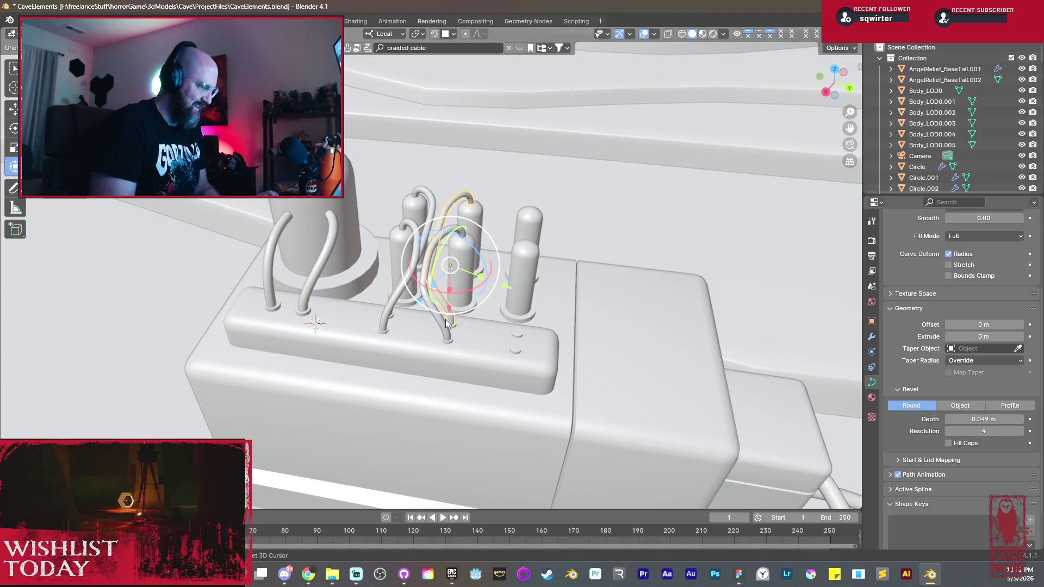
pyautogui.scroll(5, 446, 321)
# Step: Move the selected cables up so they loop from the front sockets onto the tall right cylinders
pyautogui.moveTo(390, 214); pyautogui.dragTo(425, 269, button='middle')
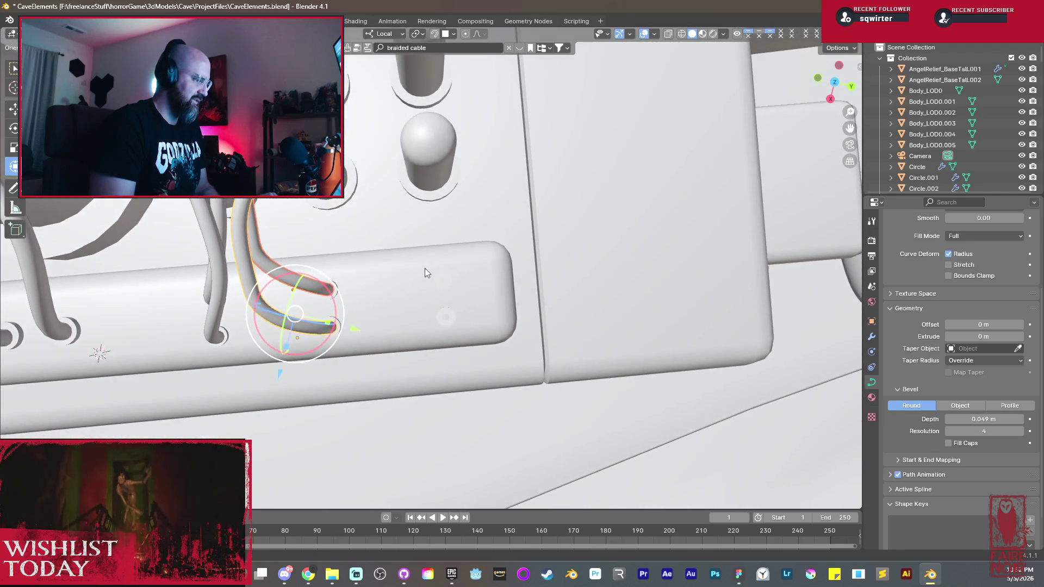
pyautogui.press('g')
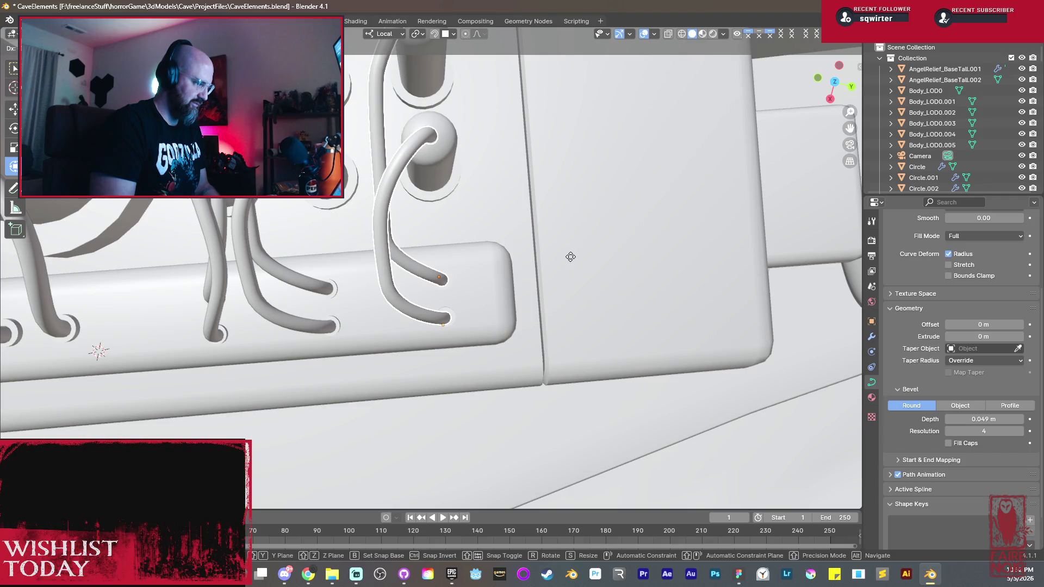
pyautogui.click(570, 257)
pyautogui.scroll(3, 529, 266)
pyautogui.moveTo(496, 272)
pyautogui.mouseDown(button='middle')
pyautogui.moveTo(453, 258)
pyautogui.moveTo(429, 214)
pyautogui.moveTo(480, 208)
pyautogui.mouseUp(button='middle')
pyautogui.press('g')
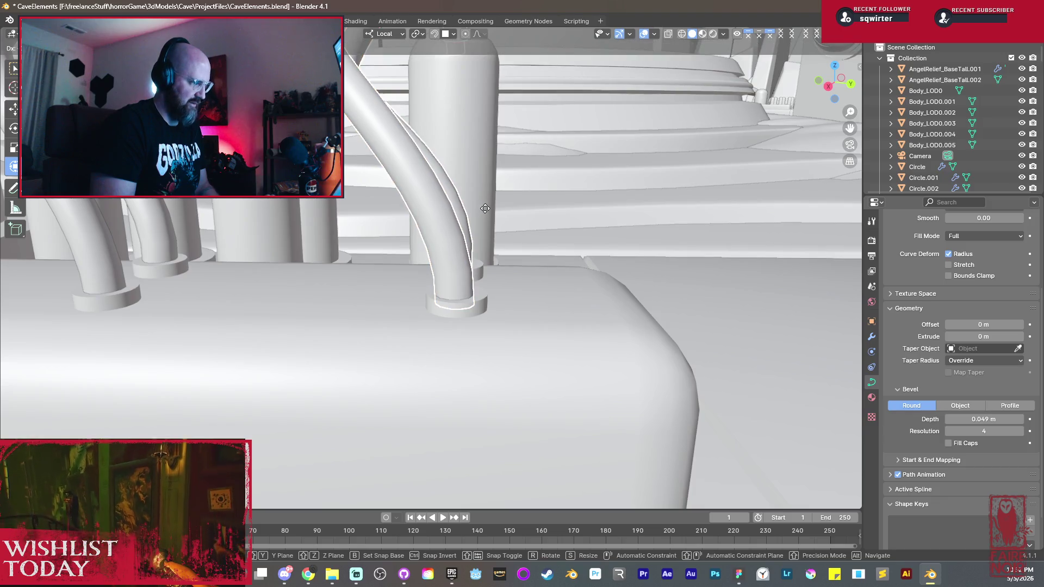
pyautogui.click(516, 214)
pyautogui.scroll(-3, 456, 169)
pyautogui.moveTo(455, 169)
pyautogui.mouseDown(button='middle')
pyautogui.moveTo(507, 256)
pyautogui.moveTo(629, 239)
pyautogui.mouseUp(button='middle')
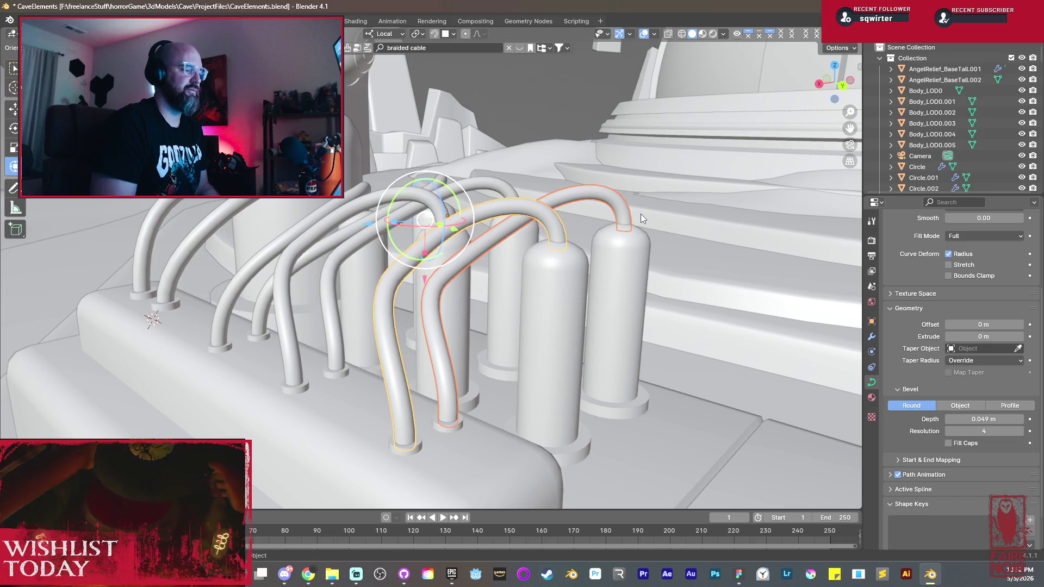
pyautogui.moveTo(622, 261)
pyautogui.mouseDown(button='middle')
pyautogui.moveTo(547, 254)
pyautogui.moveTo(532, 262)
pyautogui.moveTo(521, 362)
pyautogui.moveTo(542, 339)
pyautogui.moveTo(540, 421)
pyautogui.moveTo(479, 323)
pyautogui.mouseUp(button='middle')
pyautogui.press('Tab')
pyautogui.moveTo(462, 280)
pyautogui.mouseDown(button='middle')
pyautogui.moveTo(594, 275)
pyautogui.moveTo(561, 262)
pyautogui.moveTo(634, 272)
pyautogui.moveTo(466, 293)
pyautogui.moveTo(488, 330)
pyautogui.moveTo(430, 270)
pyautogui.moveTo(512, 252)
pyautogui.moveTo(527, 274)
pyautogui.moveTo(604, 313)
pyautogui.moveTo(441, 335)
pyautogui.moveTo(531, 295)
pyautogui.mouseUp(button='middle')
pyautogui.press('g')
pyautogui.click(560, 273)
pyautogui.press('g')
pyautogui.press('Tab')
pyautogui.press('a')
pyautogui.press('Escape')
pyautogui.scroll(-5, 506, 318)
pyautogui.moveTo(482, 342)
pyautogui.mouseDown(button='middle')
pyautogui.moveTo(569, 346)
pyautogui.moveTo(552, 316)
pyautogui.mouseUp(button='middle')
pyautogui.hotkey('shift', '`')
pyautogui.press('w')
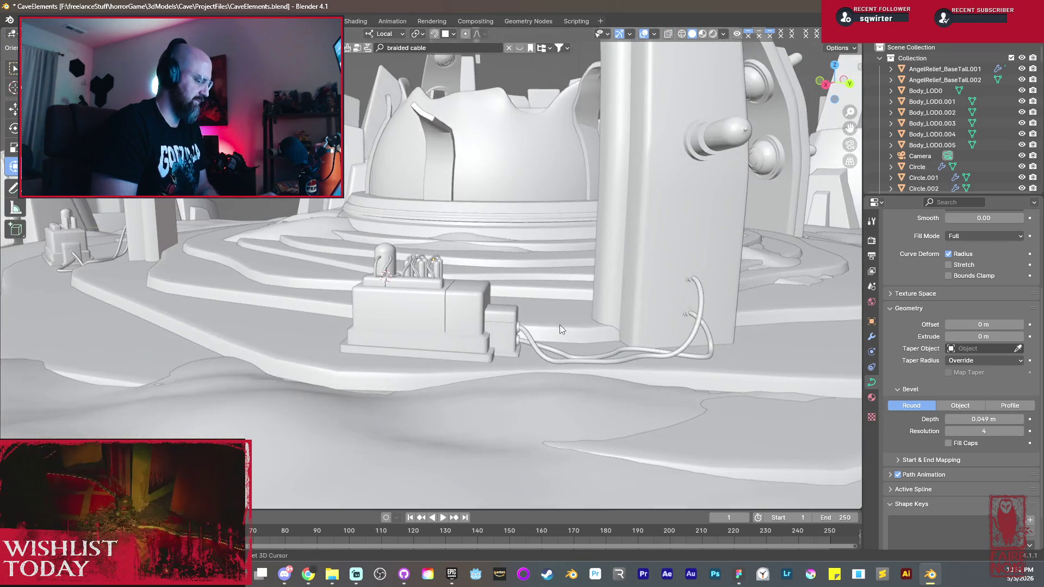
pyautogui.press('w')
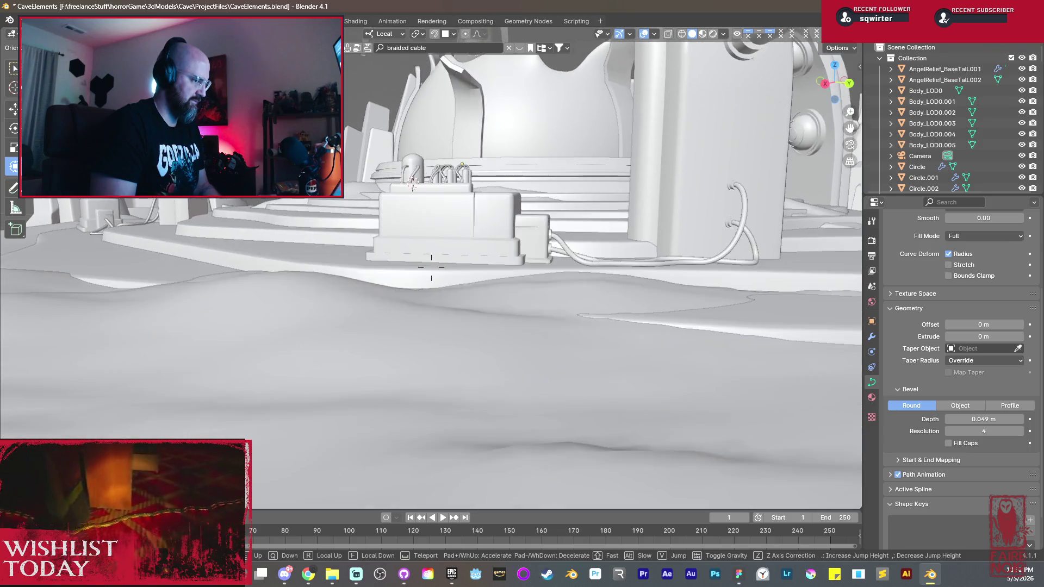
pyautogui.press('w')
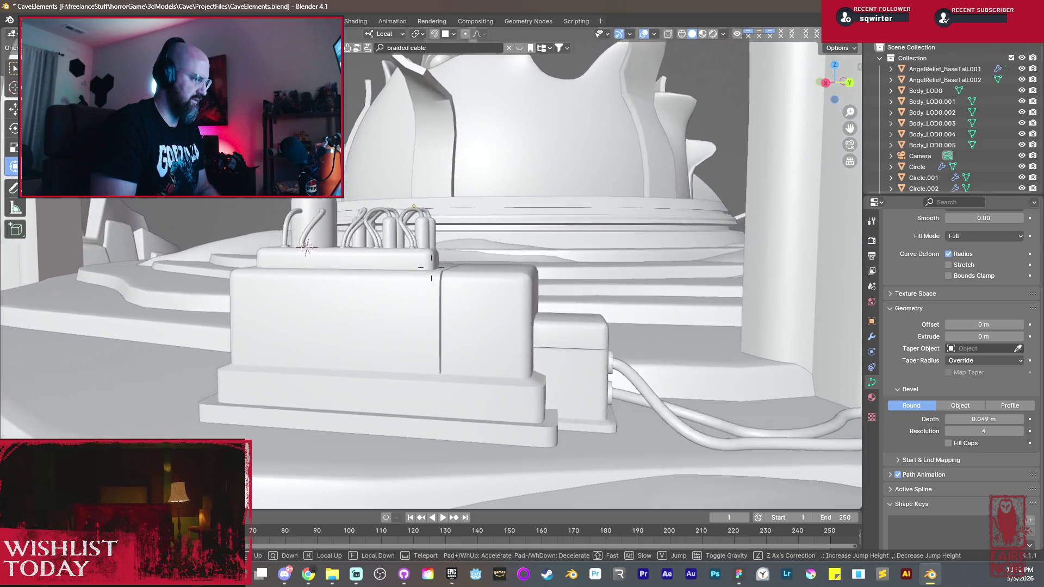
pyautogui.press('w')
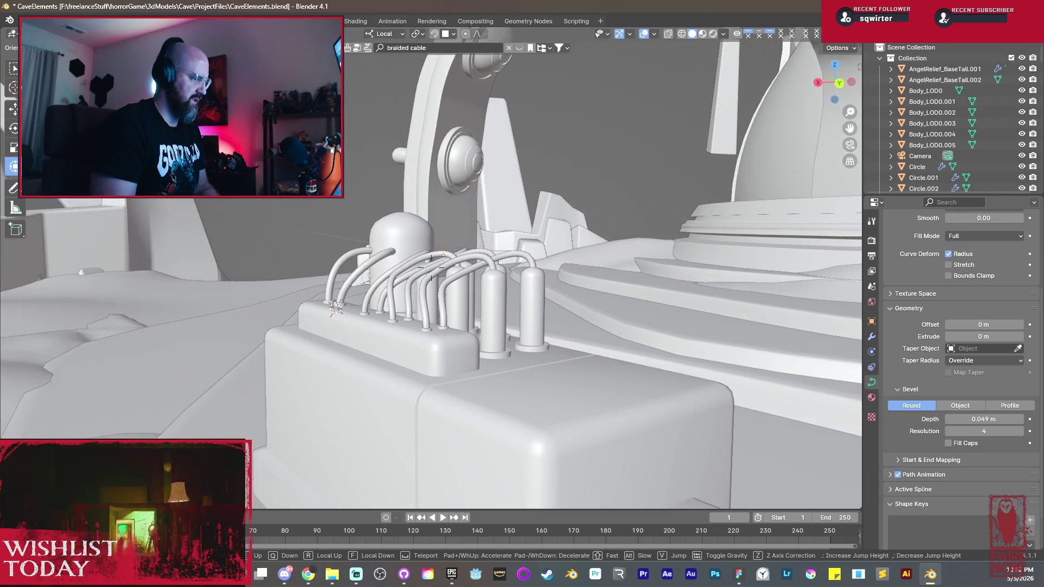
pyautogui.press('a')
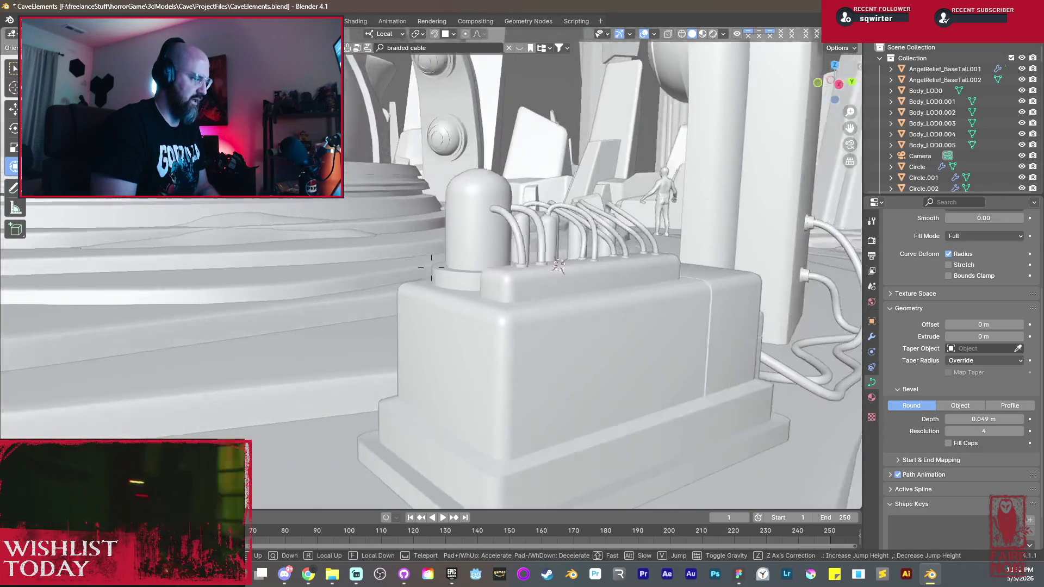
pyautogui.press('a')
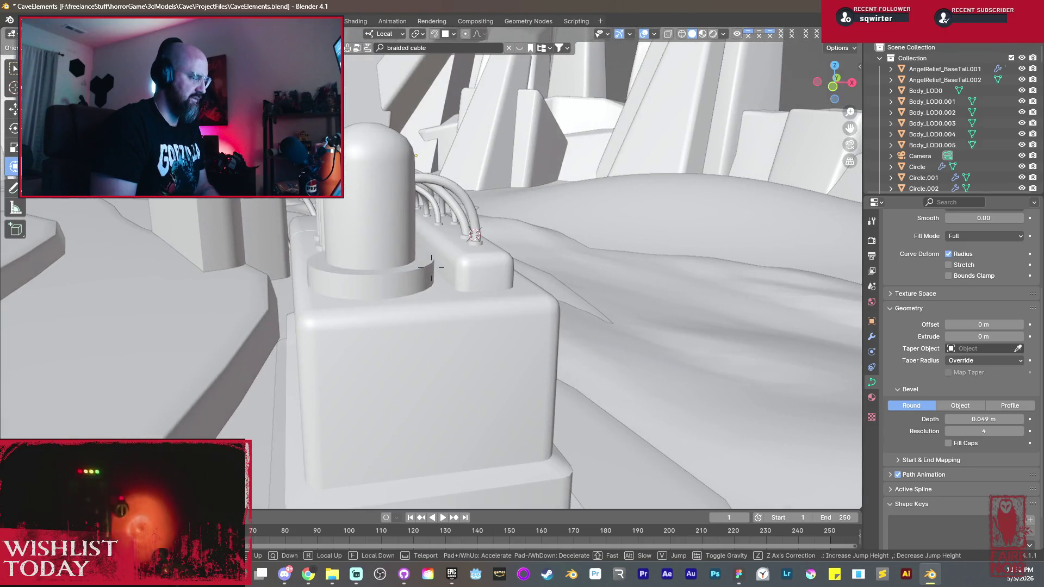
pyautogui.press('d')
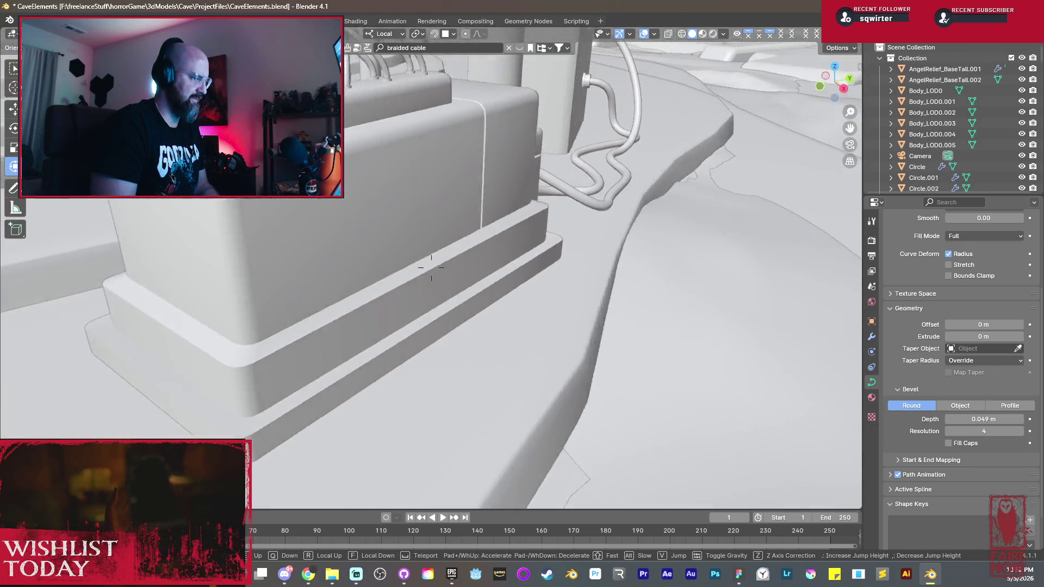
pyautogui.press('d')
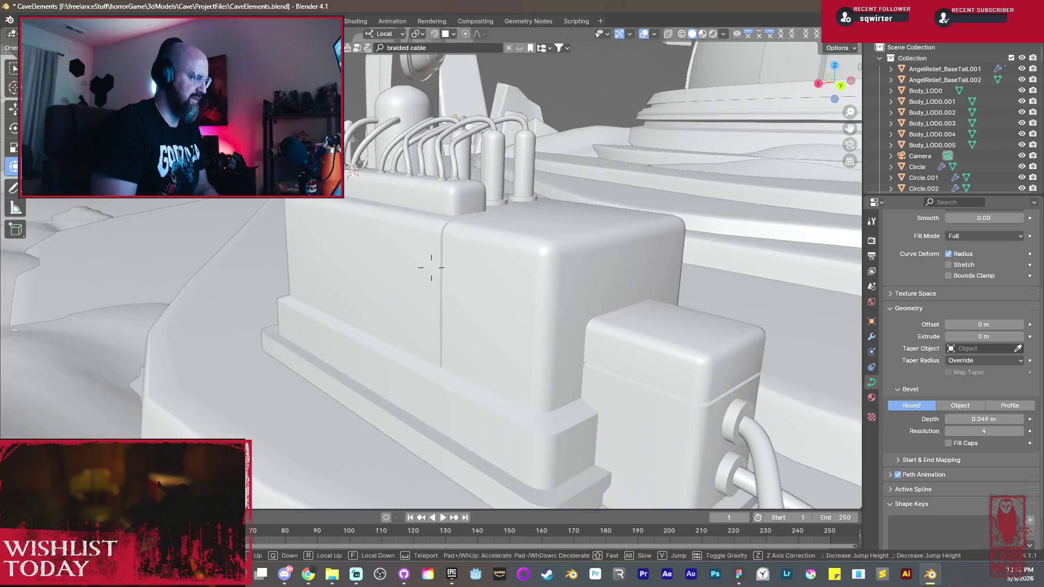
pyautogui.press('s')
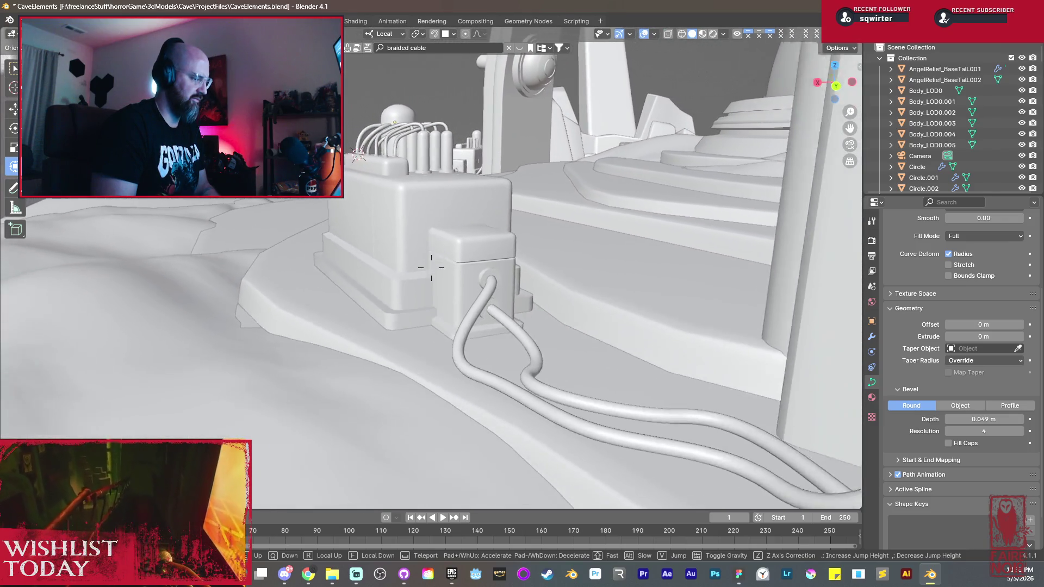
pyautogui.press('w')
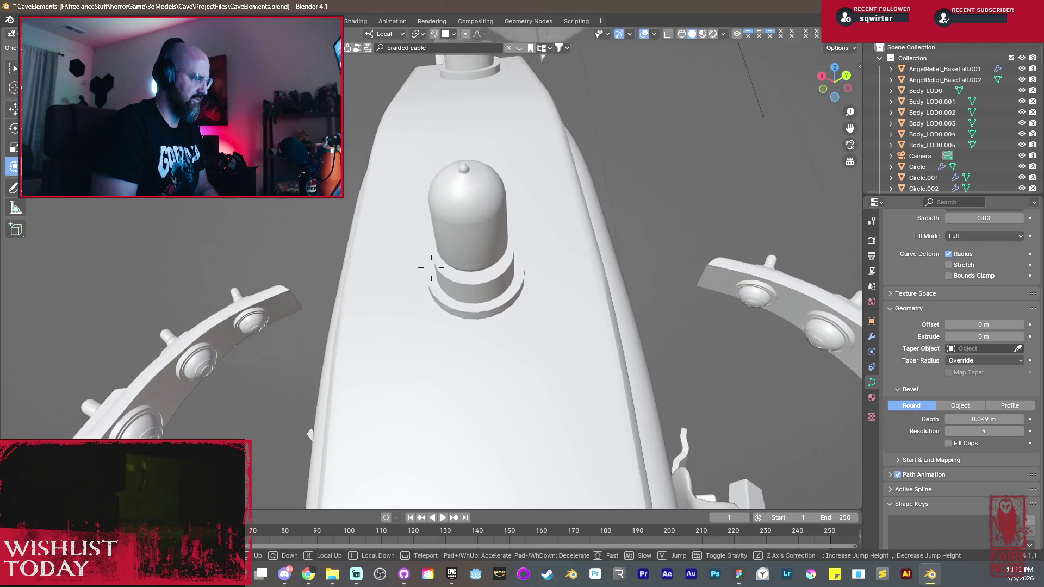
pyautogui.press('s')
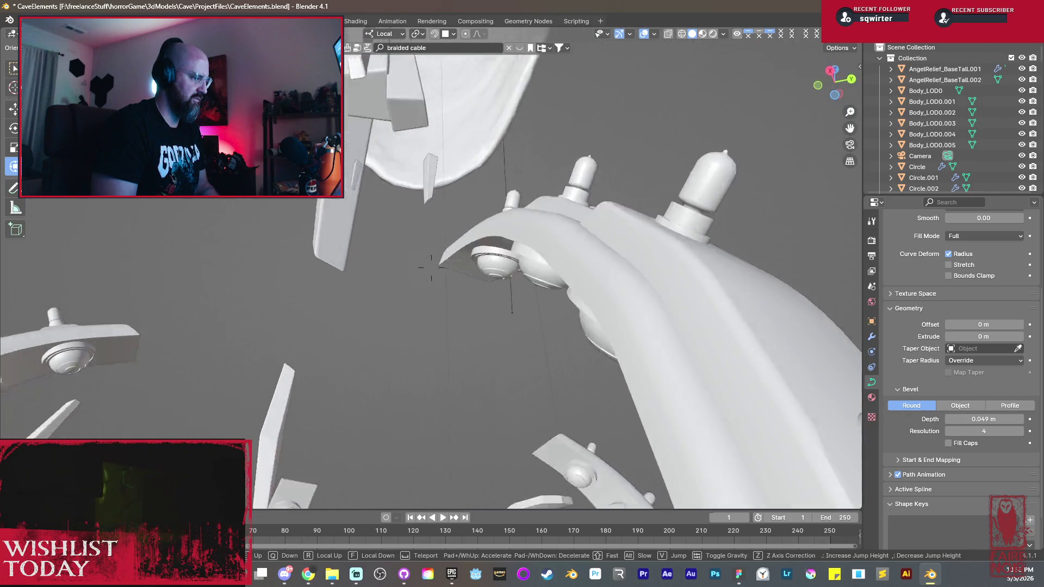
pyautogui.press('w')
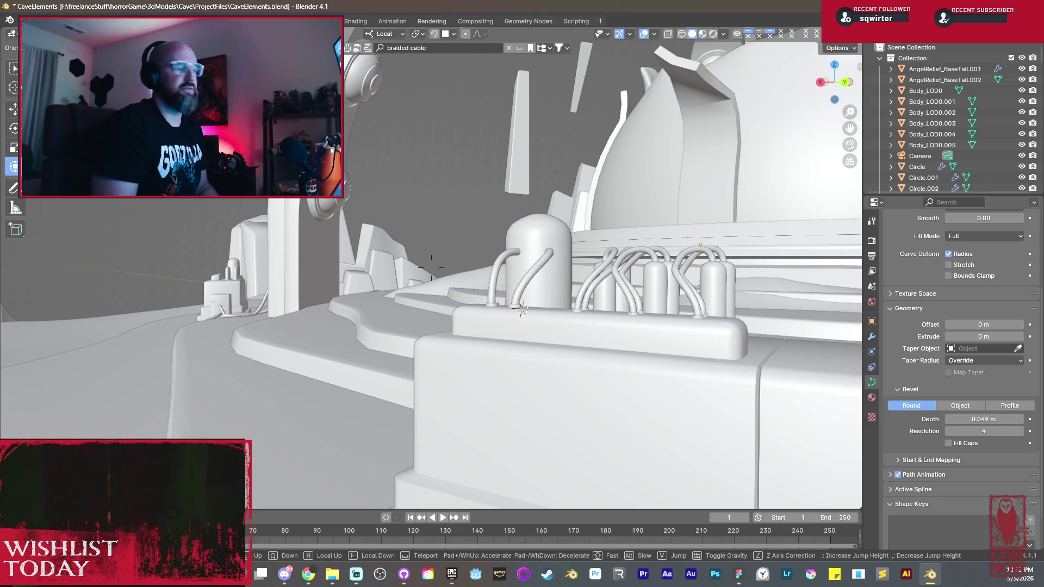
pyautogui.press('w')
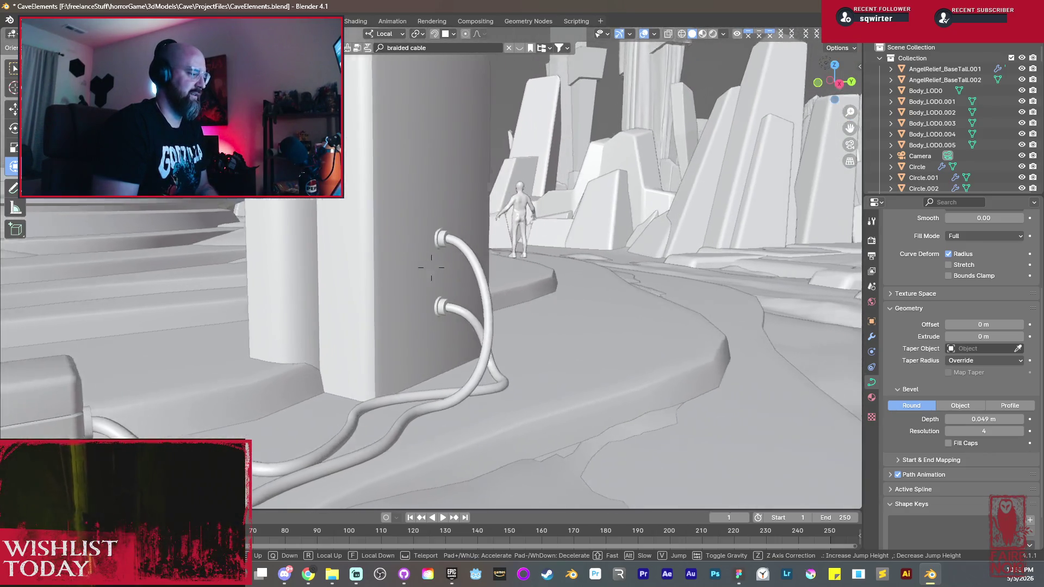
pyautogui.press('w')
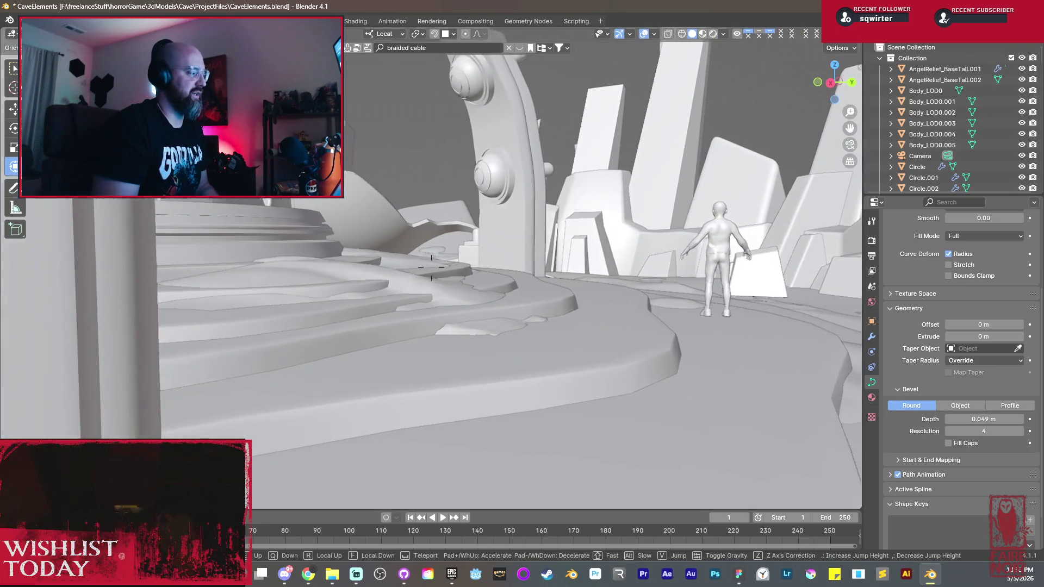
pyautogui.press('w')
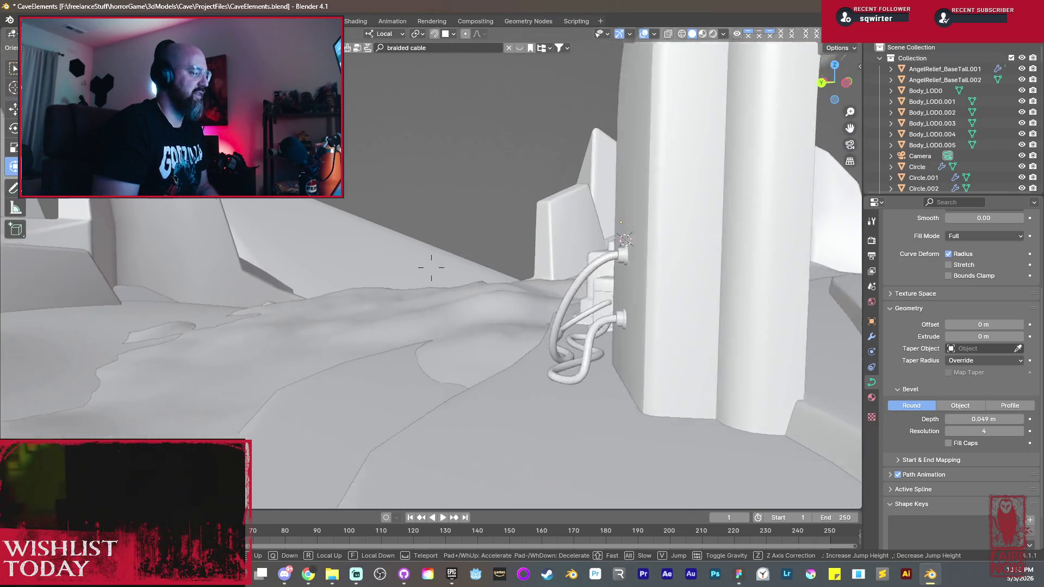
pyautogui.press('w')
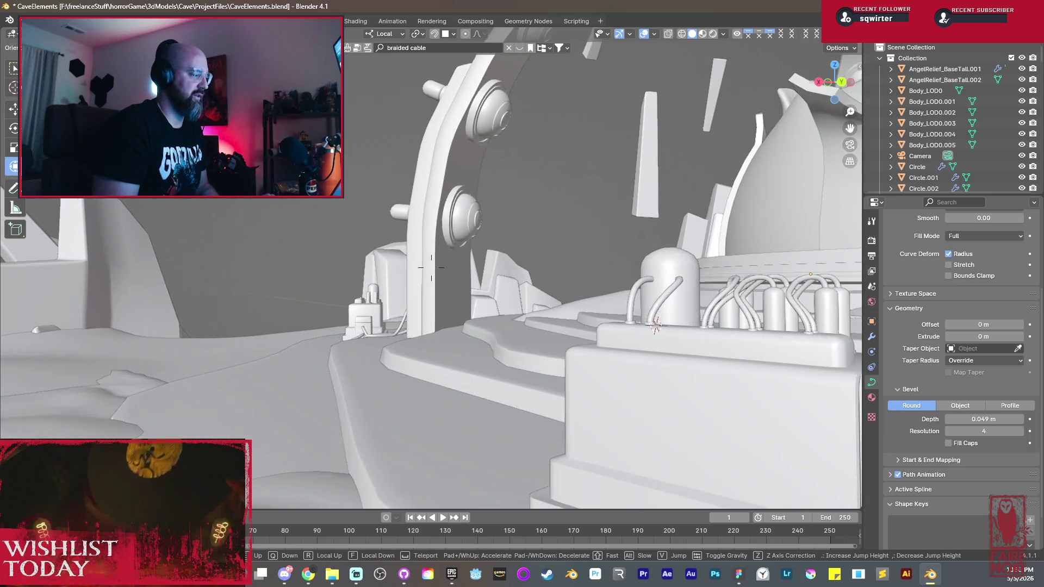
pyautogui.click(560, 322)
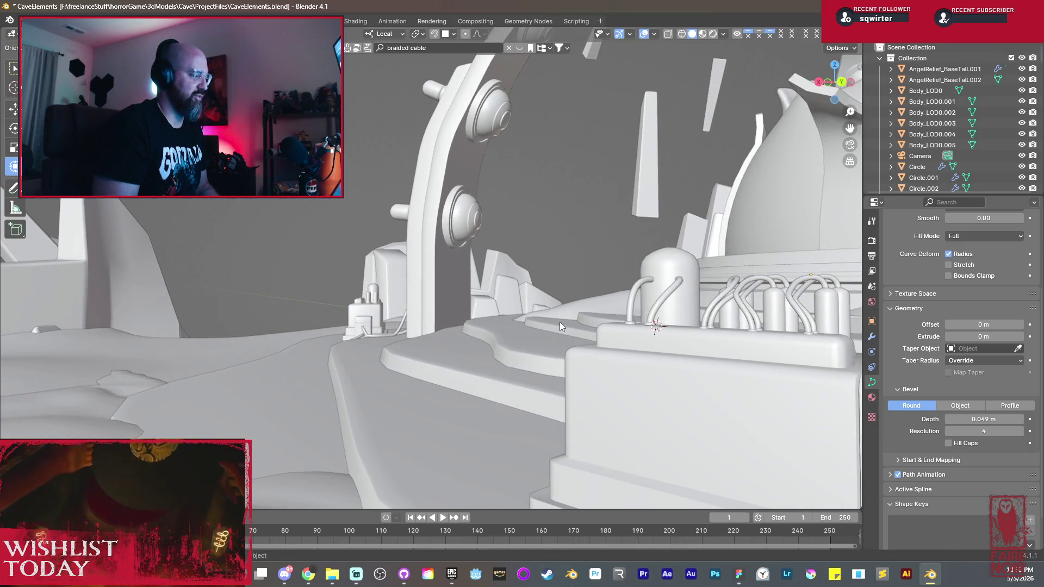
pyautogui.hotkey('ctrl', 's')
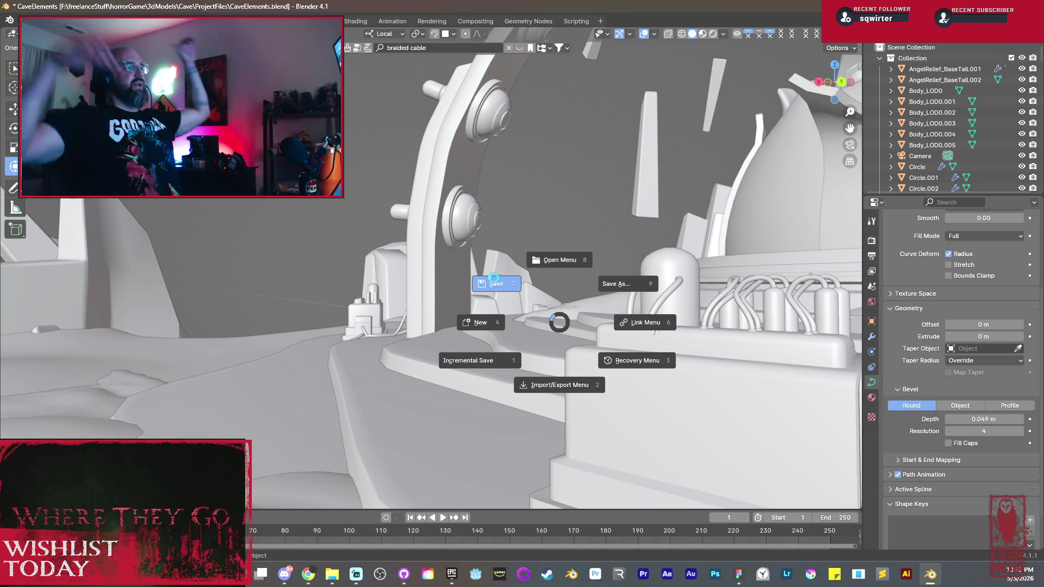
# Step: Save the cave scene from the Ctrl+S pie menu and pull back to view the wider cave
pyautogui.click(493, 281)
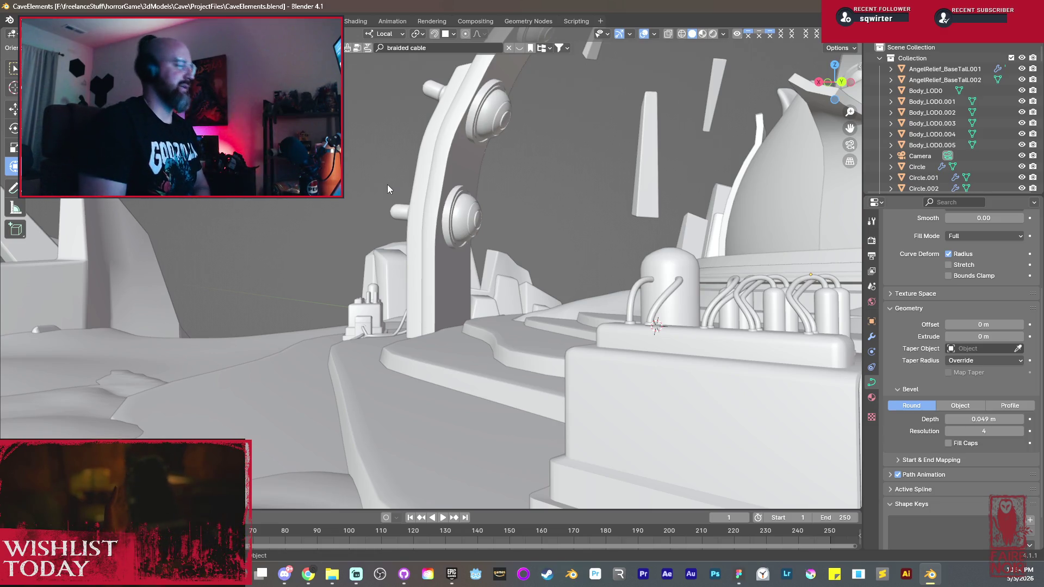
pyautogui.scroll(3, 405, 284)
pyautogui.moveTo(420, 288); pyautogui.dragTo(573, 300, button='middle')
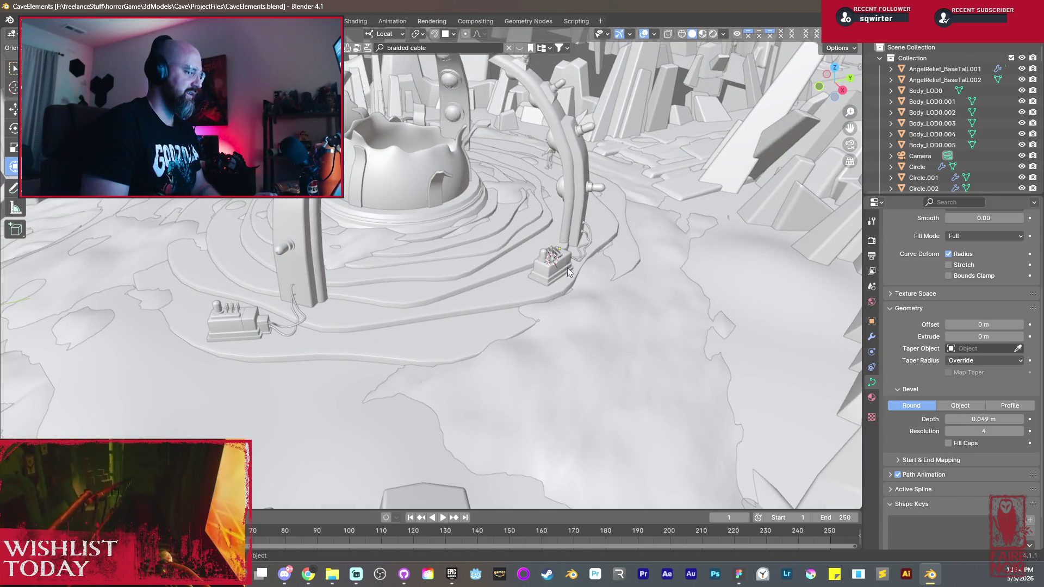
# Step: Frame the machine Cube.003, select its first cable and convert that curve to a mesh
pyautogui.click(563, 271)
pyautogui.scroll(3, 563, 270)
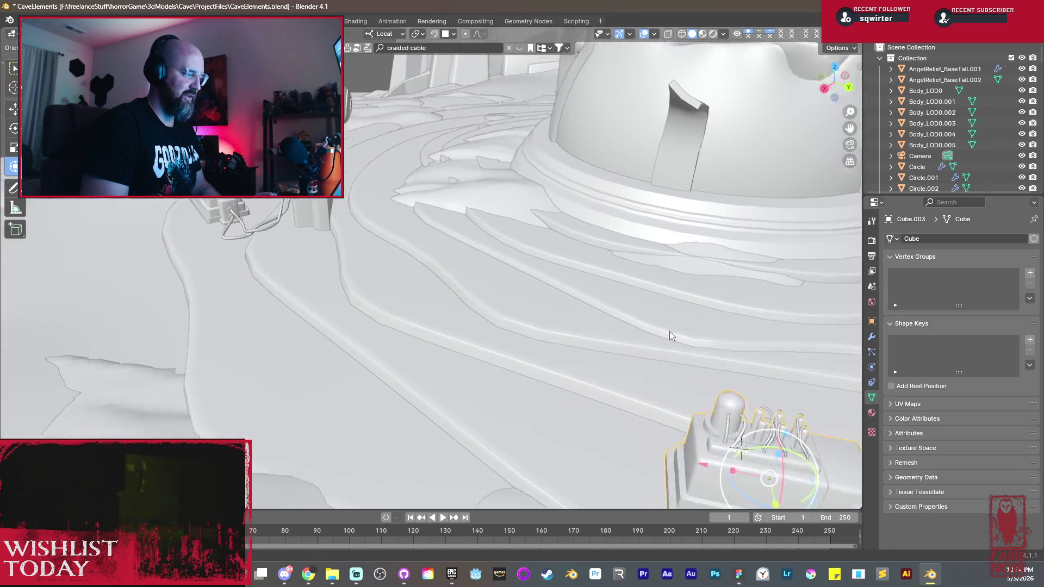
pyautogui.press('KP_Decimal')
pyautogui.scroll(3, 435, 249)
pyautogui.click(396, 242)
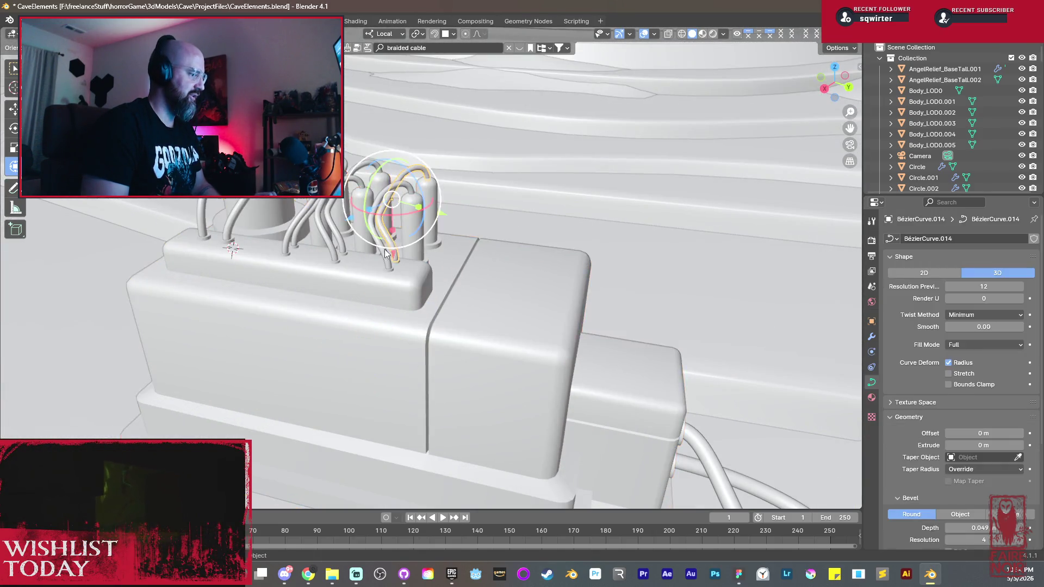
pyautogui.press('KP_Decimal')
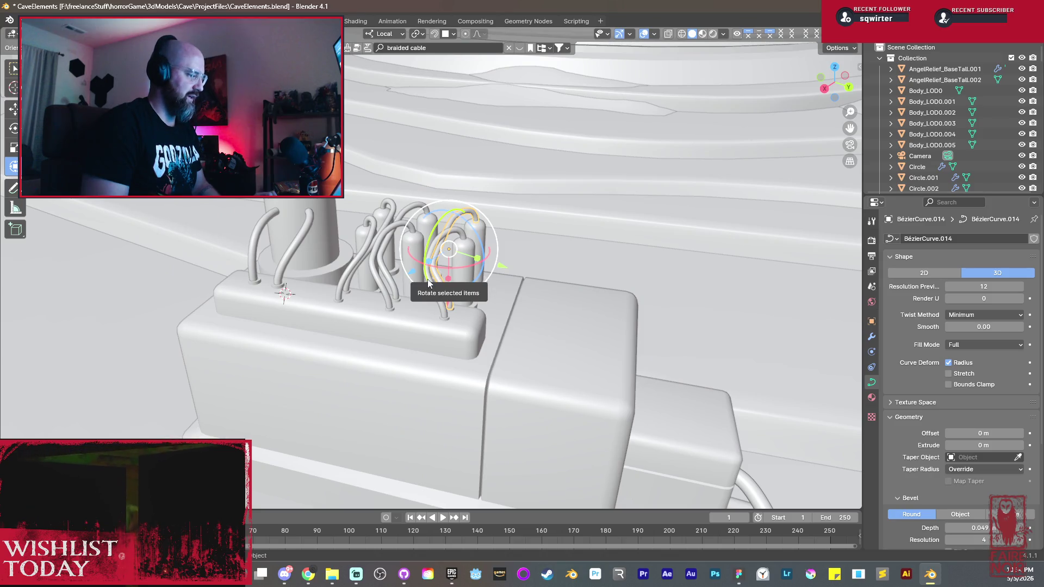
pyautogui.scroll(4, 428, 282)
pyautogui.rightClick(435, 290)
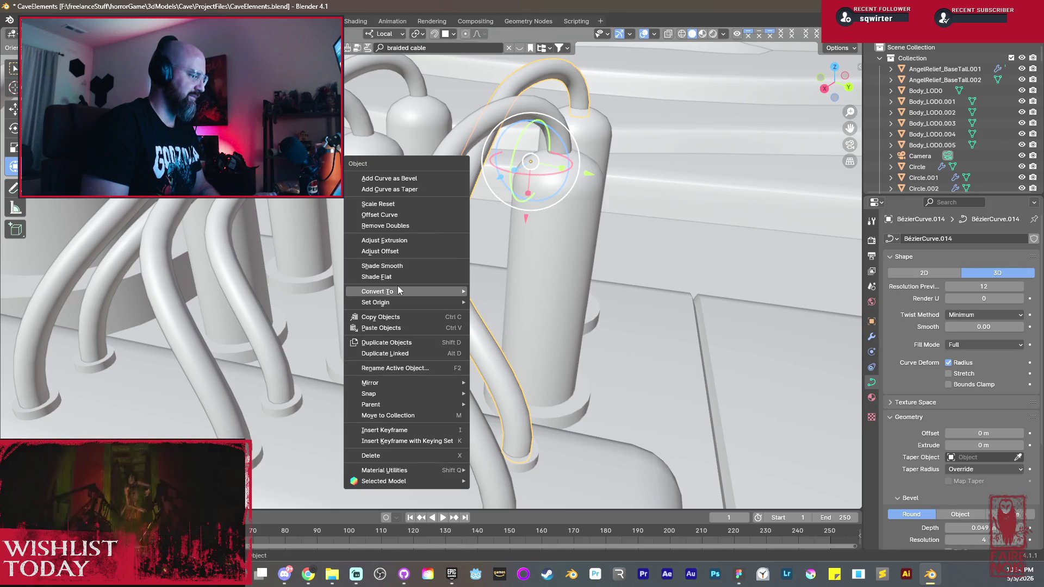
pyautogui.moveTo(383, 291)
pyautogui.click(484, 302)
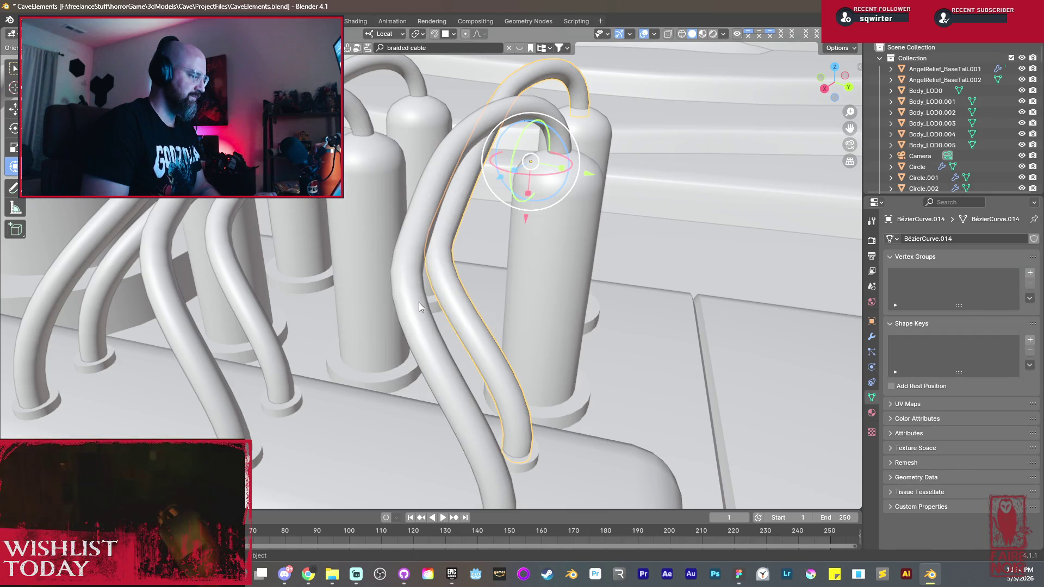
# Step: Convert BézierCurve.015, BézierCurve.012 and the neighbouring cable to meshes
pyautogui.click(418, 302)
pyautogui.rightClick(419, 302)
pyautogui.click(463, 314)
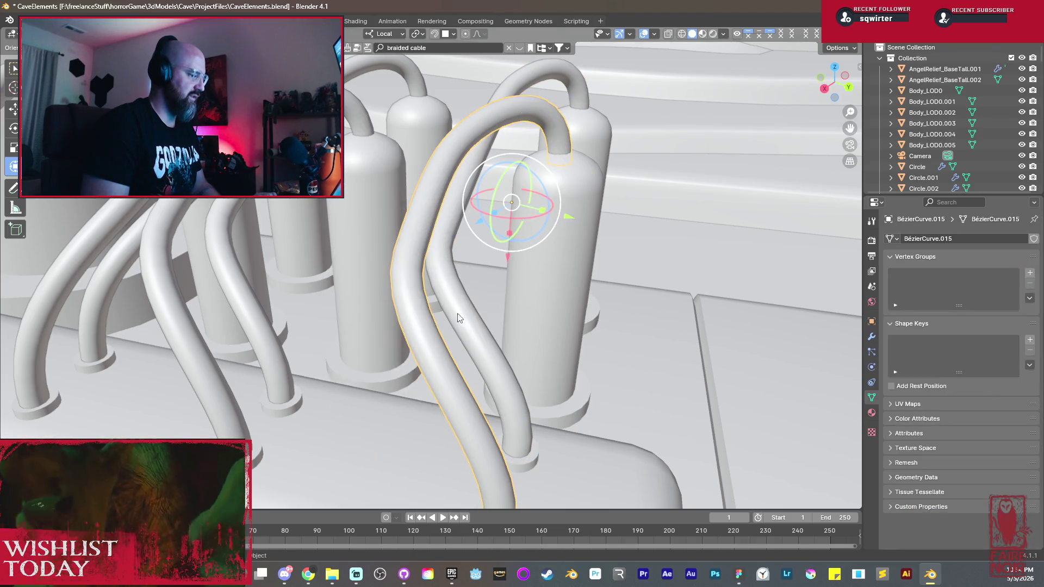
pyautogui.click(251, 296)
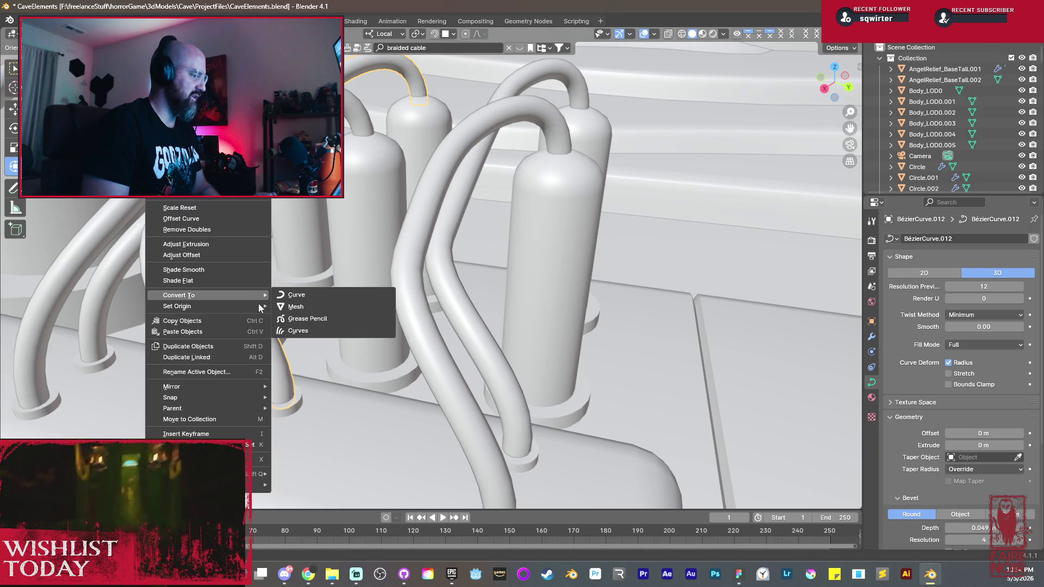
pyautogui.moveTo(177, 305)
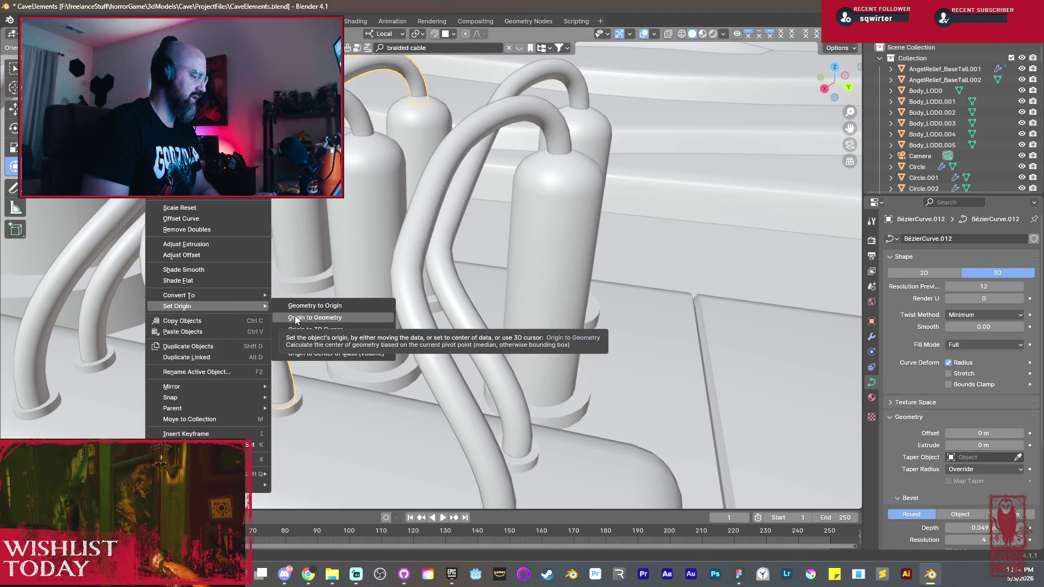
pyautogui.click(288, 308)
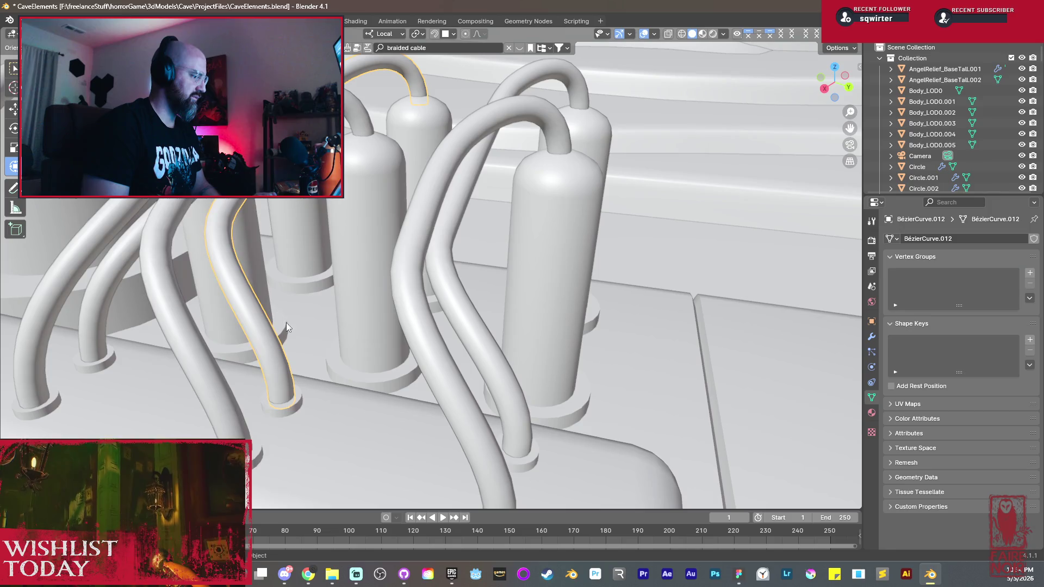
pyautogui.rightClick(431, 331)
pyautogui.click(406, 252)
pyautogui.rightClick(407, 257)
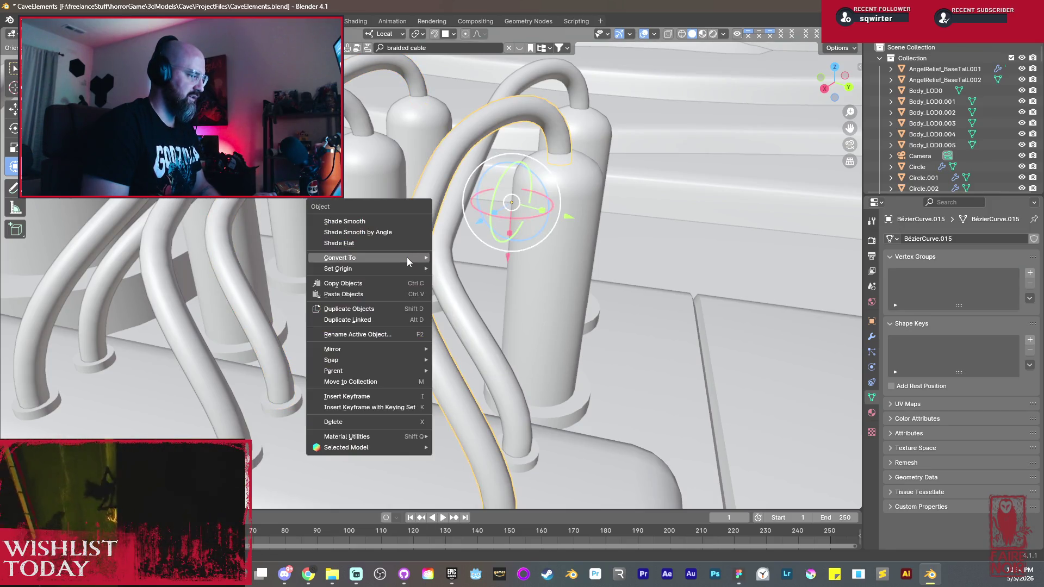
pyautogui.moveTo(350, 257)
pyautogui.click(444, 271)
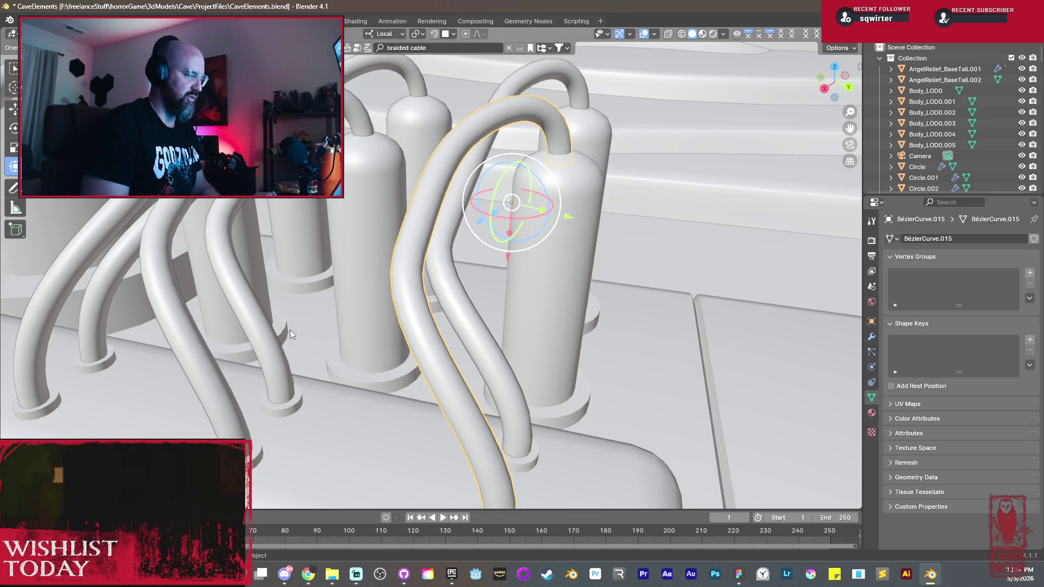
# Step: Convert BézierCurve.013, BézierCurve.010 and BézierCurve.011 to meshes
pyautogui.moveTo(290, 330); pyautogui.dragTo(353, 339, button='middle')
pyautogui.moveTo(505, 319); pyautogui.dragTo(430, 292, button='middle')
pyautogui.click(430, 293)
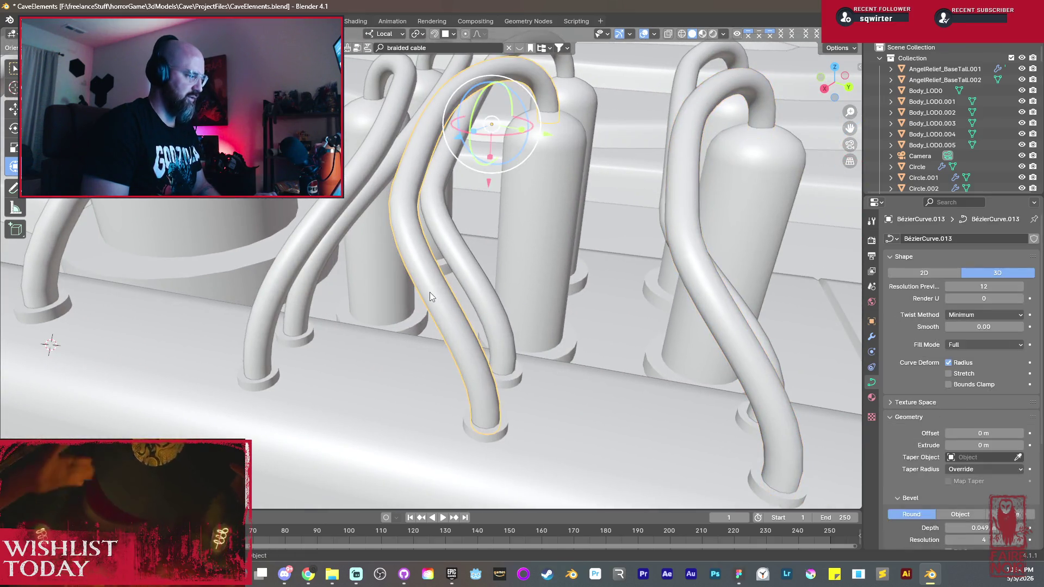
pyautogui.rightClick(430, 292)
pyautogui.click(489, 304)
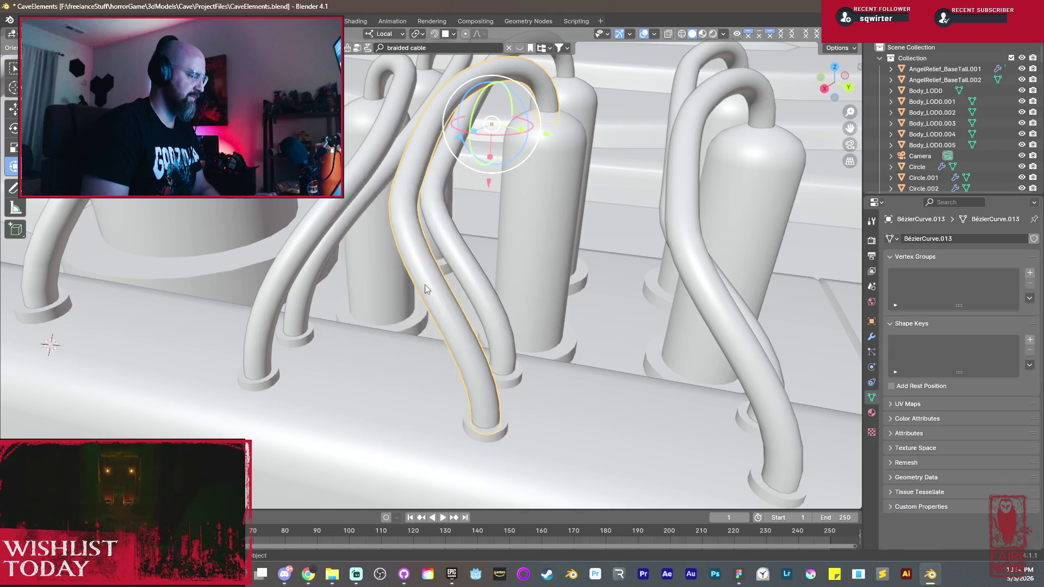
pyautogui.click(326, 249)
pyautogui.rightClick(325, 247)
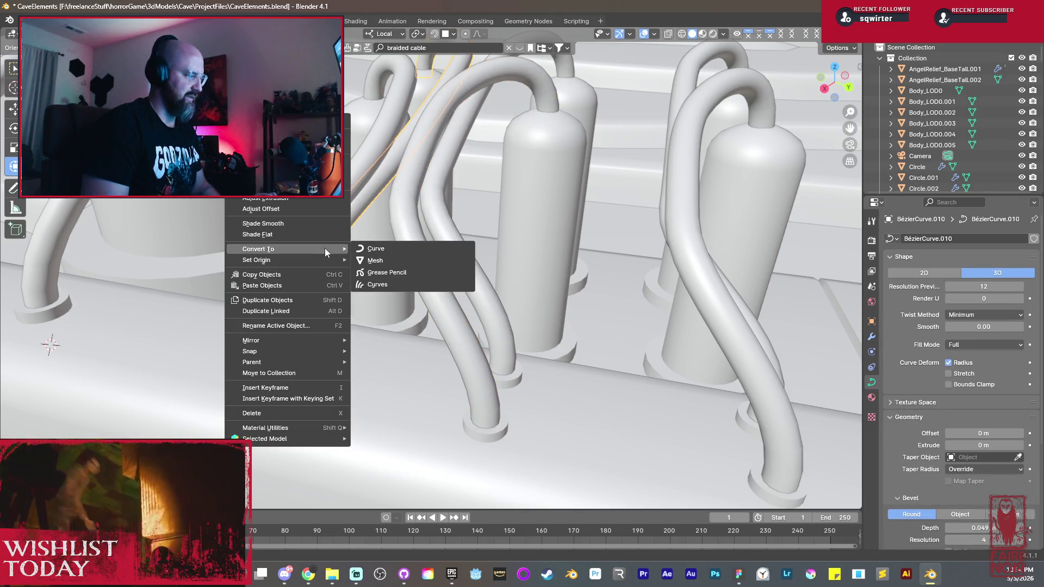
pyautogui.click(374, 260)
pyautogui.click(297, 248)
pyautogui.rightClick(299, 248)
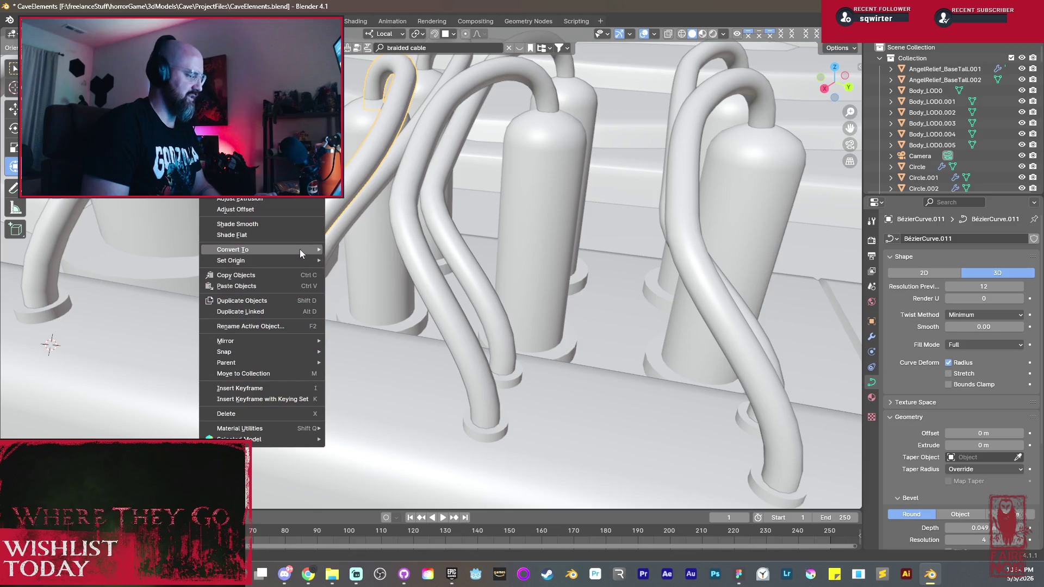
pyautogui.moveTo(244, 250)
pyautogui.click(343, 261)
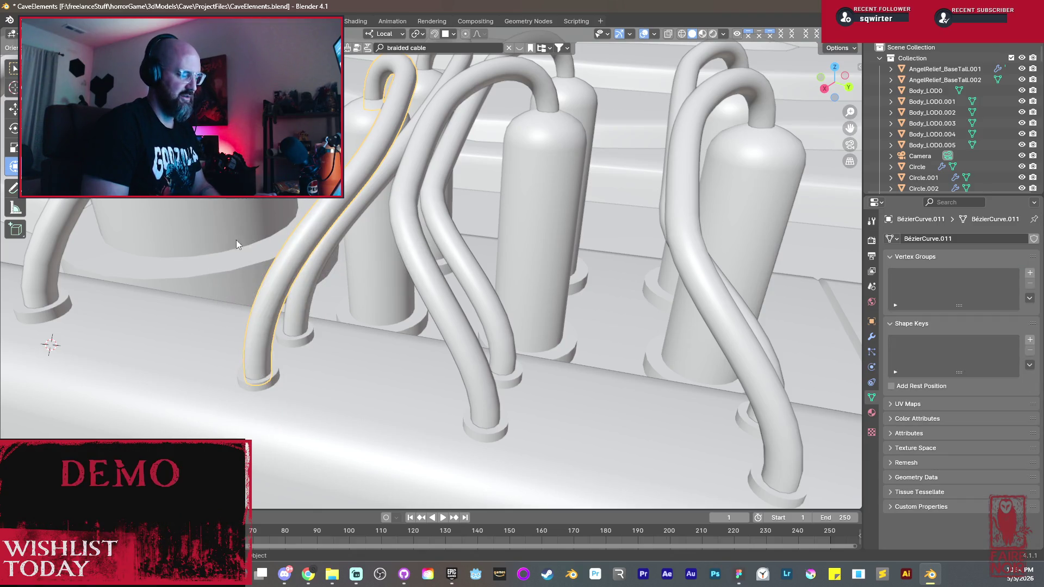
# Step: Convert the left cable BézierCurve.008 and the next cable to meshes
pyautogui.click(77, 197)
pyautogui.rightClick(77, 196)
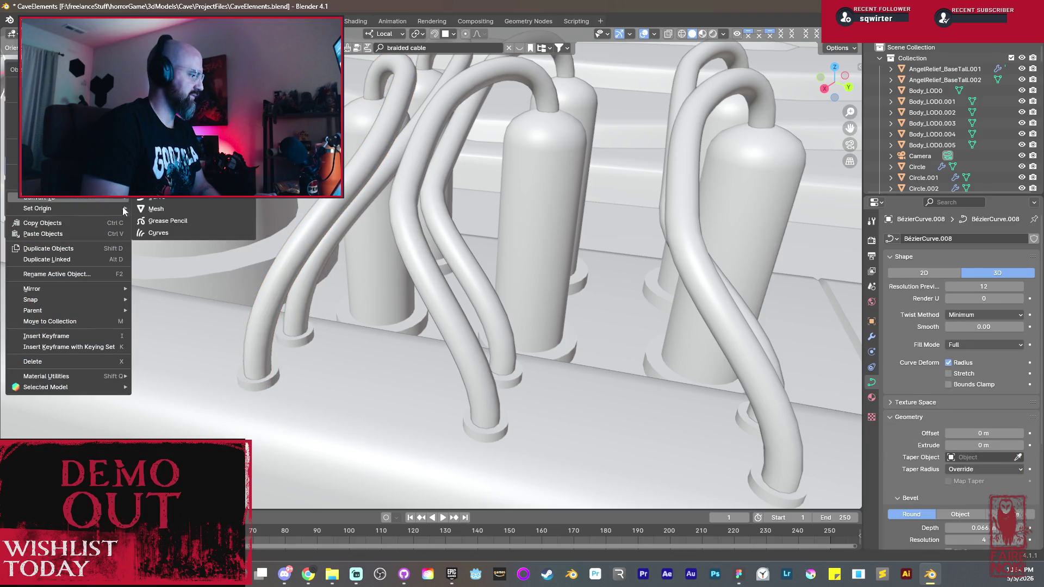
pyautogui.click(150, 213)
pyautogui.moveTo(201, 270); pyautogui.dragTo(315, 244, button='middle')
pyautogui.click(318, 239)
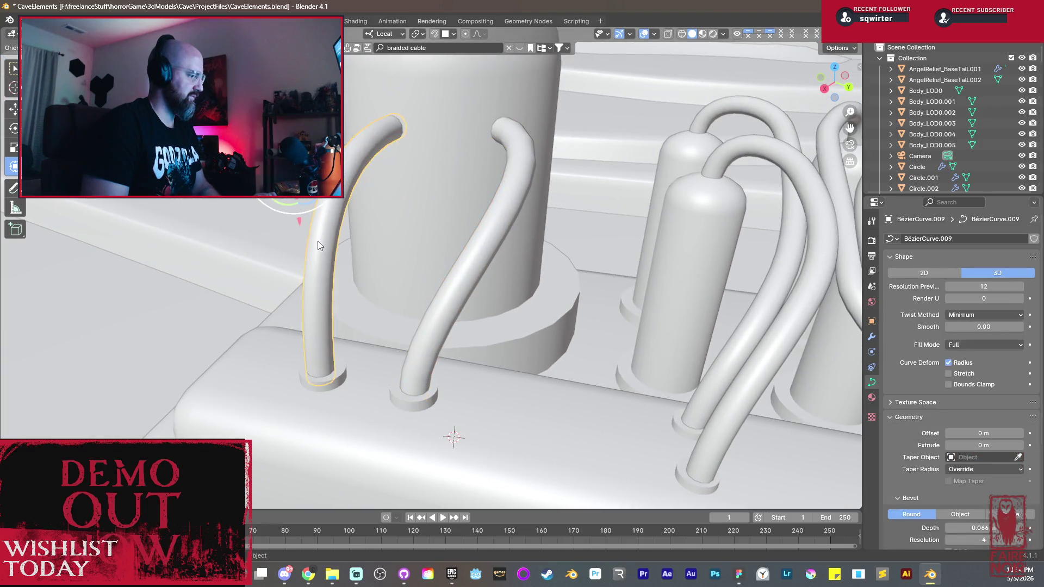
pyautogui.rightClick(316, 239)
pyautogui.click(367, 253)
pyautogui.scroll(-3, 392, 300)
pyautogui.scroll(-2, 392, 299)
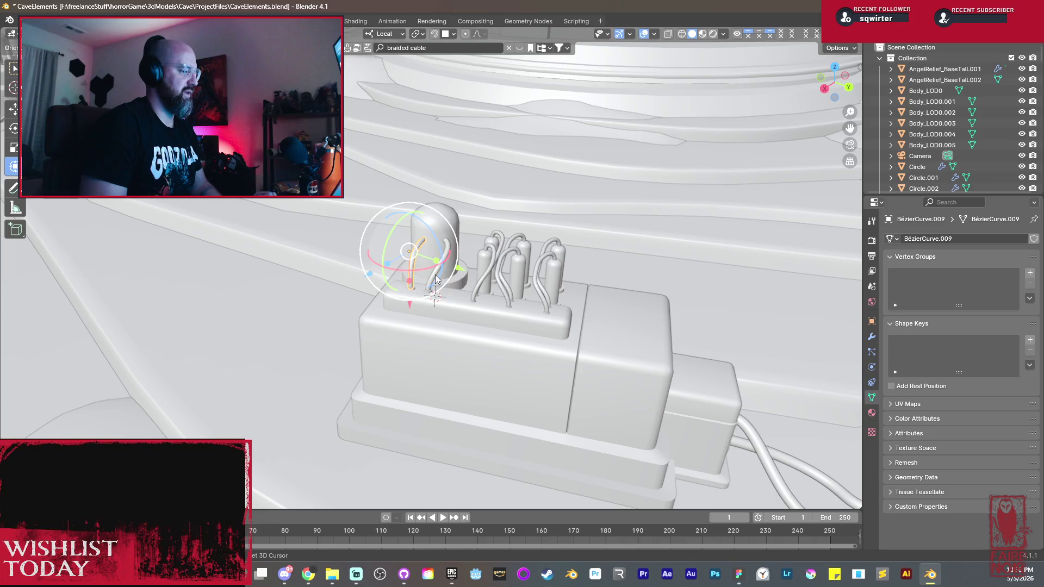
# Step: Shift-select all converted cables, make the base block active and join them with Ctrl+J
pyautogui.click(460, 291)
pyautogui.click(476, 293)
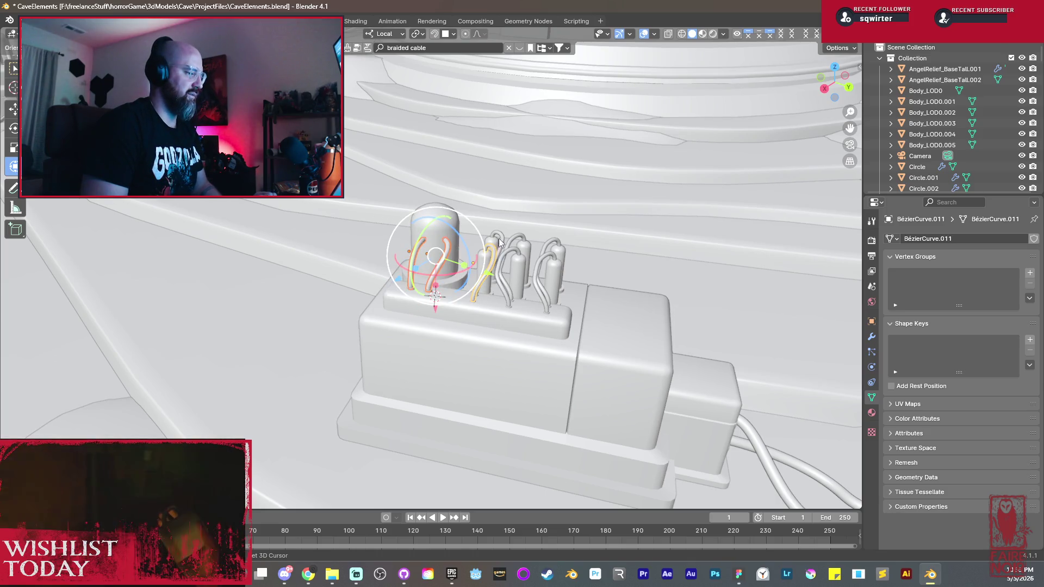
pyautogui.keyDown('shift'); pyautogui.click(521, 249); pyautogui.keyUp('shift')
pyautogui.keyDown('shift'); pyautogui.click(541, 257); pyautogui.keyUp('shift')
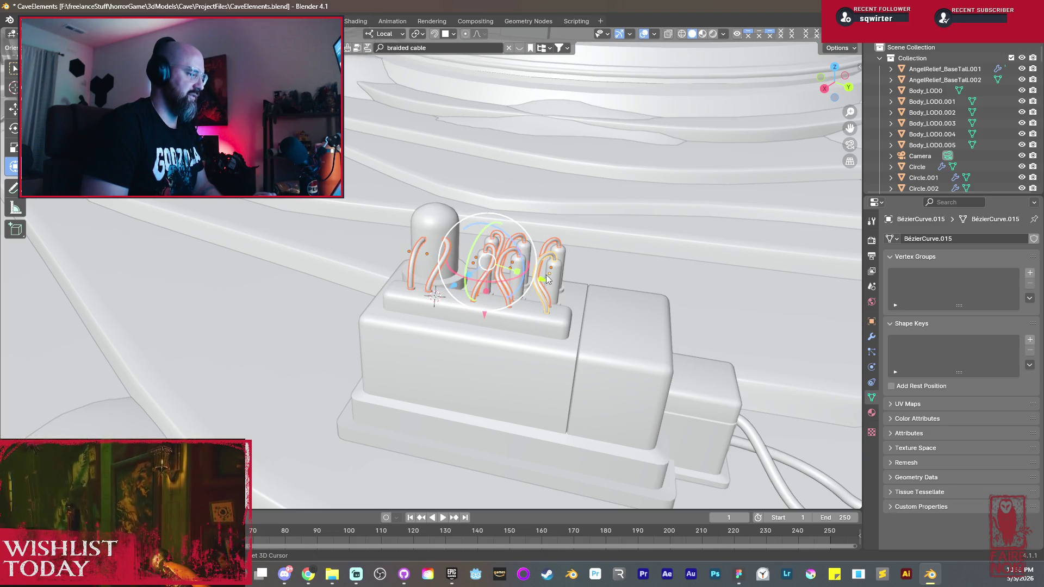
pyautogui.keyDown('shift'); pyautogui.click(517, 322); pyautogui.keyUp('shift')
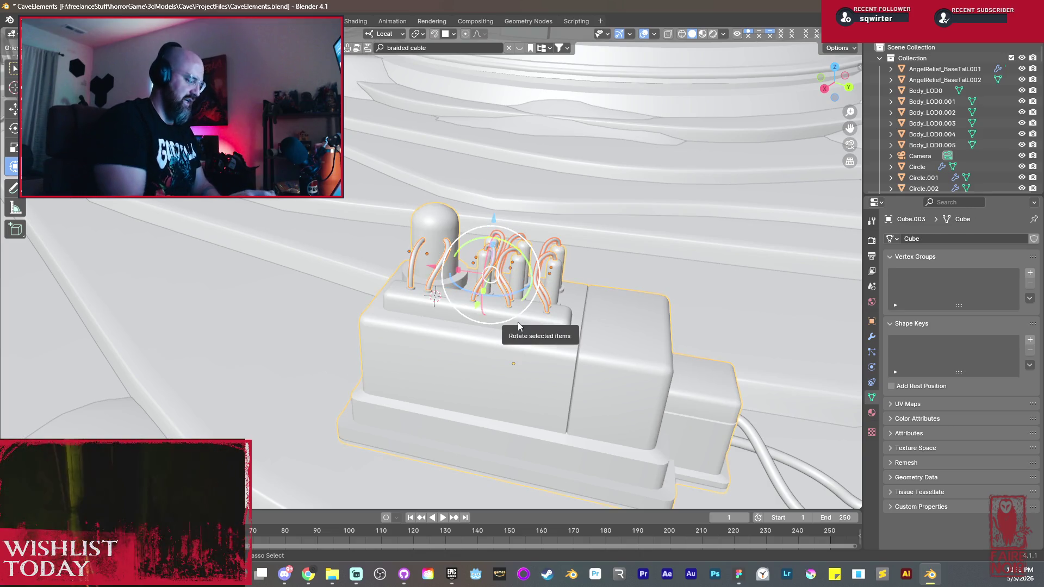
pyautogui.click(518, 325)
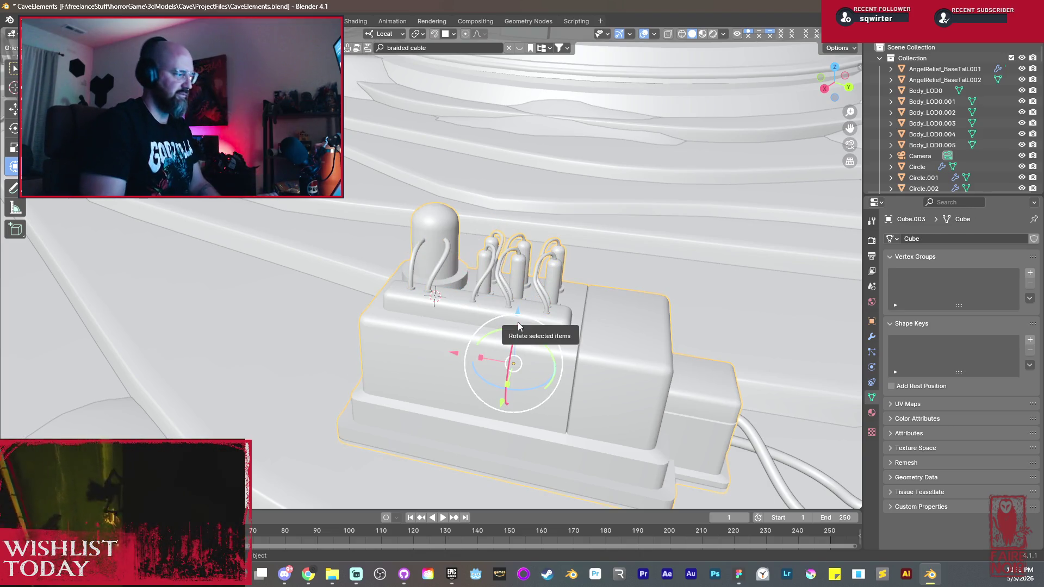
pyautogui.scroll(2, 493, 306)
# Step: In Edit Mode select the pipe edge loops, Mark Seam via Ctrl+E, and return to Object Mode
pyautogui.press('Tab')
pyautogui.scroll(1, 492, 305)
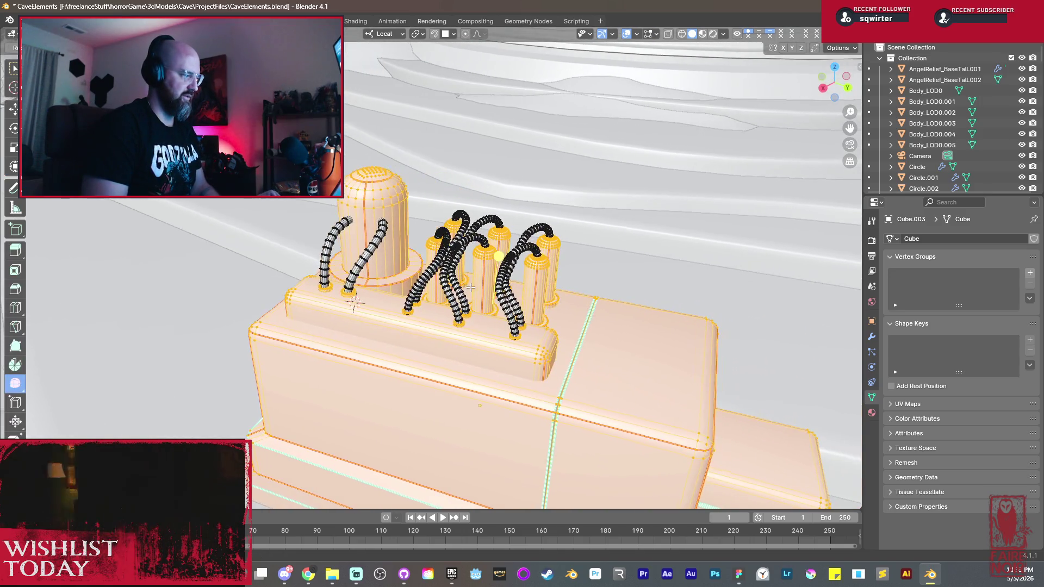
pyautogui.scroll(1, 491, 305)
pyautogui.scroll(1, 491, 305)
pyautogui.scroll(4, 364, 277)
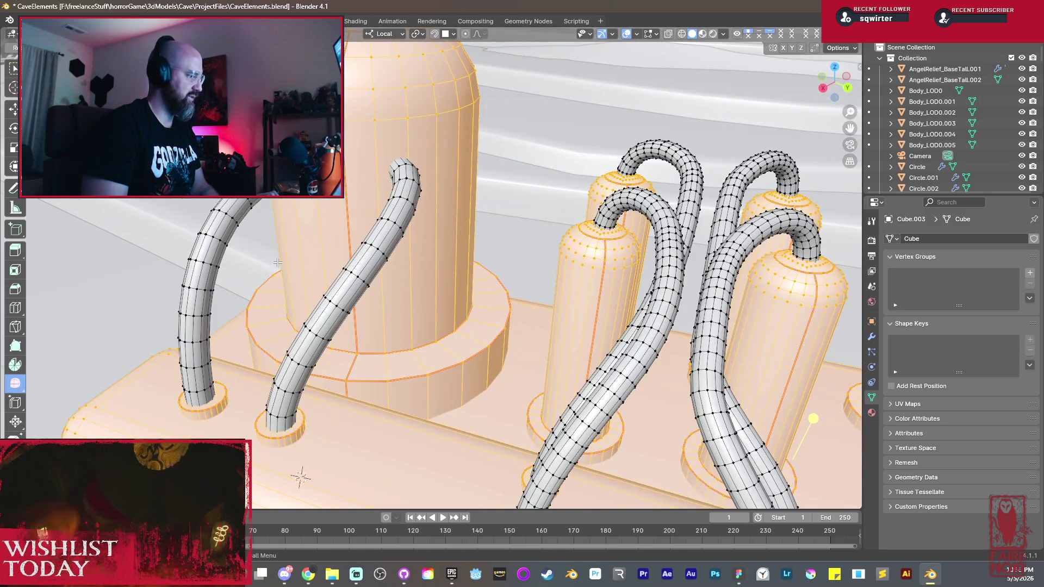
pyautogui.scroll(-4, 262, 253)
pyautogui.scroll(-4, 262, 254)
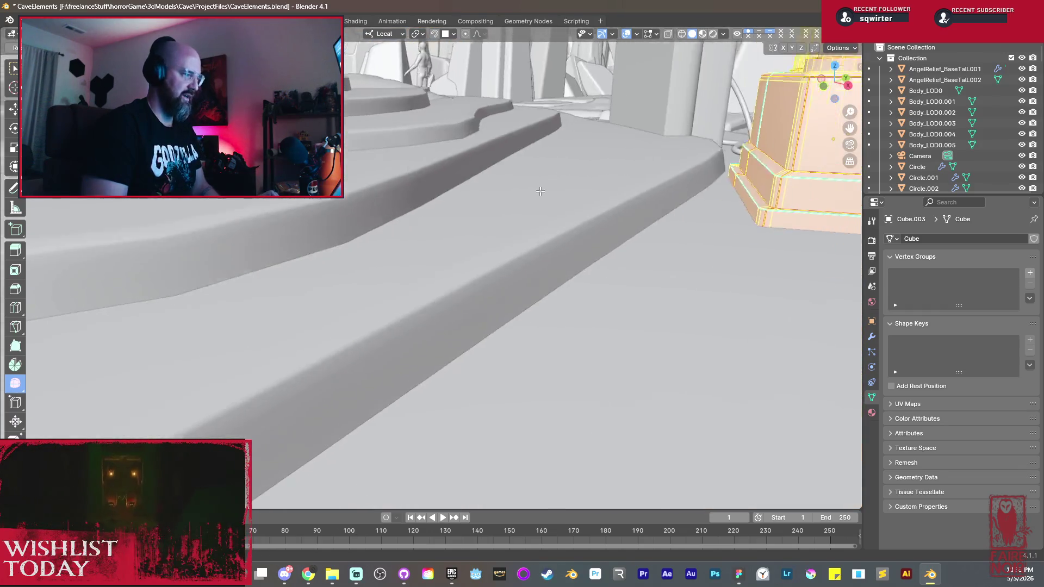
pyautogui.scroll(-3, 480, 370)
pyautogui.hotkey('shift', '`')
pyautogui.press('w')
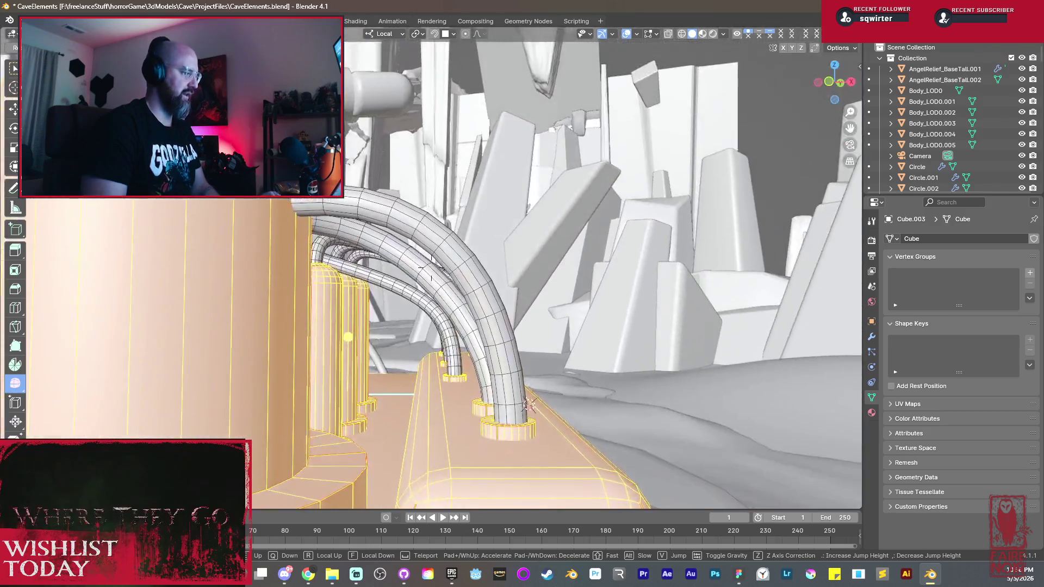
pyautogui.click(558, 318)
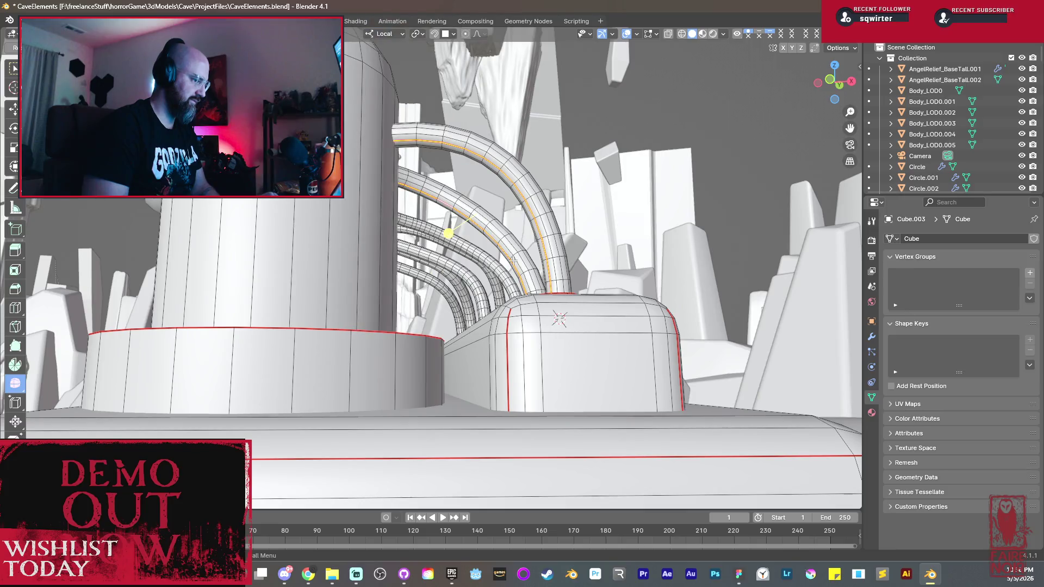
pyautogui.moveTo(504, 267); pyautogui.dragTo(630, 275, button='middle')
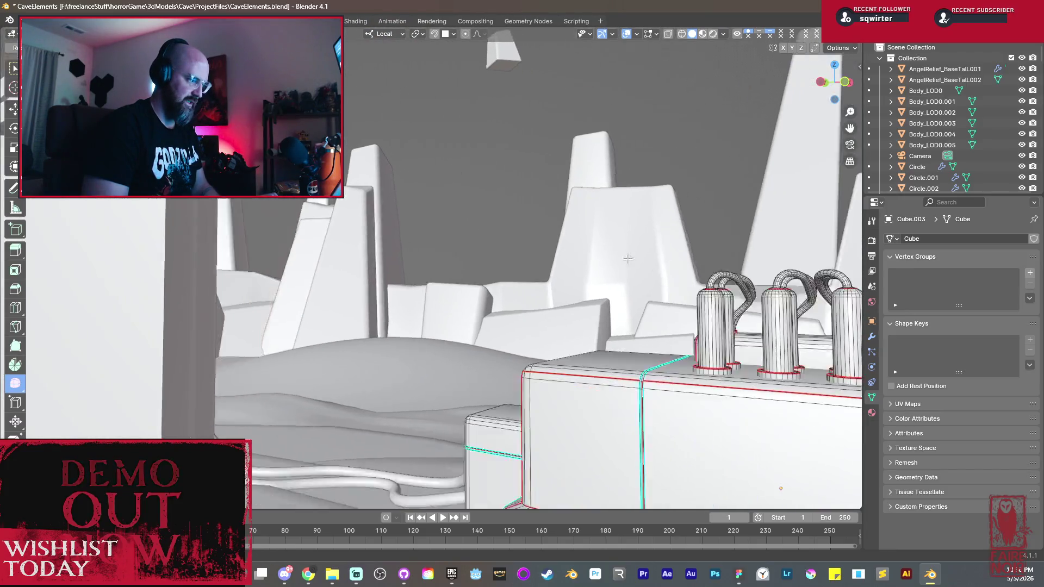
pyautogui.scroll(4, 630, 274)
pyautogui.scroll(5, 544, 270)
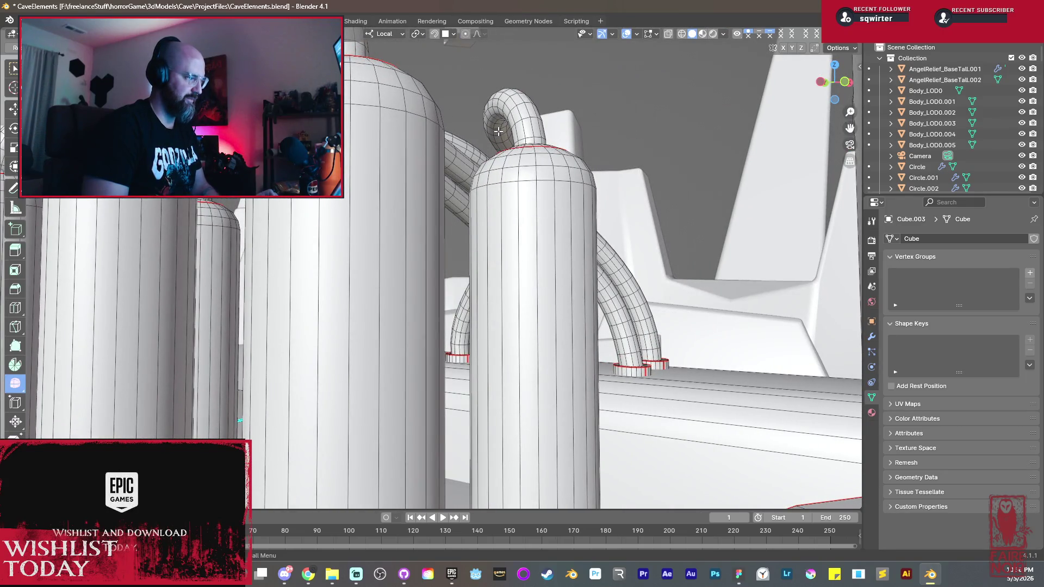
pyautogui.scroll(-3, 499, 154)
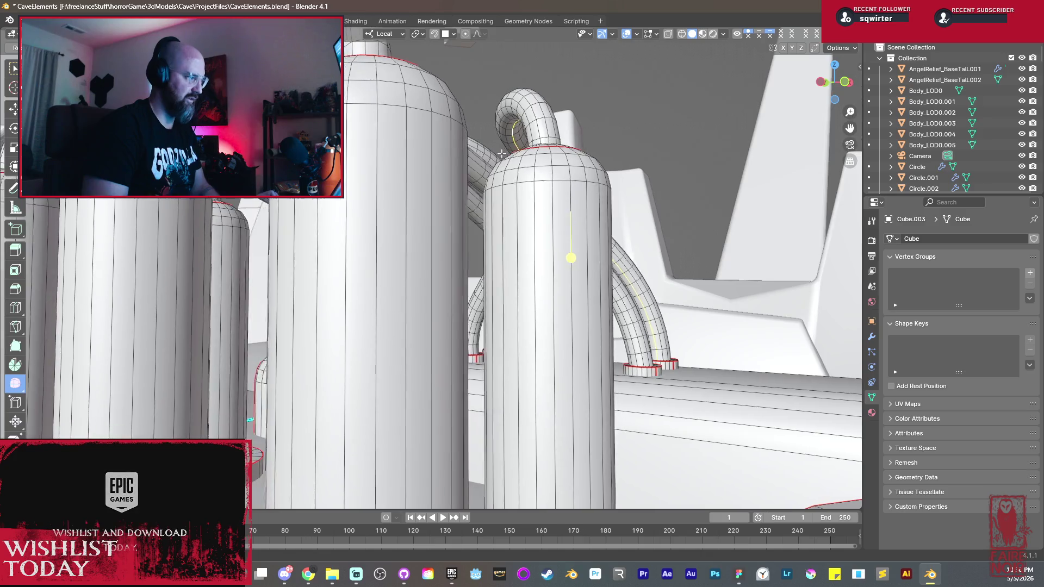
pyautogui.scroll(-4, 530, 163)
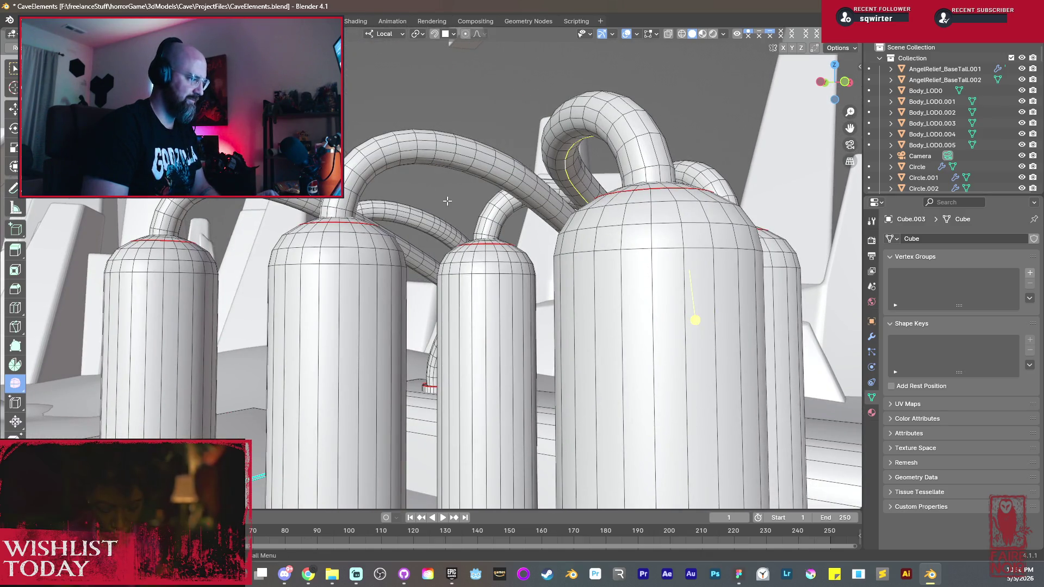
pyautogui.moveTo(559, 165); pyautogui.dragTo(568, 322, button='middle')
pyautogui.scroll(5, 569, 321)
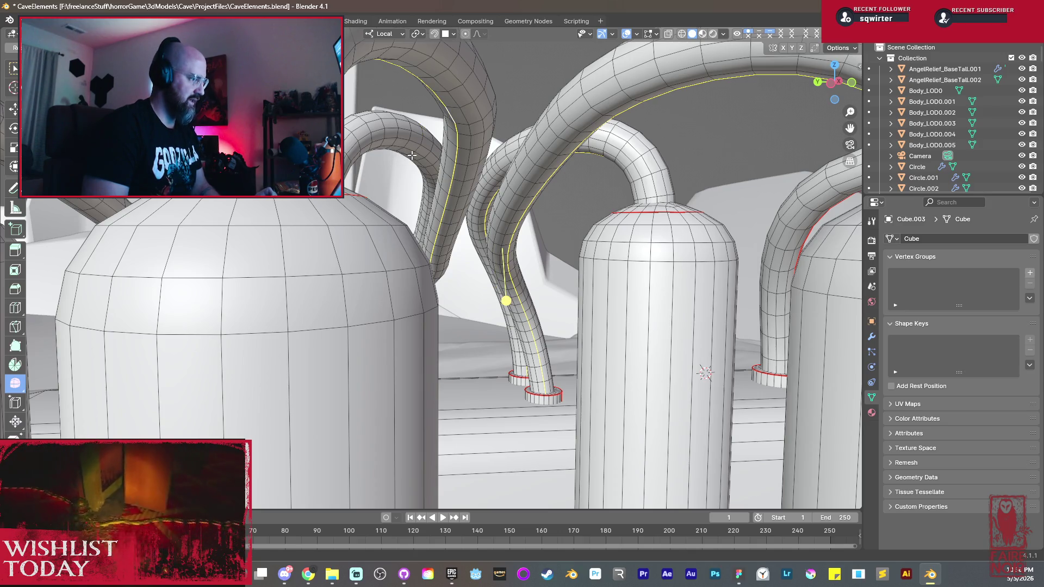
pyautogui.moveTo(413, 156); pyautogui.dragTo(388, 181, button='middle')
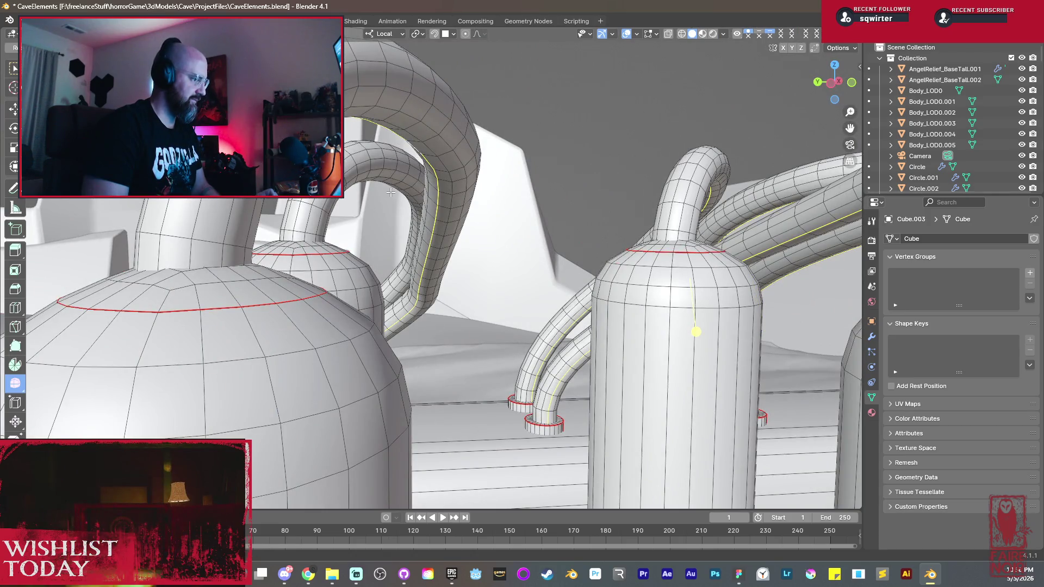
pyautogui.scroll(-5, 435, 229)
pyautogui.hotkey('ctrl', 'e')
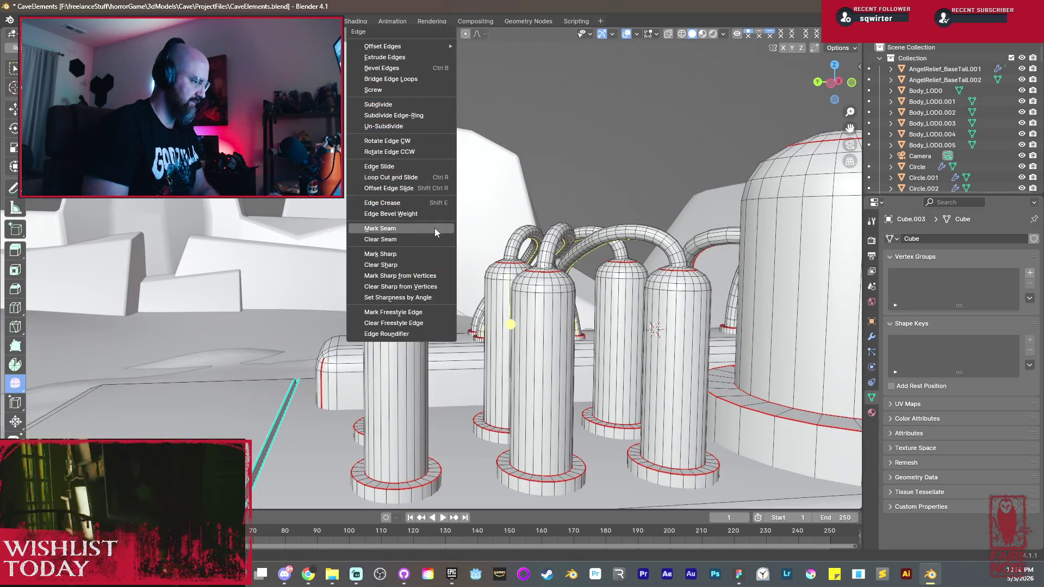
pyautogui.click(399, 230)
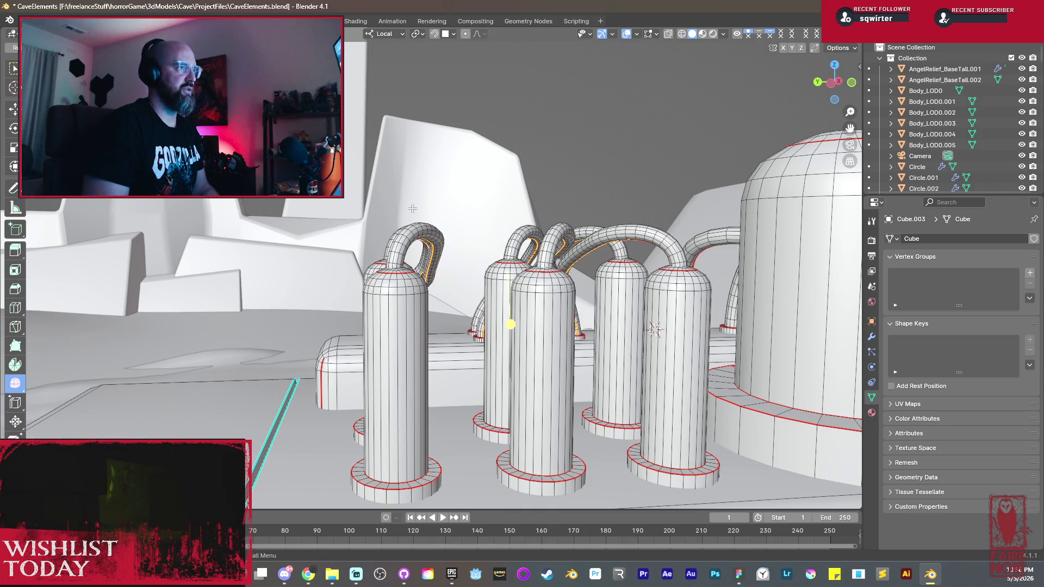
pyautogui.press('Tab')
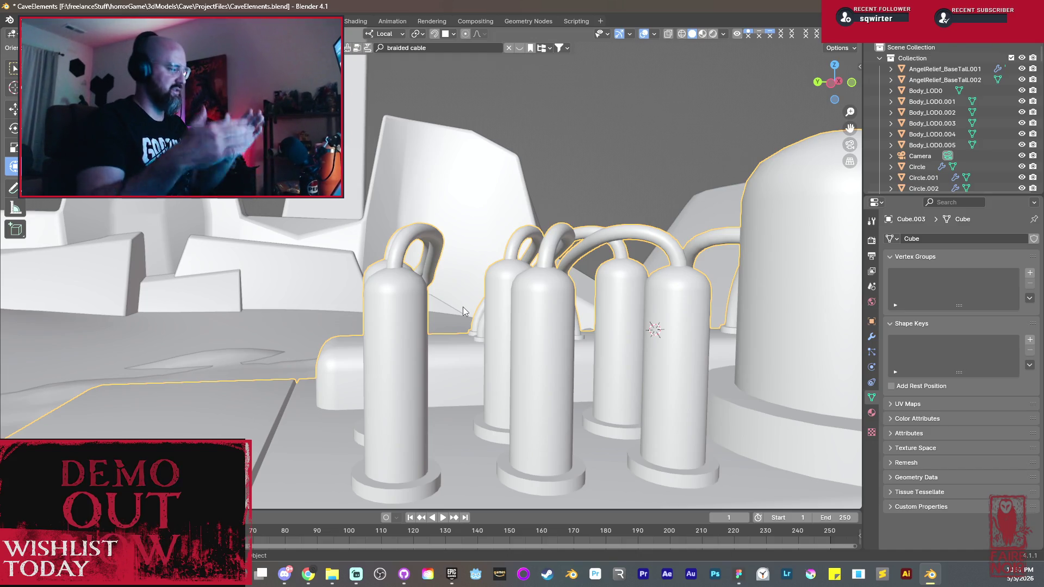
pyautogui.scroll(-3, 457, 293)
# Step: Check the block's brass-rust material and duplicate the cable block along the X axis
pyautogui.moveTo(536, 301)
pyautogui.mouseDown(button='middle')
pyautogui.moveTo(765, 293)
pyautogui.moveTo(502, 355)
pyautogui.mouseUp(button='middle')
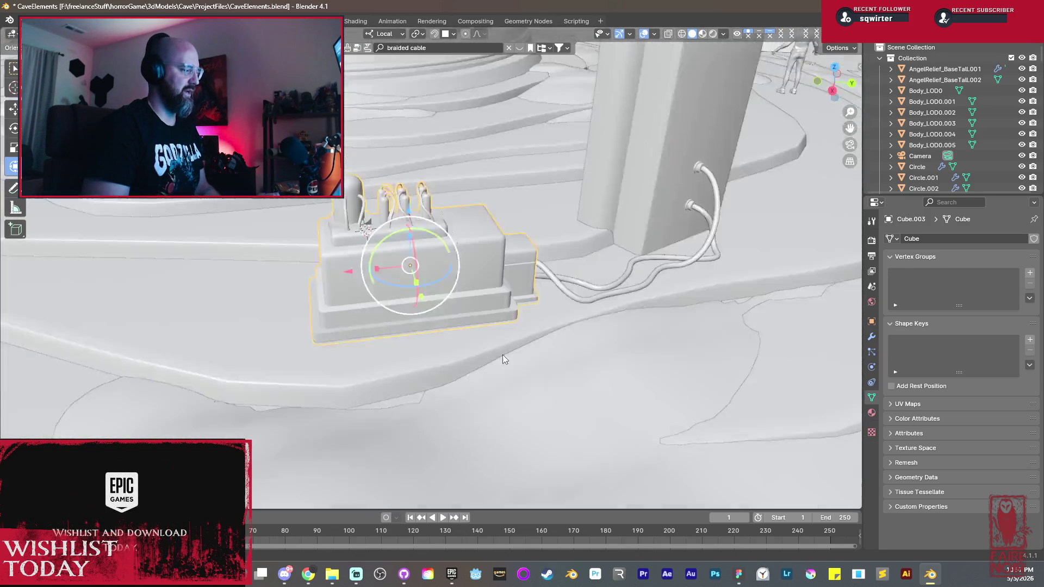
pyautogui.scroll(-3, 458, 299)
pyautogui.moveTo(458, 299)
pyautogui.mouseDown(button='middle')
pyautogui.moveTo(479, 400)
pyautogui.moveTo(416, 375)
pyautogui.mouseUp(button='middle')
pyautogui.scroll(2, 416, 375)
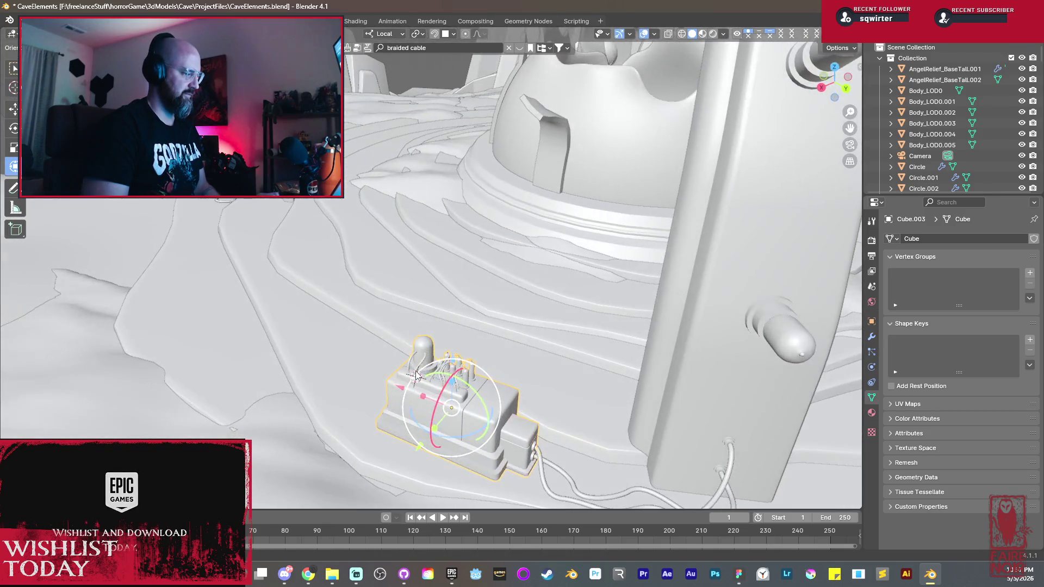
pyautogui.click(870, 412)
pyautogui.moveTo(458, 394)
pyautogui.mouseDown(button='middle')
pyautogui.moveTo(509, 366)
pyautogui.moveTo(643, 366)
pyautogui.mouseUp(button='middle')
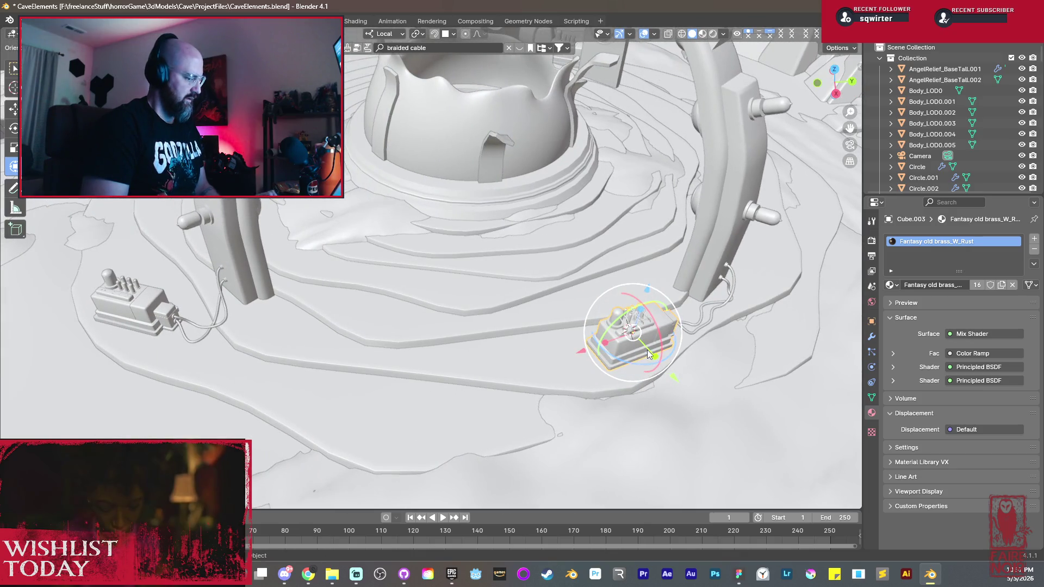
pyautogui.hotkey('shift', 'd')
pyautogui.press('x')
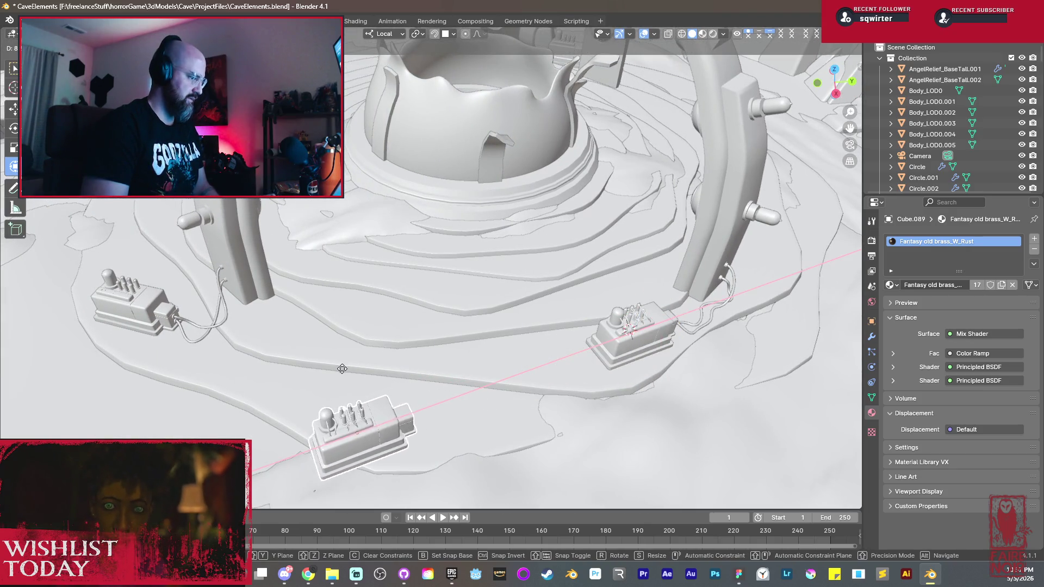
pyautogui.click(280, 372)
# Step: Move the duplicate onto the pillar base and bring up its modifier and constraint panels
pyautogui.moveTo(279, 373)
pyautogui.mouseDown(button='middle')
pyautogui.moveTo(390, 378)
pyautogui.moveTo(649, 321)
pyautogui.moveTo(554, 327)
pyautogui.mouseUp(button='middle')
pyautogui.scroll(2, 641, 338)
pyautogui.press('g')
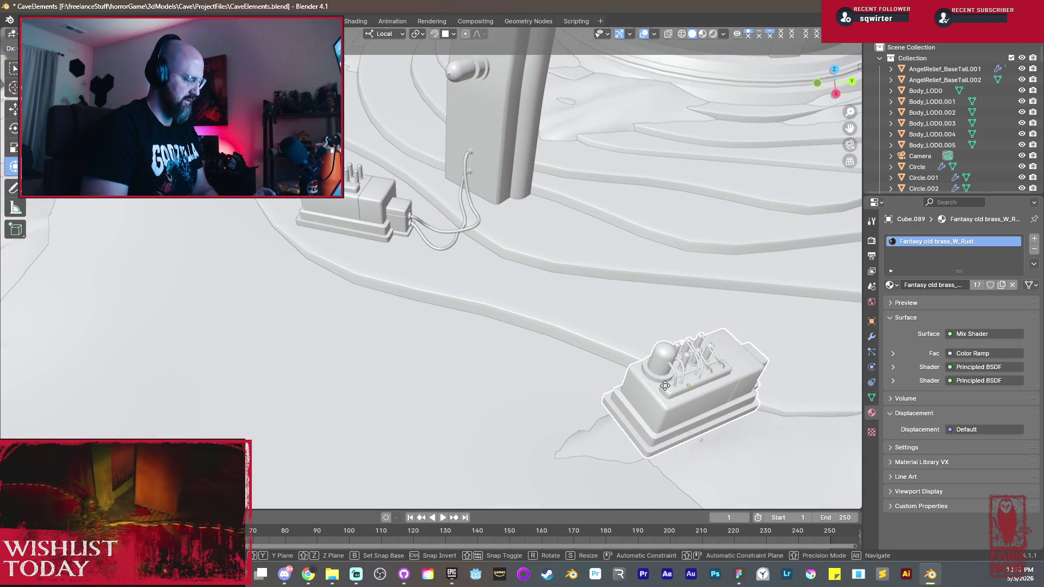
pyautogui.moveTo(664, 385); pyautogui.dragTo(481, 183)
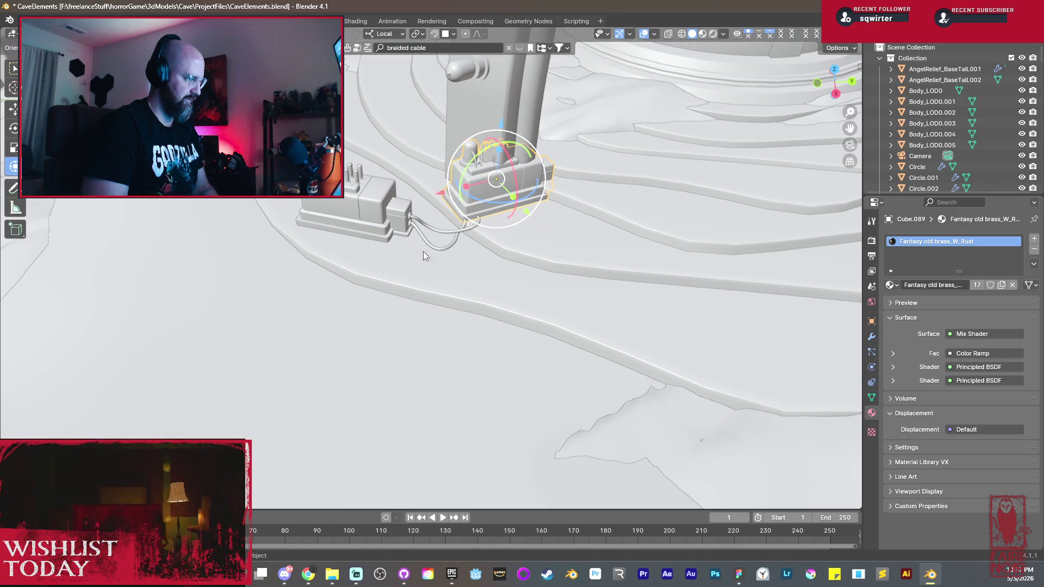
pyautogui.click(381, 201)
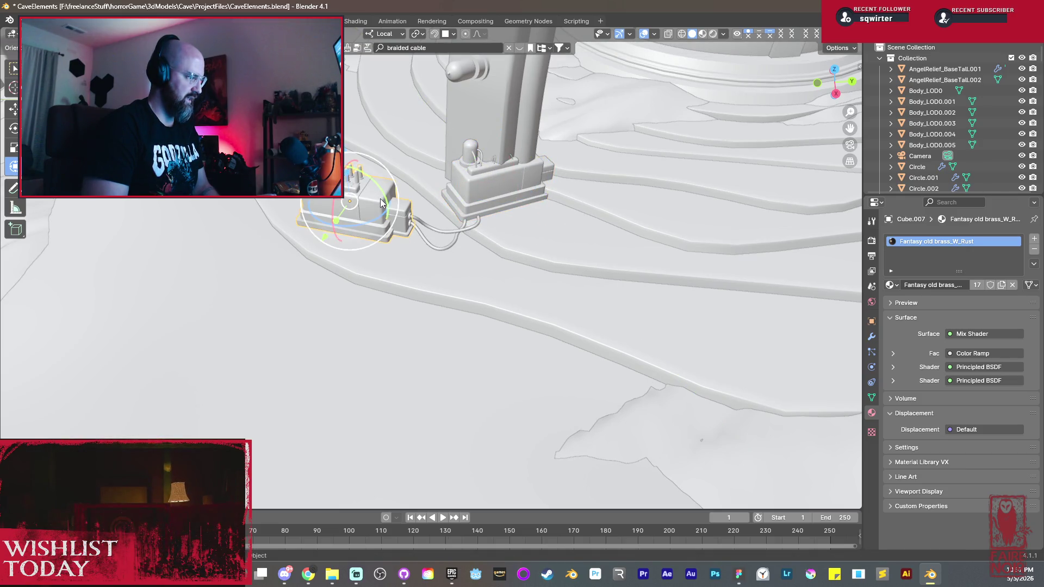
pyautogui.click(500, 190)
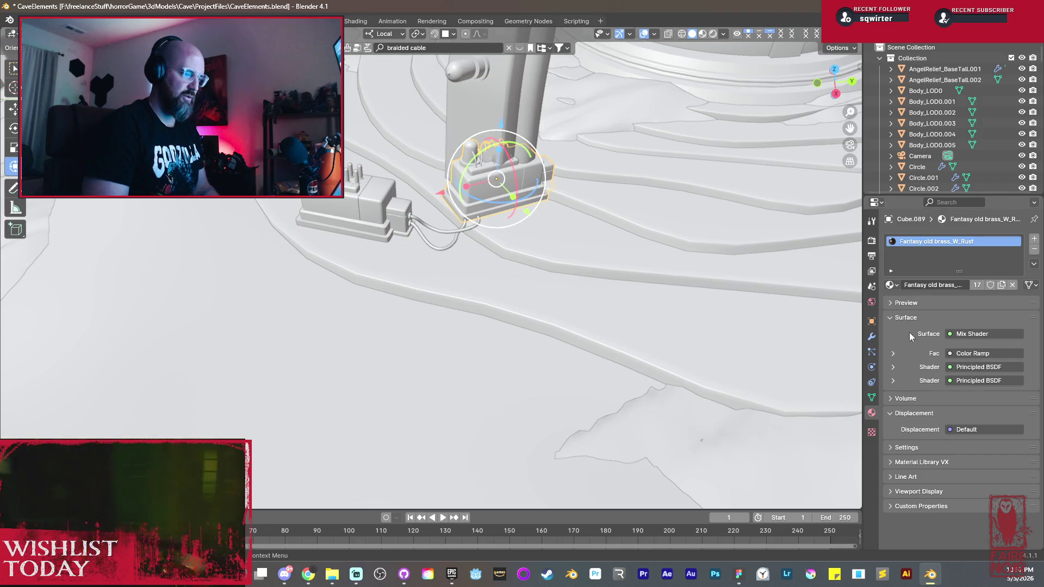
pyautogui.click(870, 337)
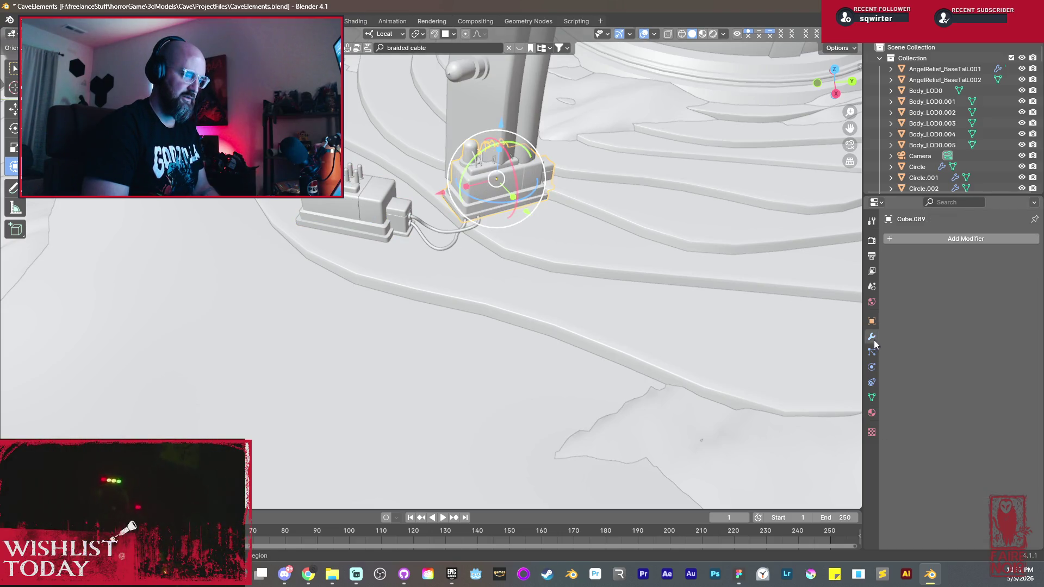
pyautogui.click(946, 242)
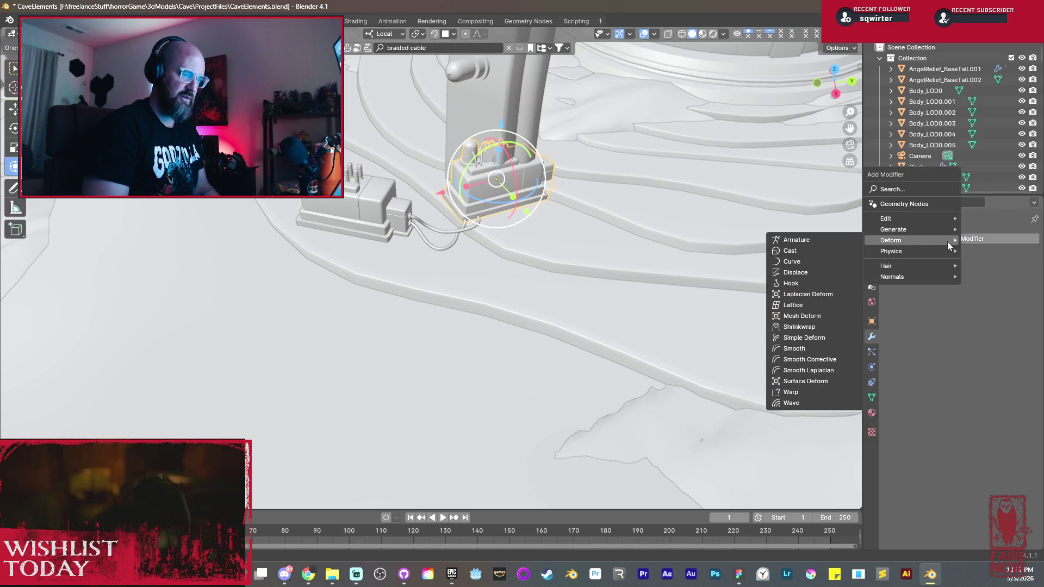
pyautogui.click(872, 383)
# Step: Add a Copy Transforms constraint targeting Cube.007 via the eyedropper and apply it
pyautogui.click(919, 239)
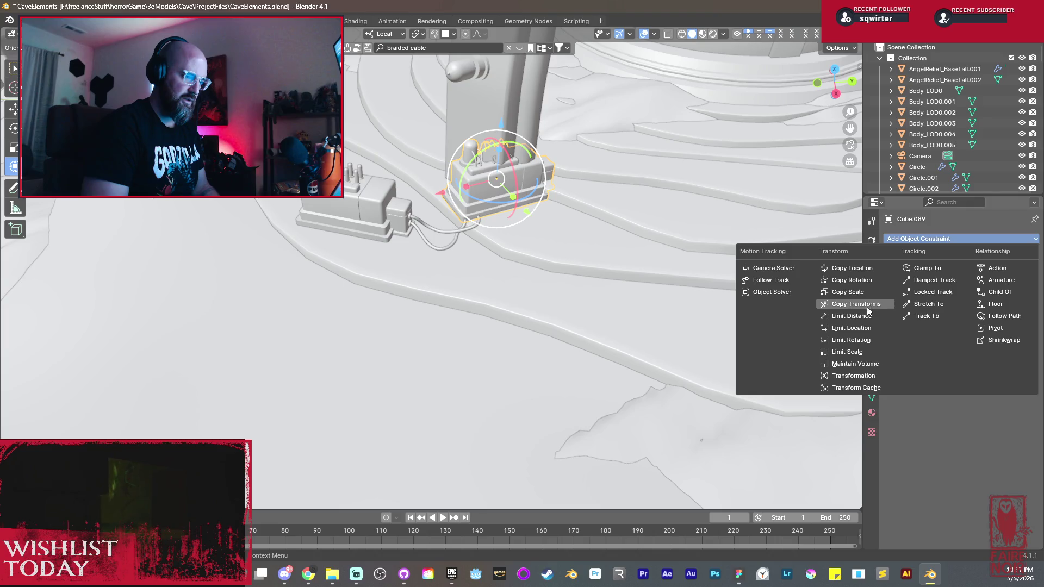
pyautogui.click(848, 303)
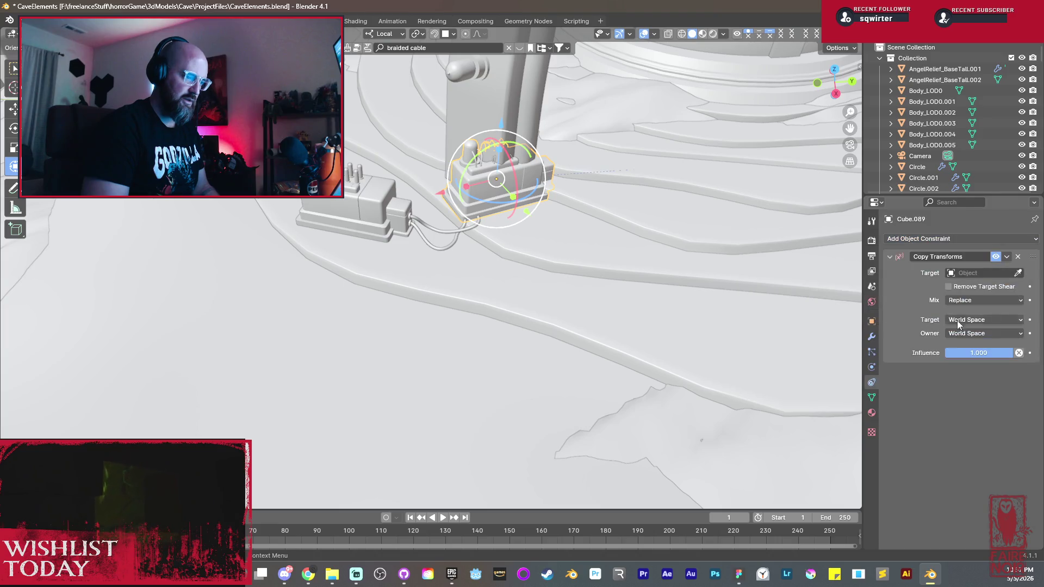
pyautogui.click(376, 214)
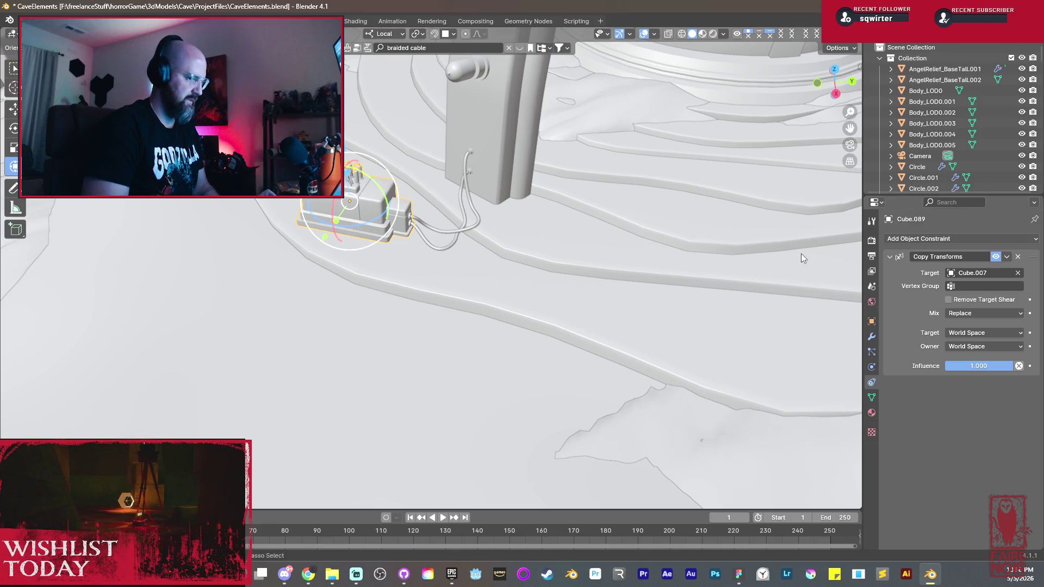
pyautogui.hotkey('ctrl', 'x')
# Step: Select and frame the old box Cube.007, then delete it
pyautogui.click(368, 190)
pyautogui.press('KP_Decimal')
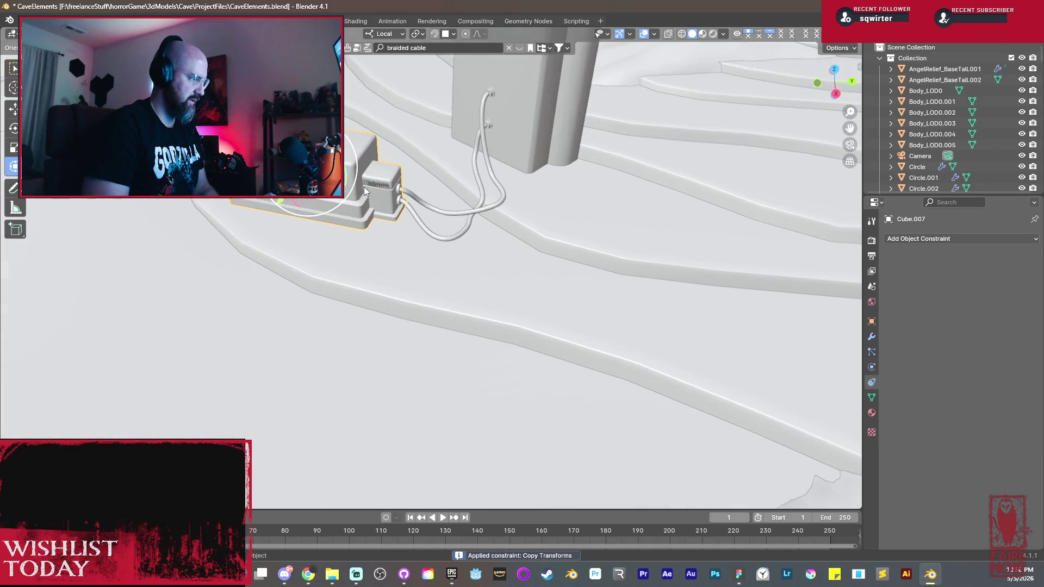
pyautogui.press('Delete')
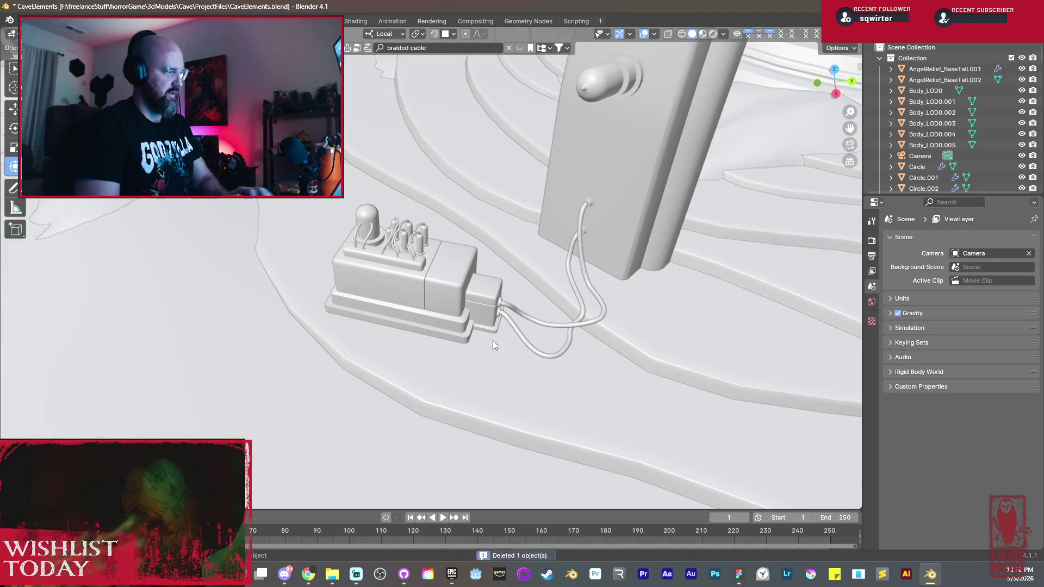
pyautogui.scroll(-3, 426, 280)
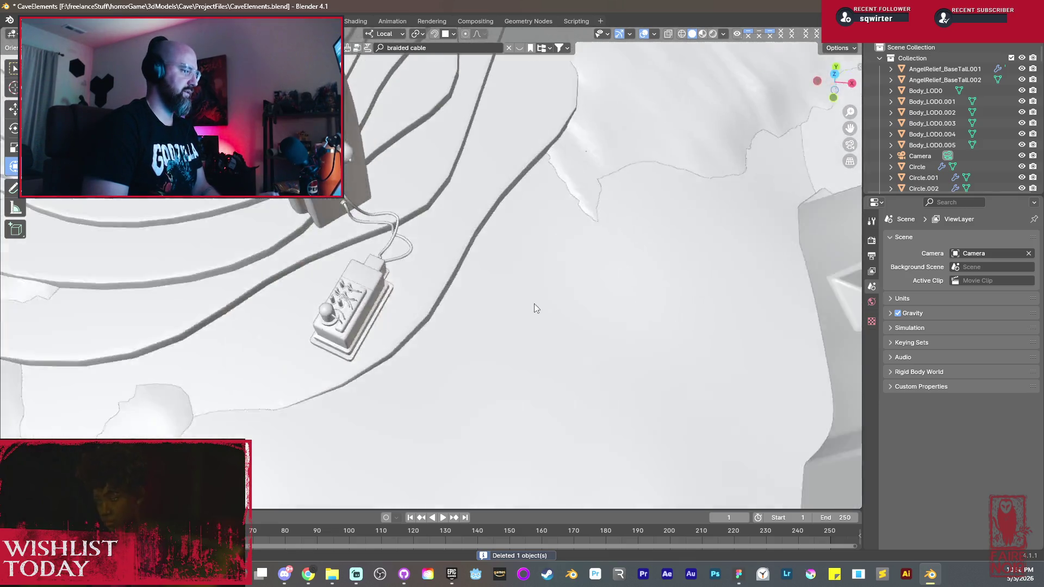
pyautogui.moveTo(421, 277); pyautogui.dragTo(391, 294, button='middle')
pyautogui.scroll(-5, 392, 294)
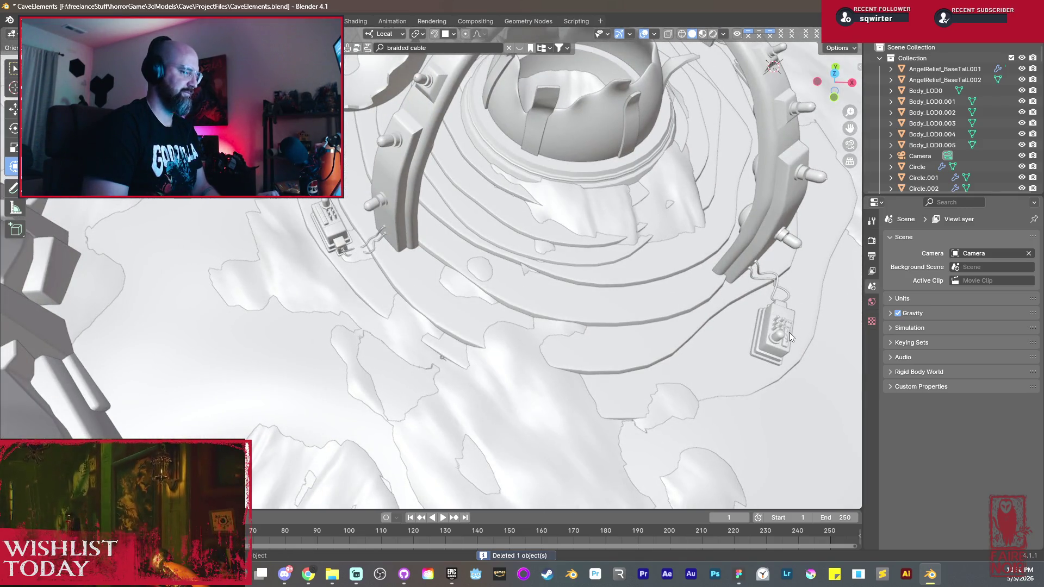
# Step: Give Cube.007 a Copy Transforms constraint eyedropped to Cube.005 and apply it
pyautogui.click(767, 336)
pyautogui.scroll(2, 773, 362)
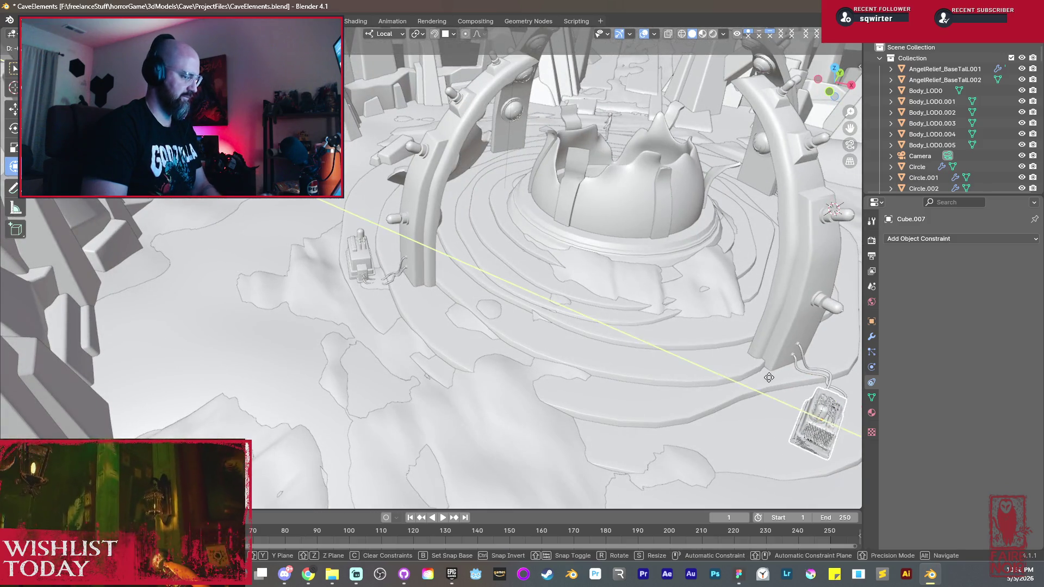
pyautogui.click(383, 284)
pyautogui.moveTo(382, 285)
pyautogui.mouseDown(button='middle')
pyautogui.moveTo(419, 297)
pyautogui.moveTo(472, 274)
pyautogui.mouseUp(button='middle')
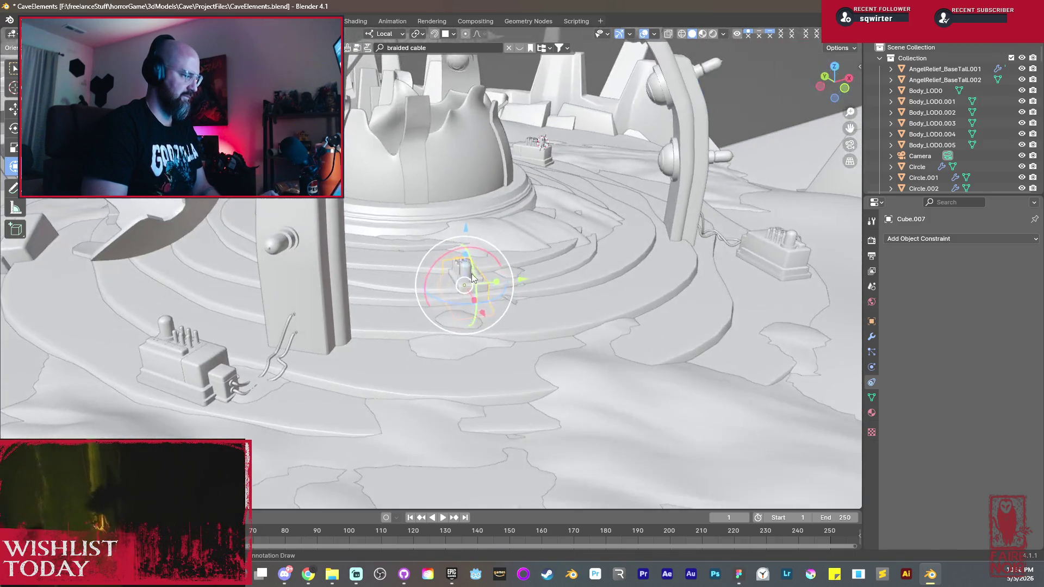
pyautogui.click(908, 239)
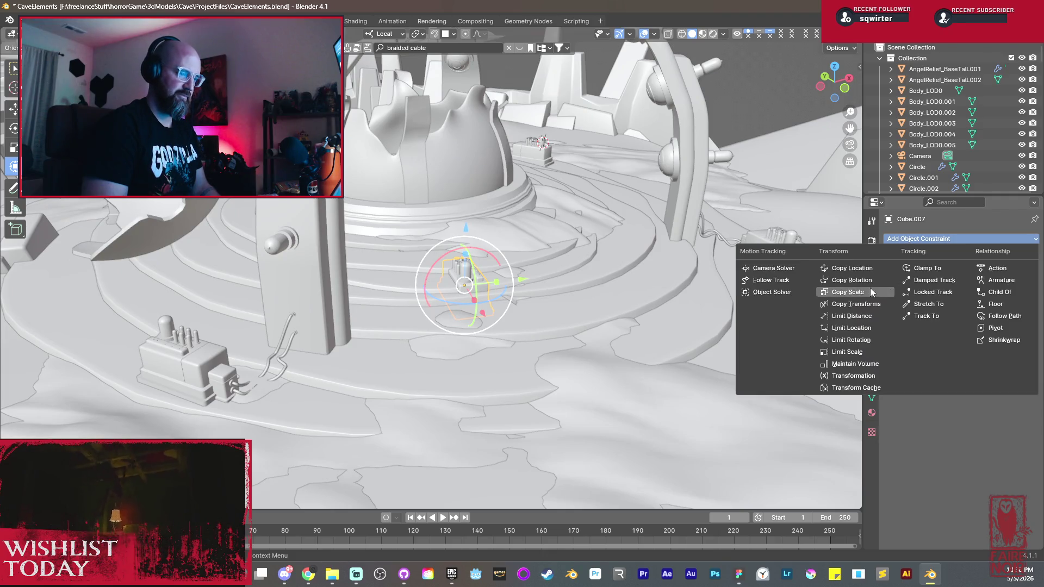
pyautogui.click(867, 304)
pyautogui.click(986, 273)
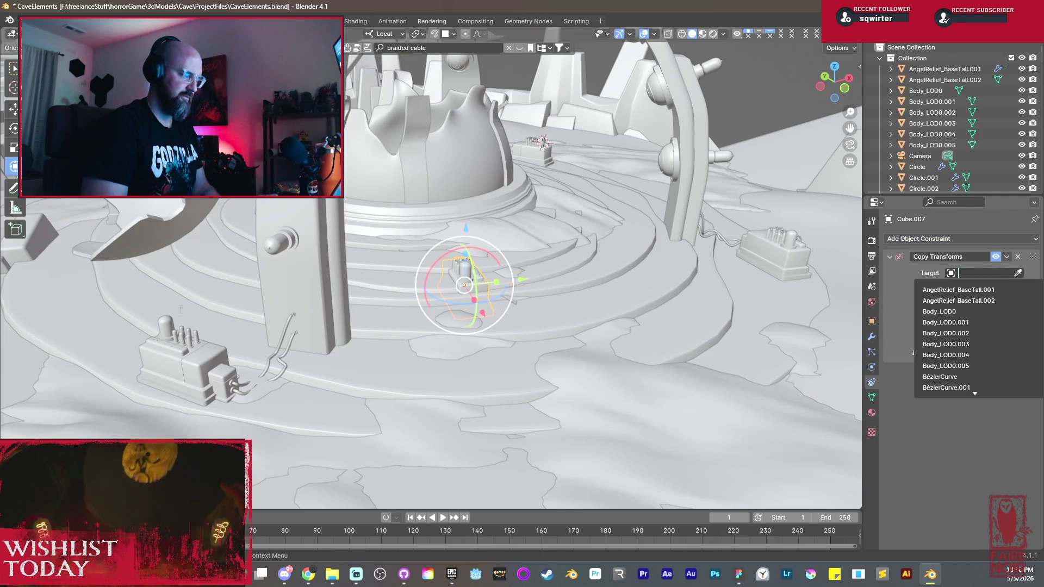
pyautogui.click(1017, 273)
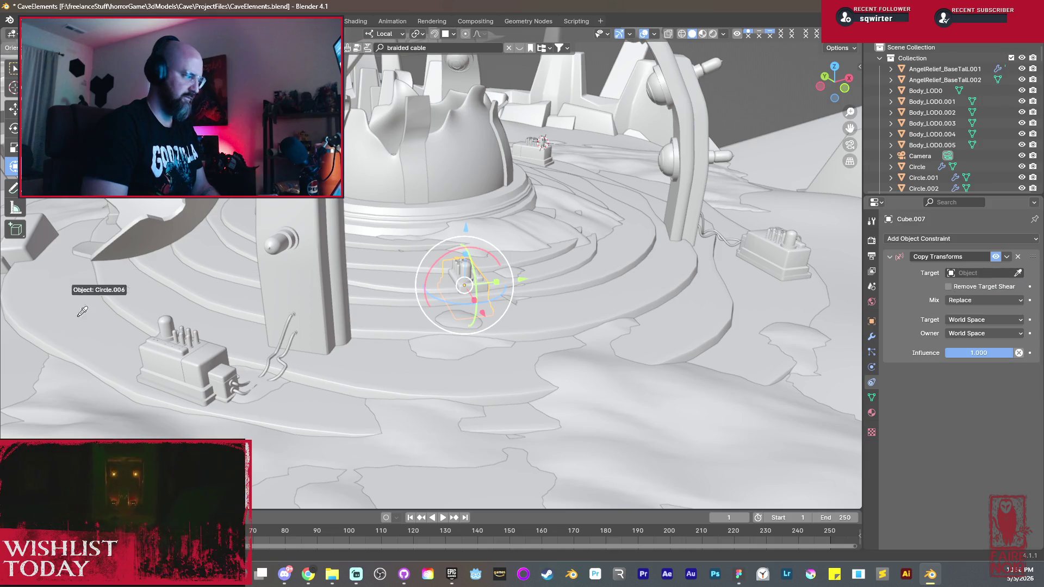
pyautogui.click(181, 373)
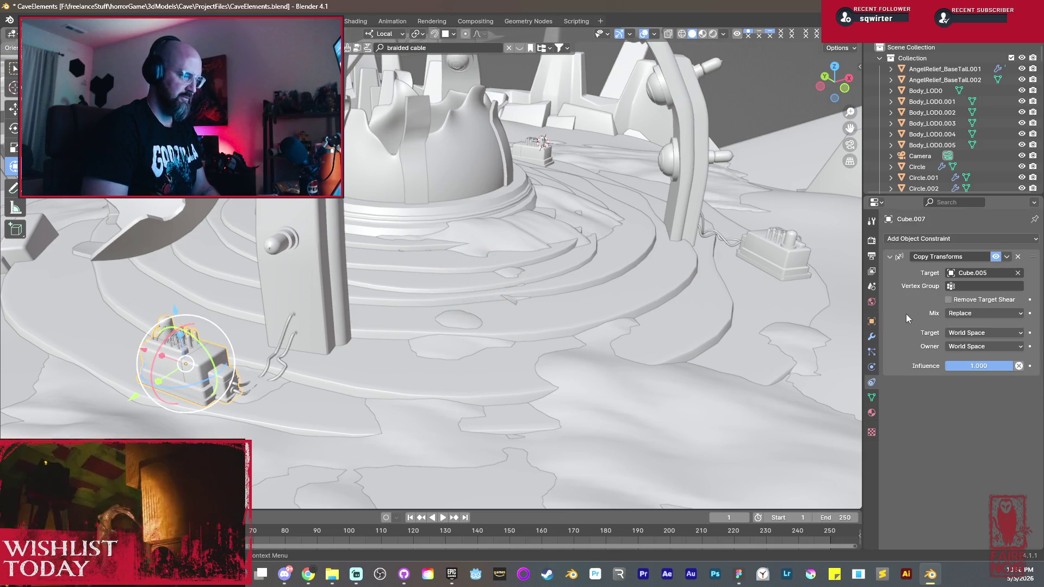
pyautogui.hotkey('ctrl', 'a')
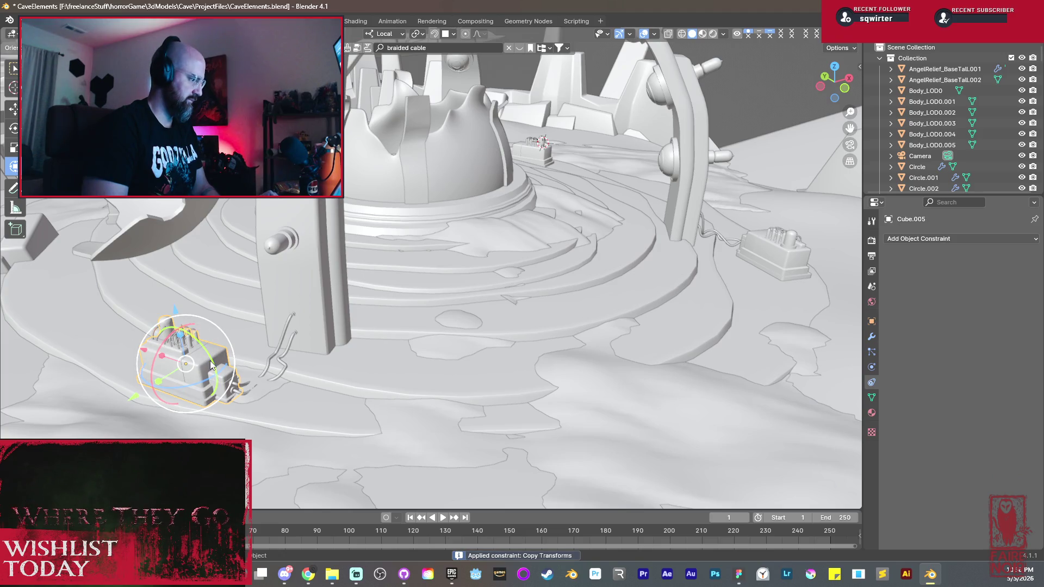
# Step: Delete the replaced box Cube.005 and look across the cave toward the arches
pyautogui.press('Delete')
pyautogui.moveTo(194, 337)
pyautogui.mouseDown(button='middle')
pyautogui.moveTo(306, 347)
pyautogui.moveTo(398, 321)
pyautogui.mouseUp(button='middle')
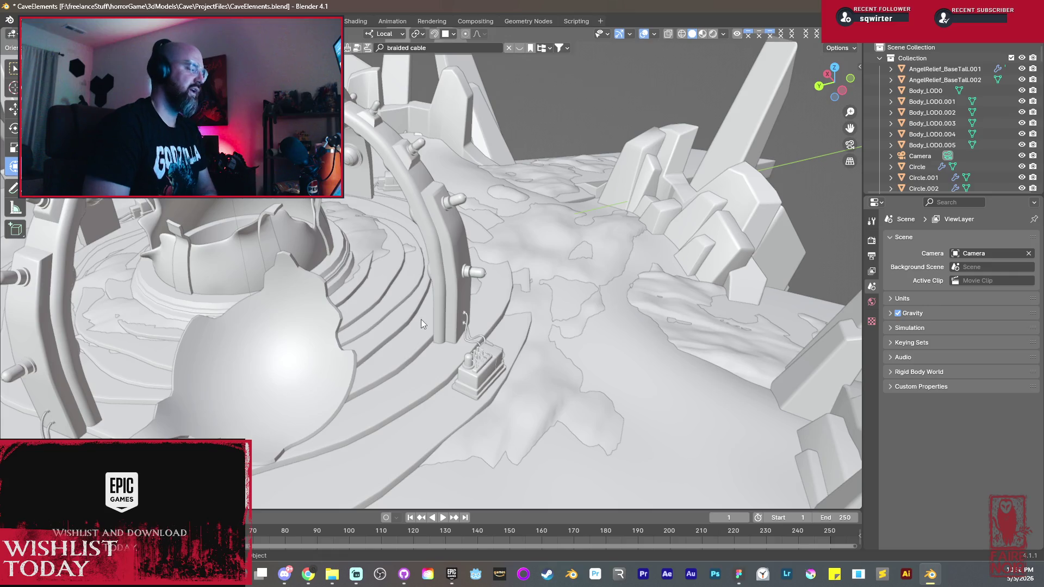
pyautogui.keyDown('shift'); pyautogui.moveTo(363, 348); pyautogui.dragTo(481, 280, button='middle'); pyautogui.keyUp('shift')
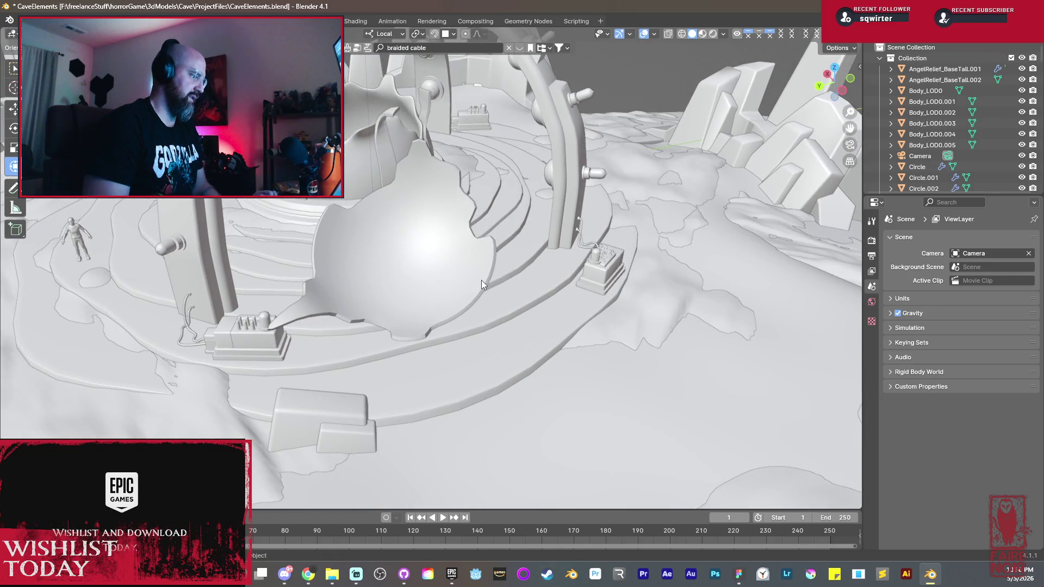
# Step: Select Cube.005 and slide it along one axis to a new spot on the cave floor
pyautogui.click(583, 273)
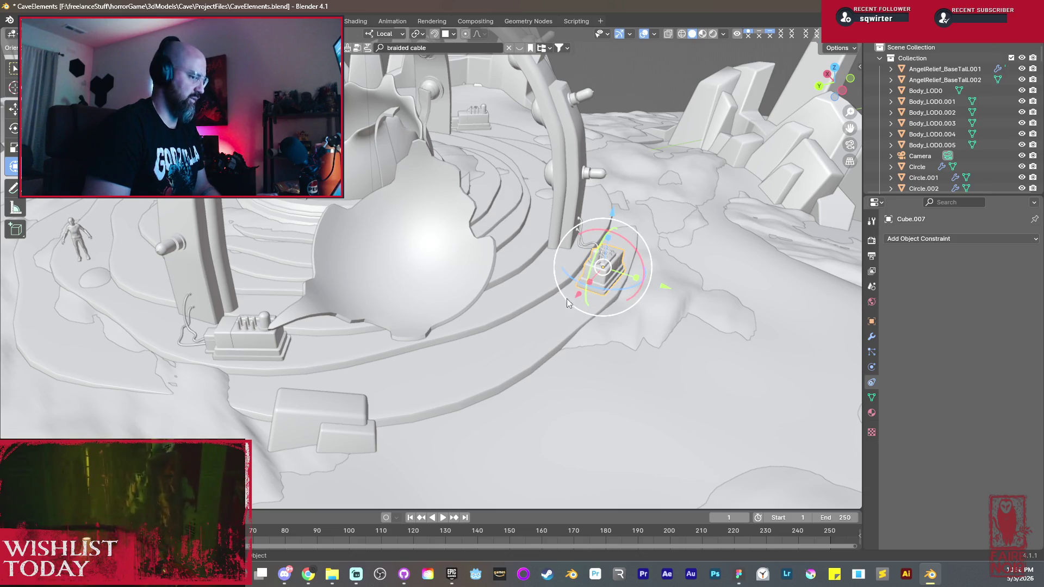
pyautogui.click(595, 292)
pyautogui.press('g')
pyautogui.press('x')
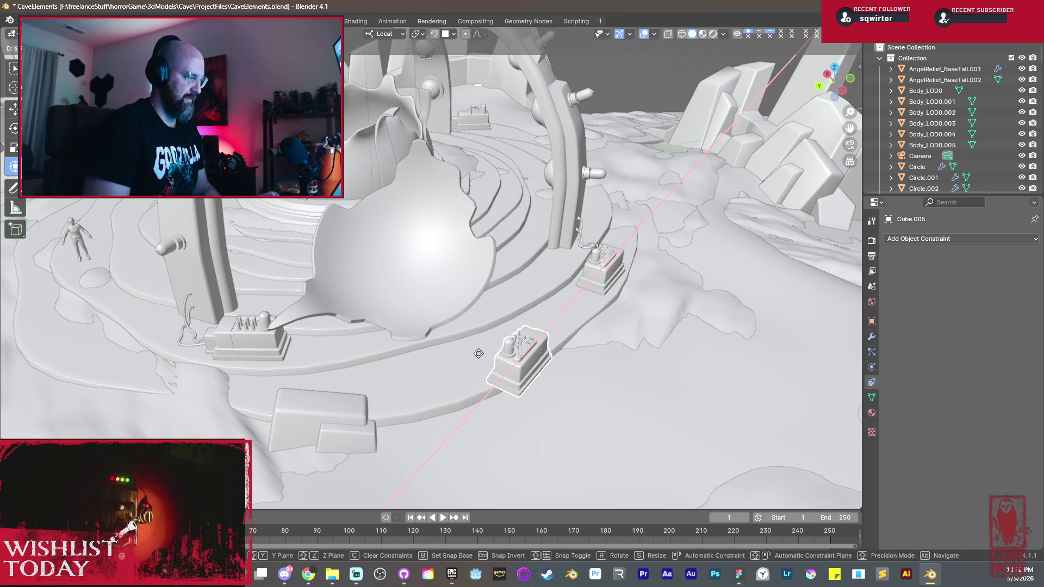
pyautogui.click(493, 383)
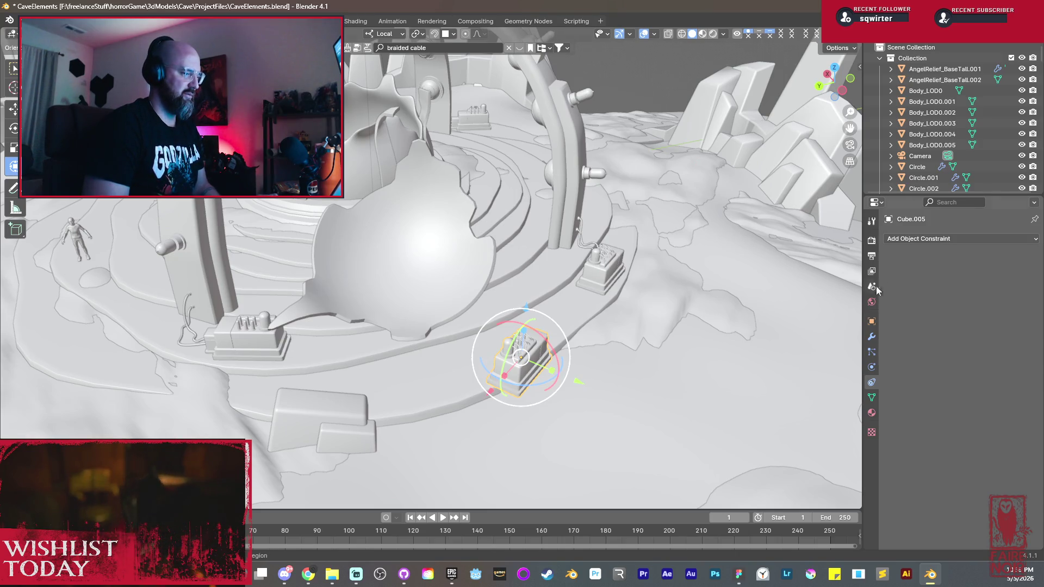
# Step: Add a Copy Transforms constraint on Cube.005 targeting Cube.004 and apply it permanently
pyautogui.click(936, 239)
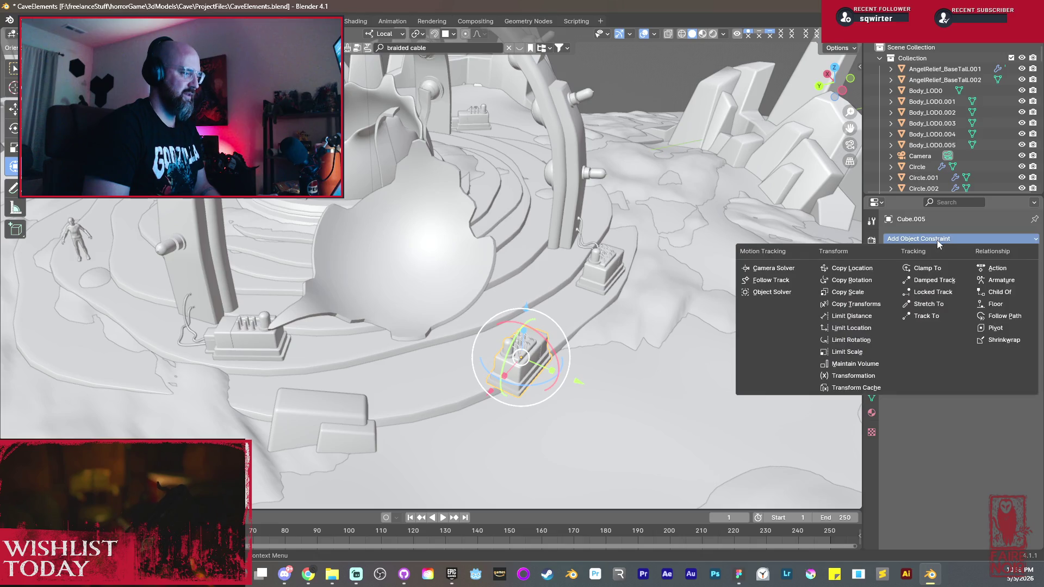
pyautogui.click(856, 303)
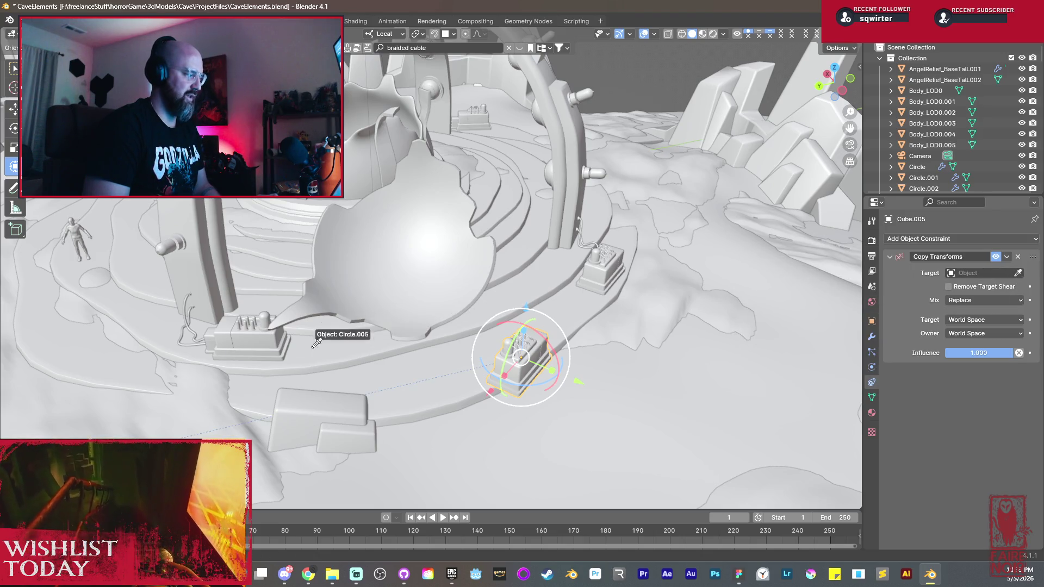
pyautogui.click(265, 331)
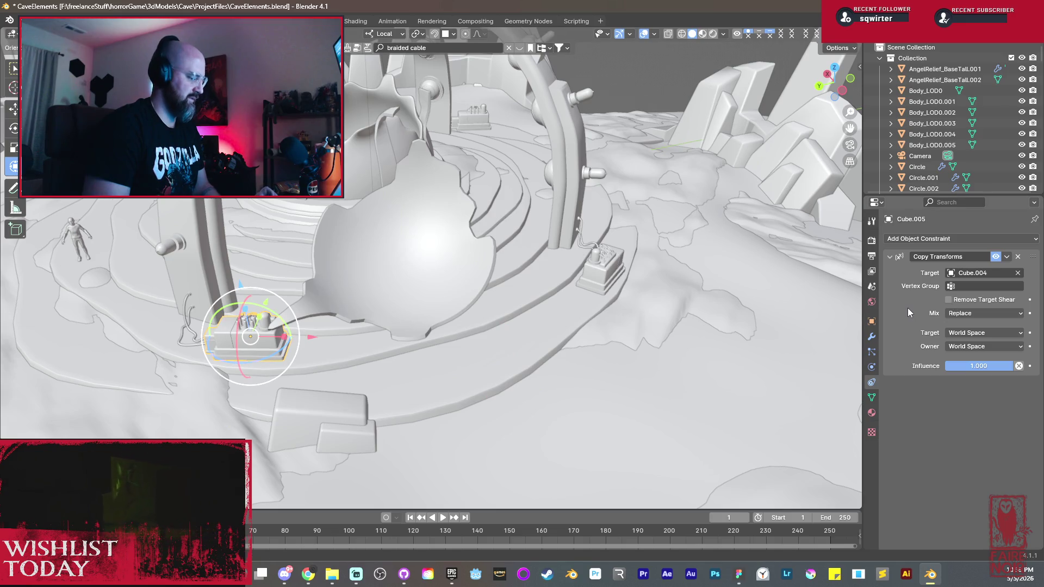
pyautogui.hotkey('ctrl', 'a')
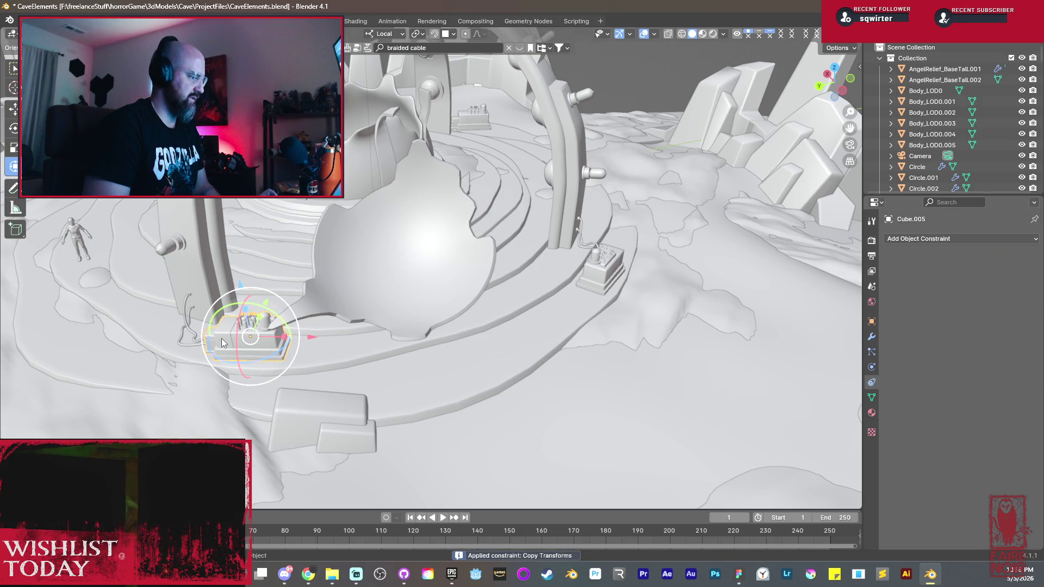
# Step: Inspect the repositioned box, then delete the old Cube.004
pyautogui.press('KP_Decimal')
pyautogui.moveTo(336, 333); pyautogui.dragTo(502, 294, button='middle')
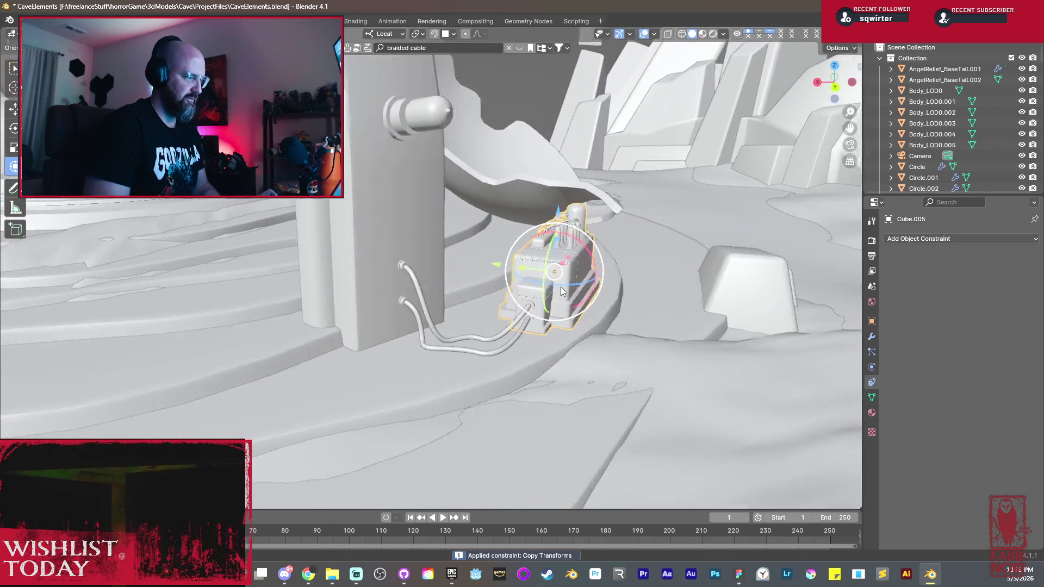
pyautogui.scroll(2, 504, 296)
pyautogui.click(481, 283)
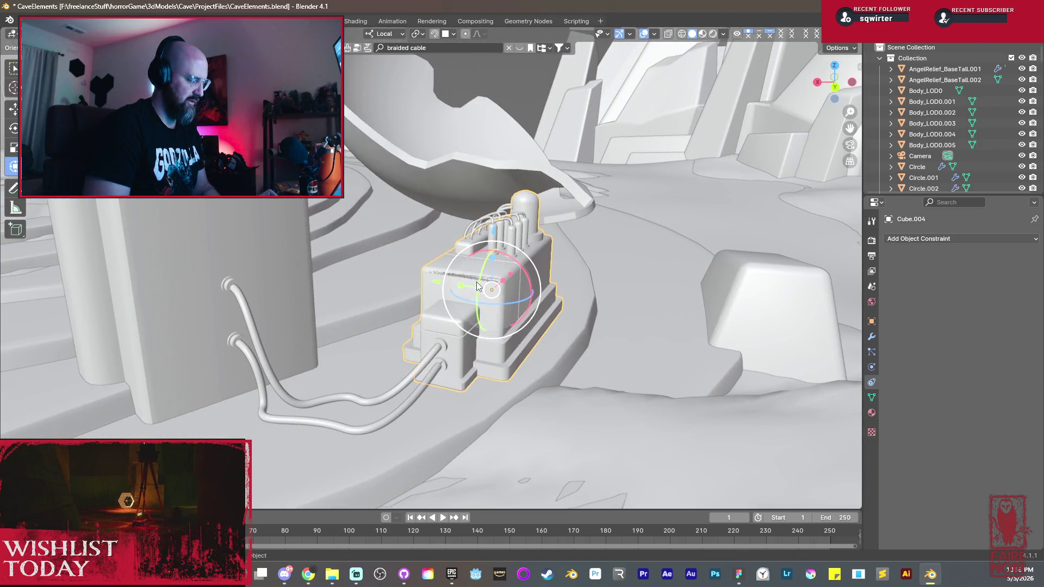
pyautogui.press('x')
pyautogui.click(476, 286)
pyautogui.scroll(-4, 476, 281)
pyautogui.moveTo(476, 281)
pyautogui.mouseDown(button='middle')
pyautogui.moveTo(395, 280)
pyautogui.moveTo(470, 295)
pyautogui.moveTo(532, 285)
pyautogui.moveTo(537, 304)
pyautogui.moveTo(585, 316)
pyautogui.moveTo(430, 226)
pyautogui.mouseUp(button='middle')
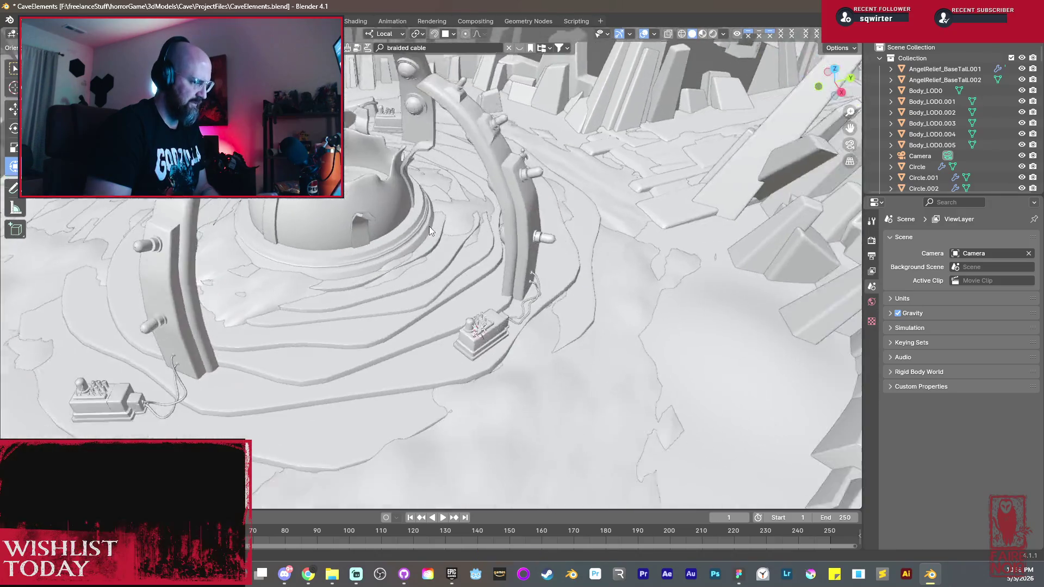
pyautogui.scroll(5, 493, 291)
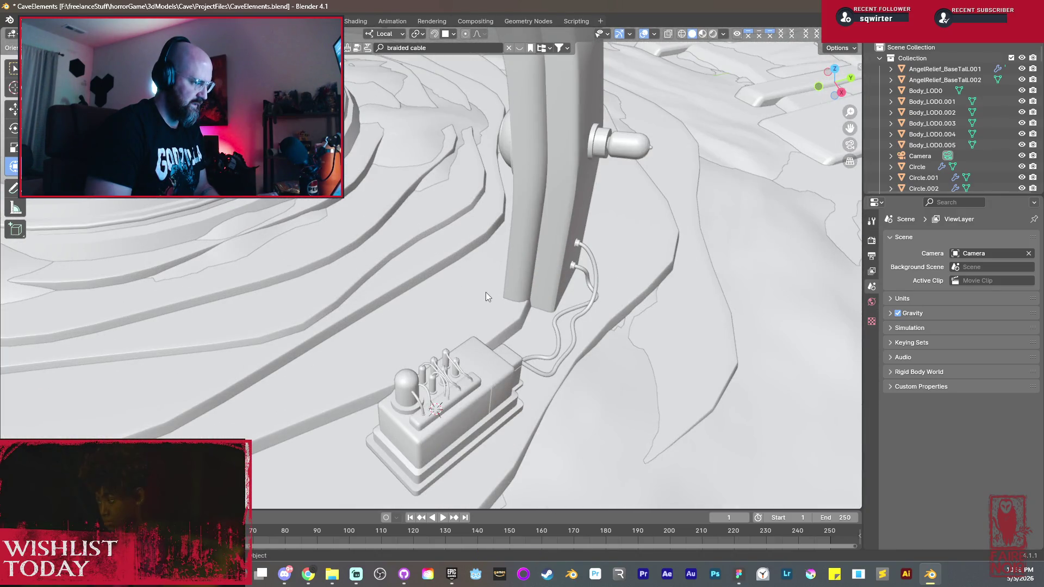
pyautogui.scroll(-5, 485, 292)
# Step: Save the CaveElements file from the Ctrl+S pie menu
pyautogui.hotkey('ctrl', 's')
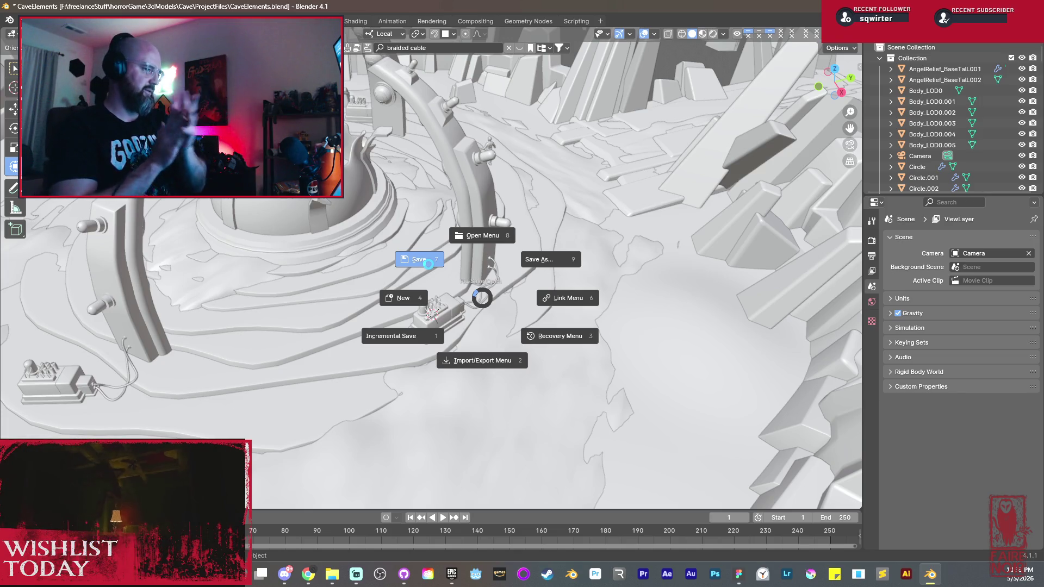
pyautogui.click(428, 263)
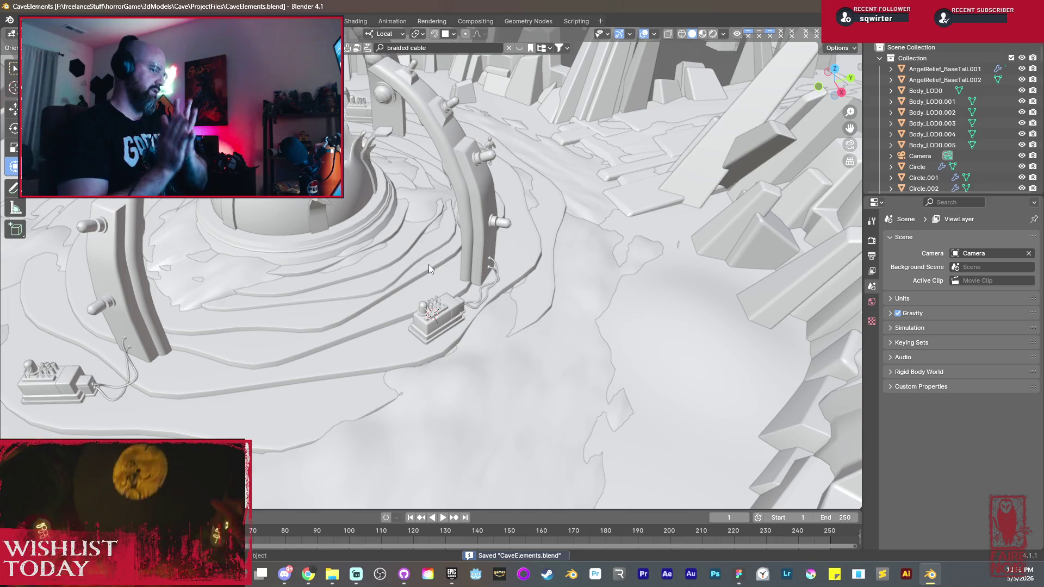
pyautogui.scroll(-5, 442, 272)
pyautogui.moveTo(442, 271); pyautogui.dragTo(457, 186, button='middle')
pyautogui.moveTo(474, 265)
pyautogui.mouseDown(button='middle')
pyautogui.moveTo(418, 274)
pyautogui.moveTo(361, 242)
pyautogui.moveTo(406, 264)
pyautogui.mouseUp(button='middle')
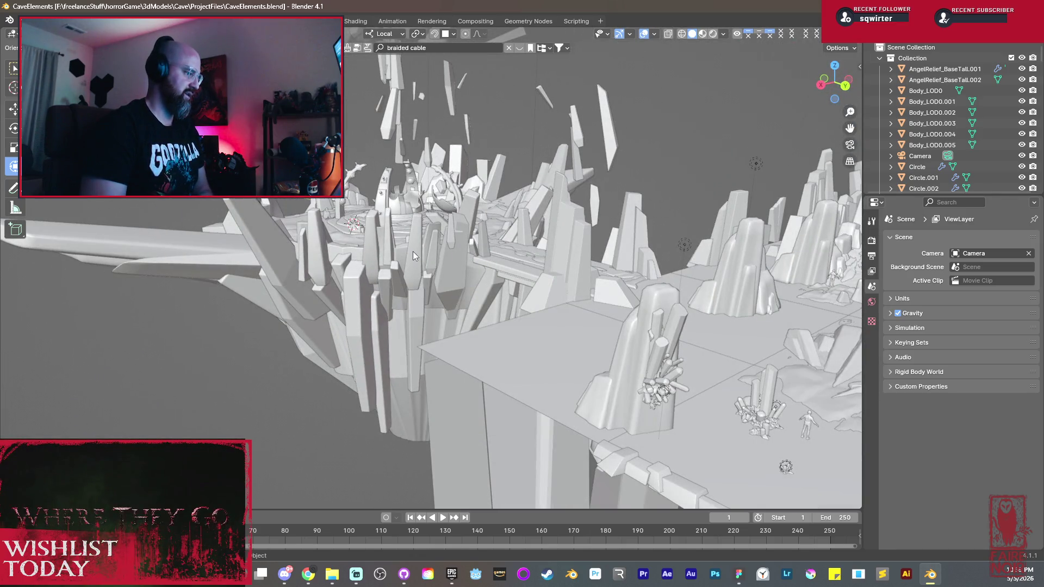
pyautogui.scroll(3, 411, 257)
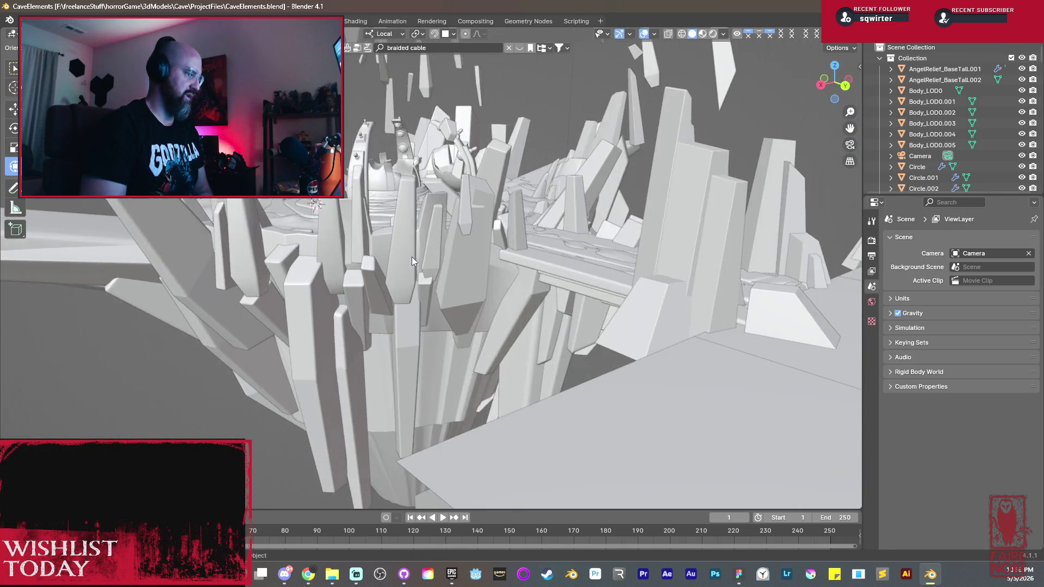
pyautogui.scroll(3, 412, 257)
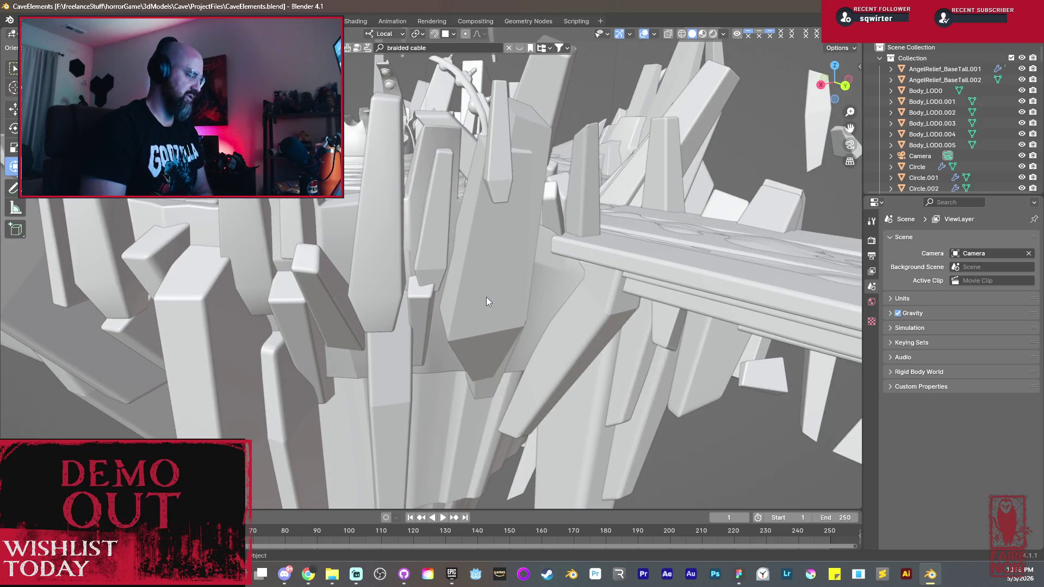
pyautogui.scroll(-5, 486, 296)
pyautogui.moveTo(644, 269)
pyautogui.mouseDown(button='middle')
pyautogui.moveTo(661, 309)
pyautogui.moveTo(730, 348)
pyautogui.mouseUp(button='middle')
pyautogui.scroll(4, 479, 270)
pyautogui.moveTo(479, 270)
pyautogui.mouseDown(button='middle')
pyautogui.moveTo(604, 232)
pyautogui.moveTo(534, 309)
pyautogui.moveTo(514, 253)
pyautogui.mouseUp(button='middle')
pyautogui.click(605, 233)
pyautogui.click(518, 245)
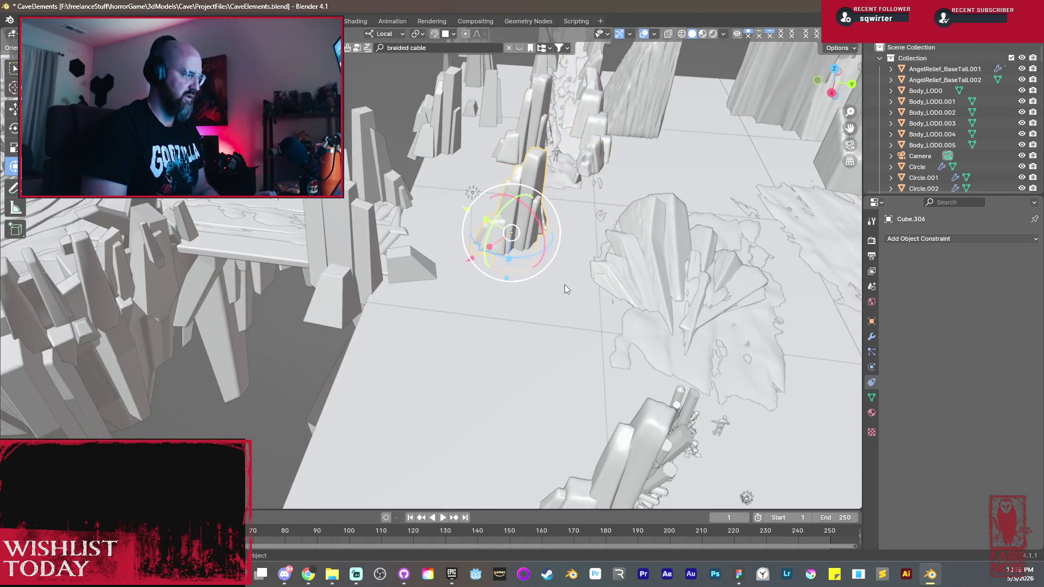
pyautogui.moveTo(565, 284); pyautogui.dragTo(532, 283, button='middle')
pyautogui.click(586, 299)
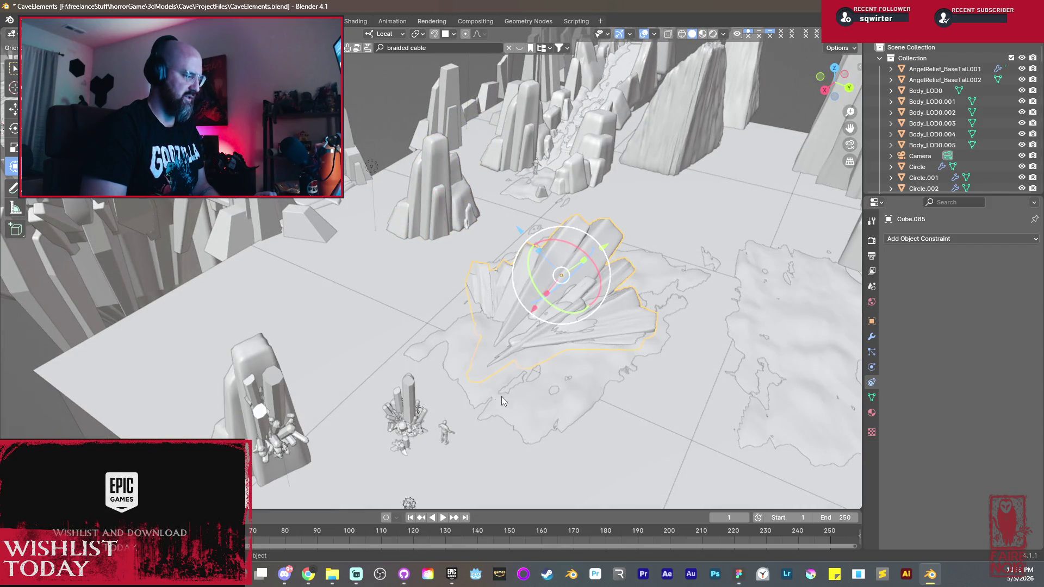
pyautogui.click(419, 411)
pyautogui.click(269, 404)
pyautogui.moveTo(281, 424)
pyautogui.mouseDown(button='middle')
pyautogui.moveTo(451, 423)
pyautogui.moveTo(446, 345)
pyautogui.mouseUp(button='middle')
pyautogui.click(549, 268)
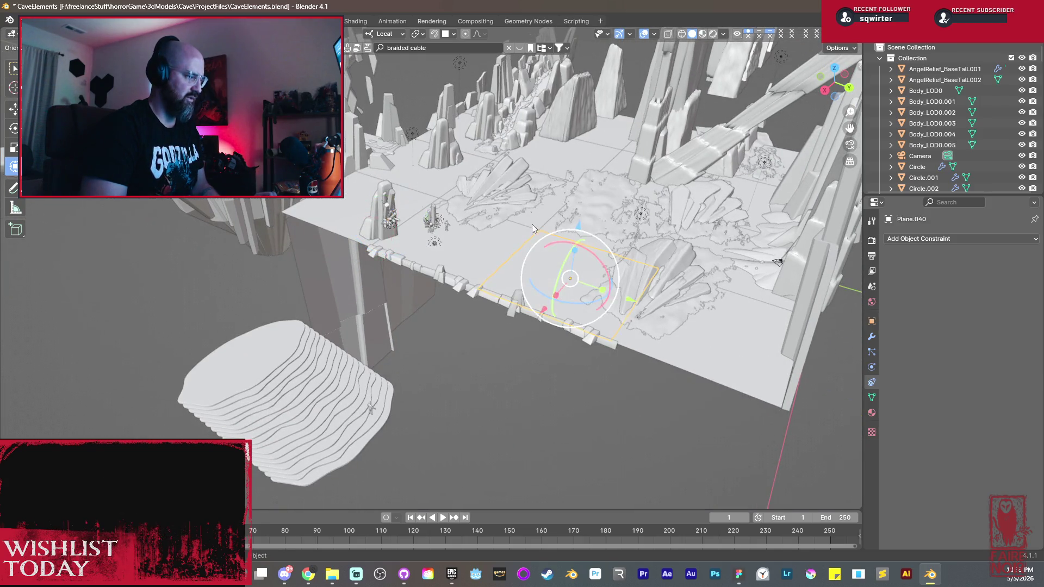
pyautogui.moveTo(531, 224); pyautogui.dragTo(427, 316, button='middle')
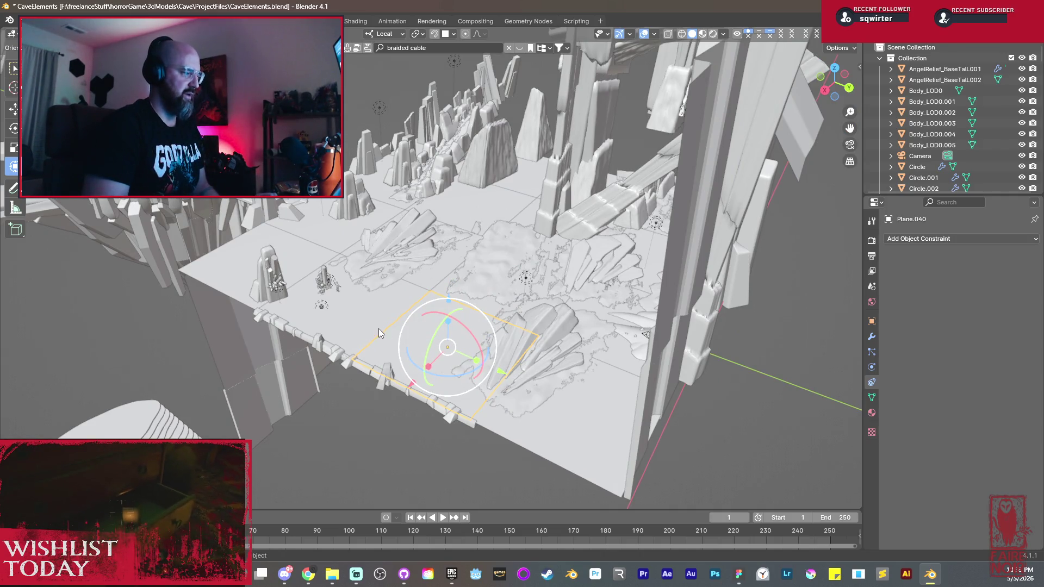
pyautogui.moveTo(415, 284)
pyautogui.mouseDown(button='middle')
pyautogui.moveTo(461, 292)
pyautogui.moveTo(469, 263)
pyautogui.mouseUp(button='middle')
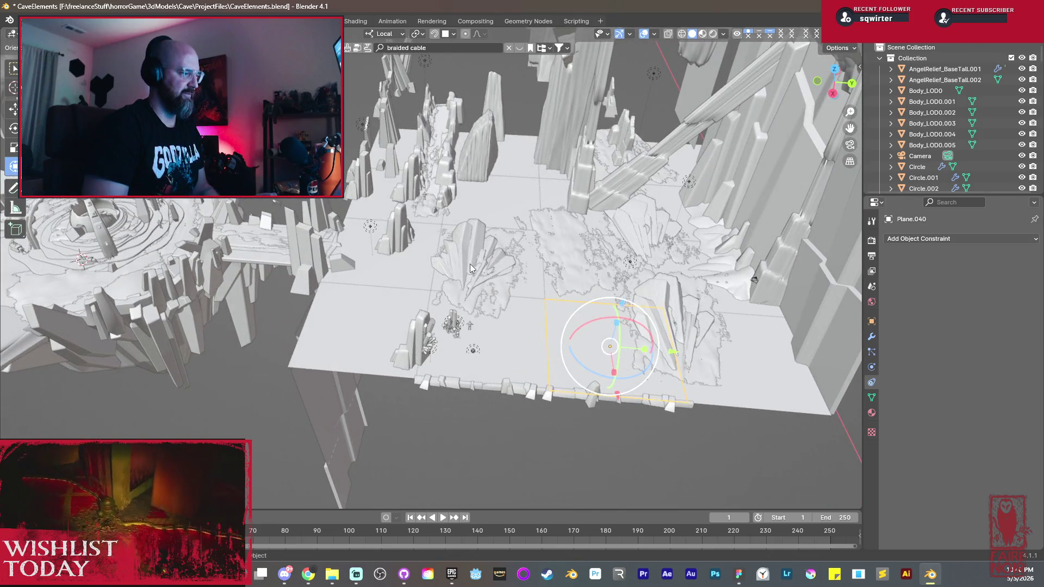
pyautogui.click(591, 273)
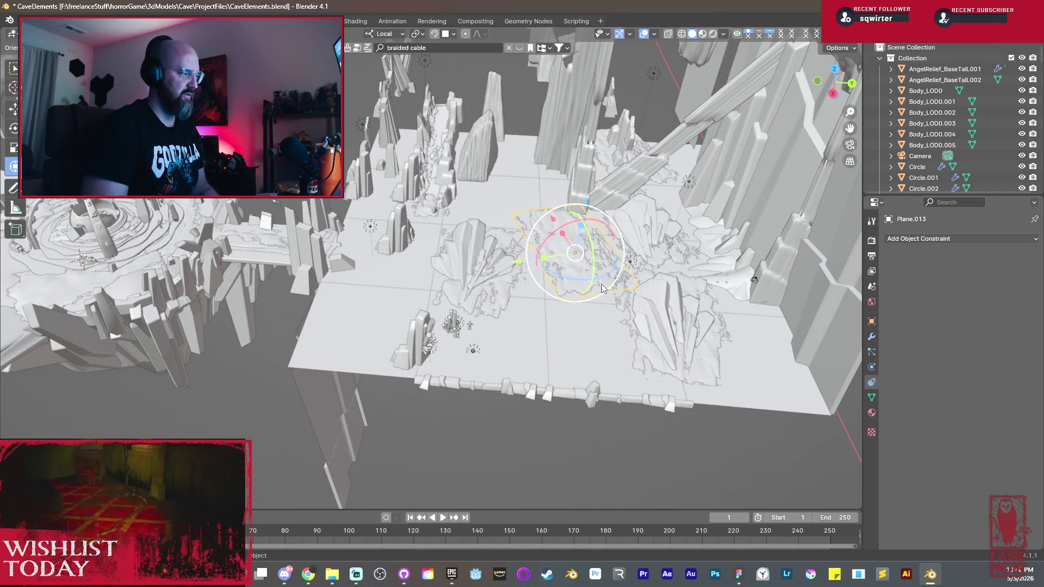
pyautogui.moveTo(566, 197)
pyautogui.mouseDown(button='middle')
pyautogui.moveTo(536, 275)
pyautogui.moveTo(799, 240)
pyautogui.mouseUp(button='middle')
pyautogui.moveTo(509, 227)
pyautogui.mouseDown(button='middle')
pyautogui.moveTo(510, 357)
pyautogui.moveTo(538, 259)
pyautogui.moveTo(497, 337)
pyautogui.moveTo(638, 203)
pyautogui.mouseUp(button='middle')
pyautogui.moveTo(388, 318)
pyautogui.mouseDown(button='middle')
pyautogui.moveTo(367, 338)
pyautogui.moveTo(478, 161)
pyautogui.moveTo(443, 287)
pyautogui.moveTo(609, 278)
pyautogui.moveTo(358, 278)
pyautogui.moveTo(348, 321)
pyautogui.moveTo(457, 342)
pyautogui.moveTo(551, 295)
pyautogui.moveTo(522, 333)
pyautogui.mouseUp(button='middle')
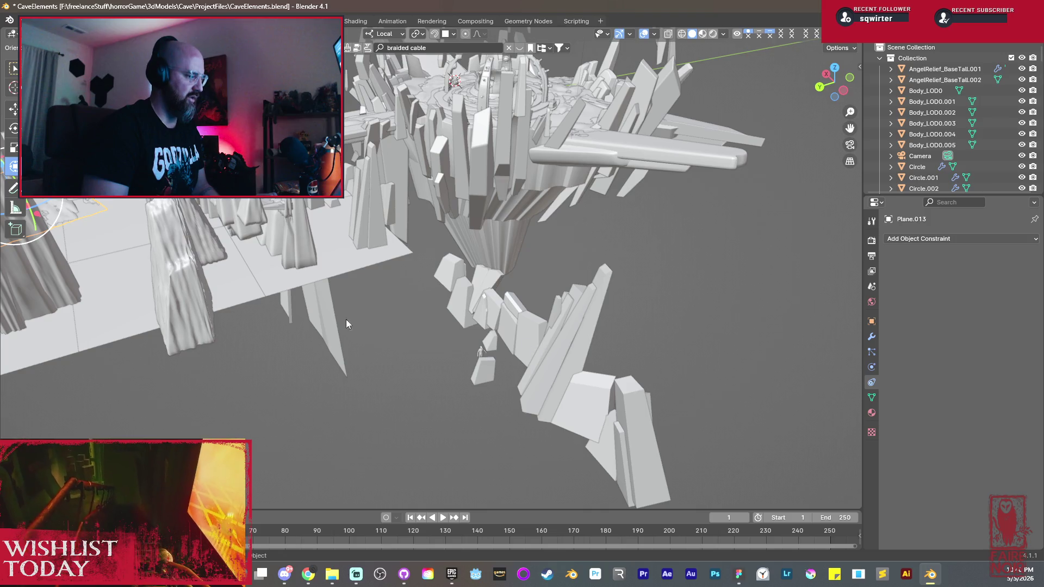
pyautogui.moveTo(278, 210)
pyautogui.mouseDown(button='middle')
pyautogui.moveTo(469, 164)
pyautogui.moveTo(480, 241)
pyautogui.moveTo(496, 258)
pyautogui.moveTo(407, 307)
pyautogui.moveTo(331, 254)
pyautogui.mouseUp(button='middle')
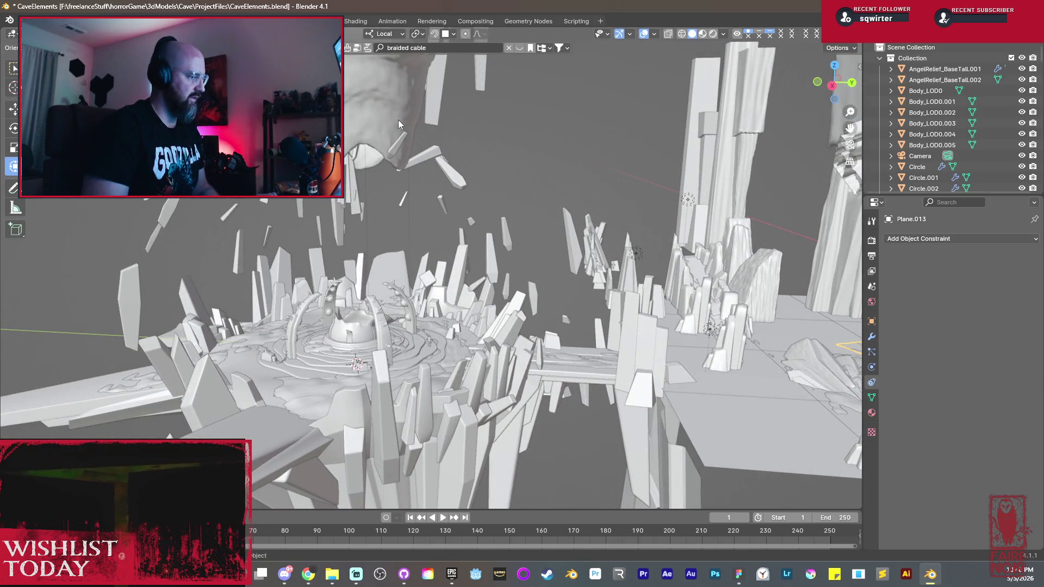
pyautogui.moveTo(440, 322)
pyautogui.mouseDown(button='middle')
pyautogui.moveTo(424, 324)
pyautogui.moveTo(624, 334)
pyautogui.moveTo(558, 311)
pyautogui.mouseUp(button='middle')
pyautogui.scroll(3, 558, 310)
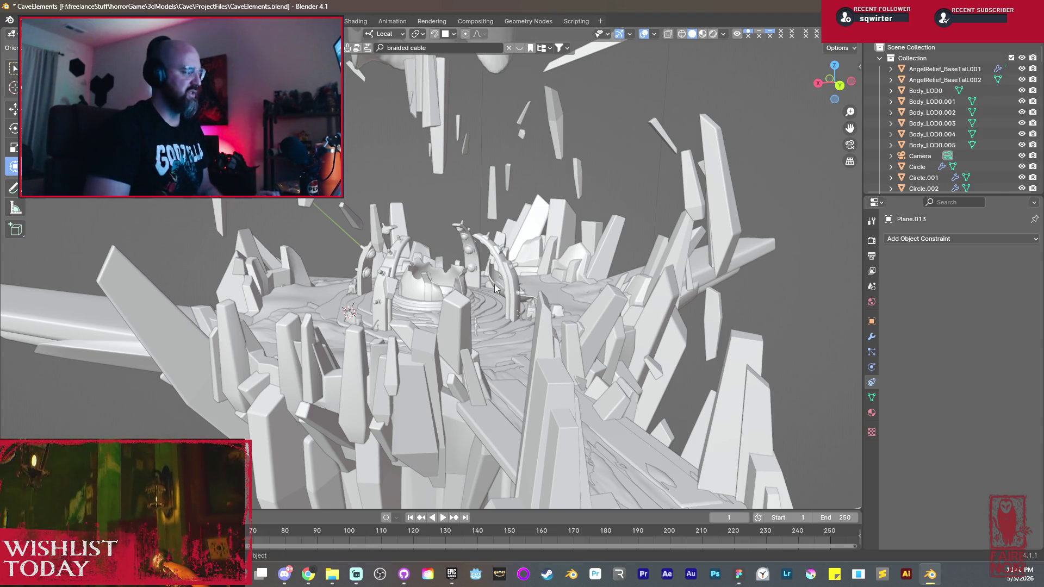
pyautogui.moveTo(494, 287); pyautogui.dragTo(548, 282, button='middle')
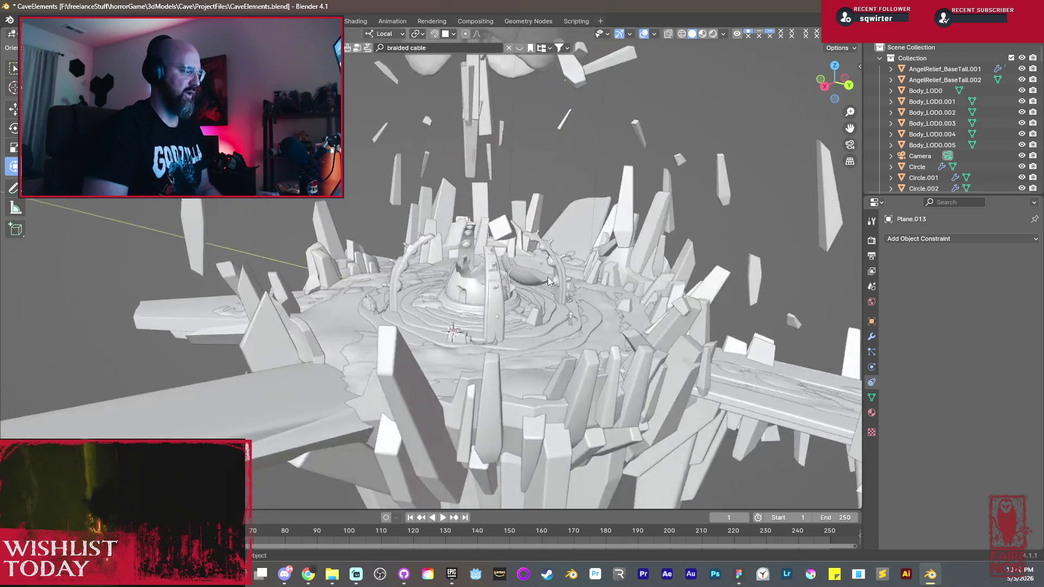
pyautogui.scroll(4, 548, 281)
pyautogui.click(598, 303)
# Step: Frame the cable pillar, peek at its mesh, and switch to the UV Editing workspace
pyautogui.press('KP_Decimal')
pyautogui.press('Tab')
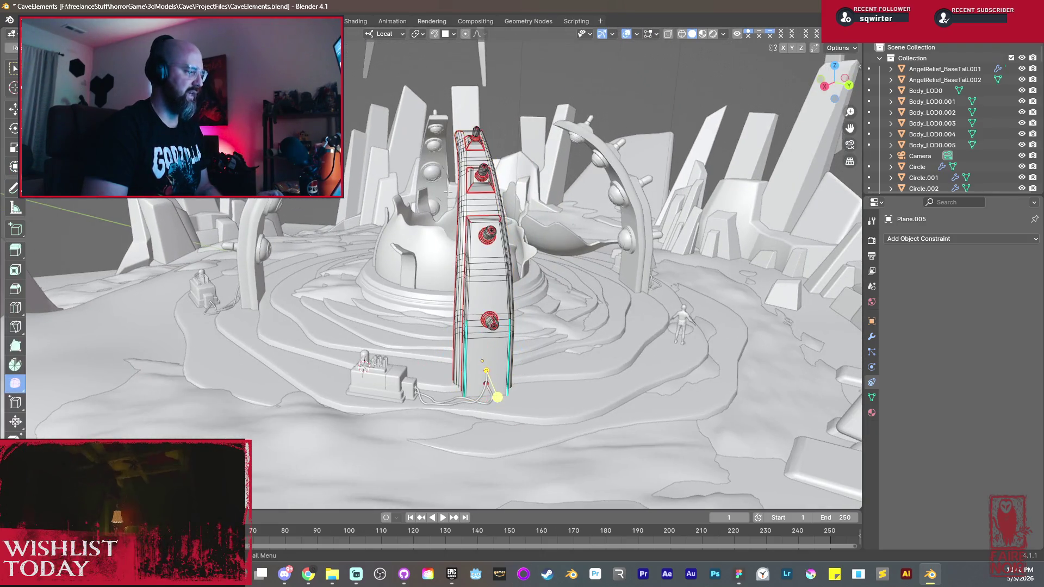
pyautogui.moveTo(467, 285); pyautogui.dragTo(571, 261, button='middle')
pyautogui.scroll(3, 671, 219)
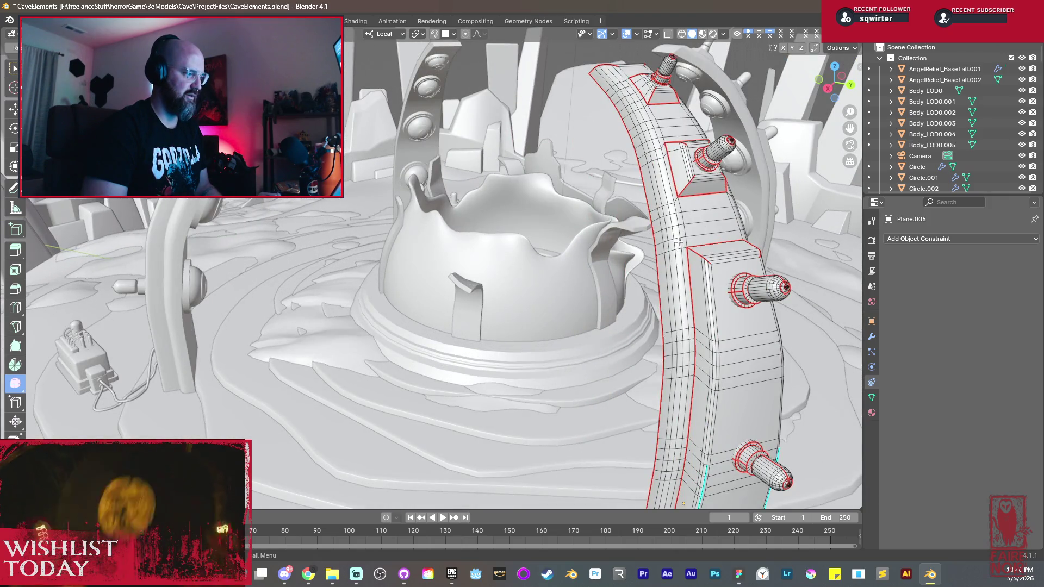
pyautogui.press('Tab')
pyautogui.click(270, 20)
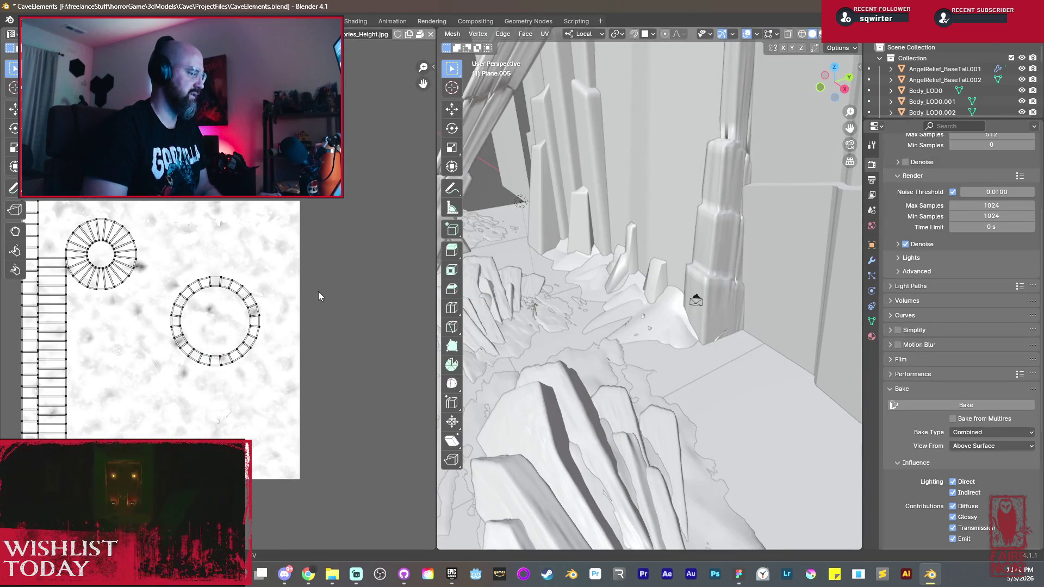
pyautogui.scroll(-5, 692, 347)
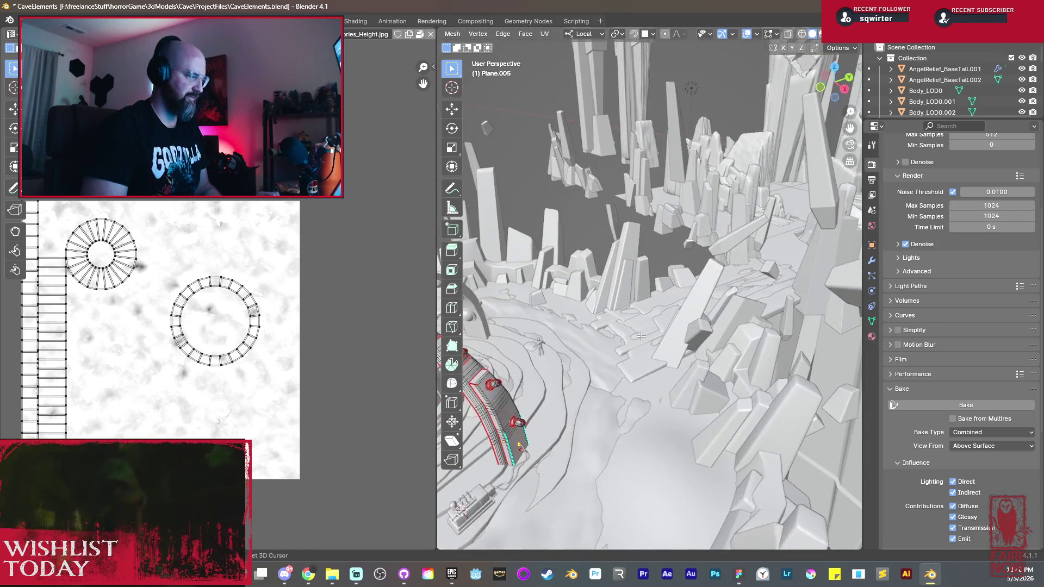
# Step: Select the whole cable mesh to display its UV layout, return to Object Mode and select the back pillar
pyautogui.moveTo(691, 347); pyautogui.dragTo(681, 321, button='middle')
pyautogui.press('a')
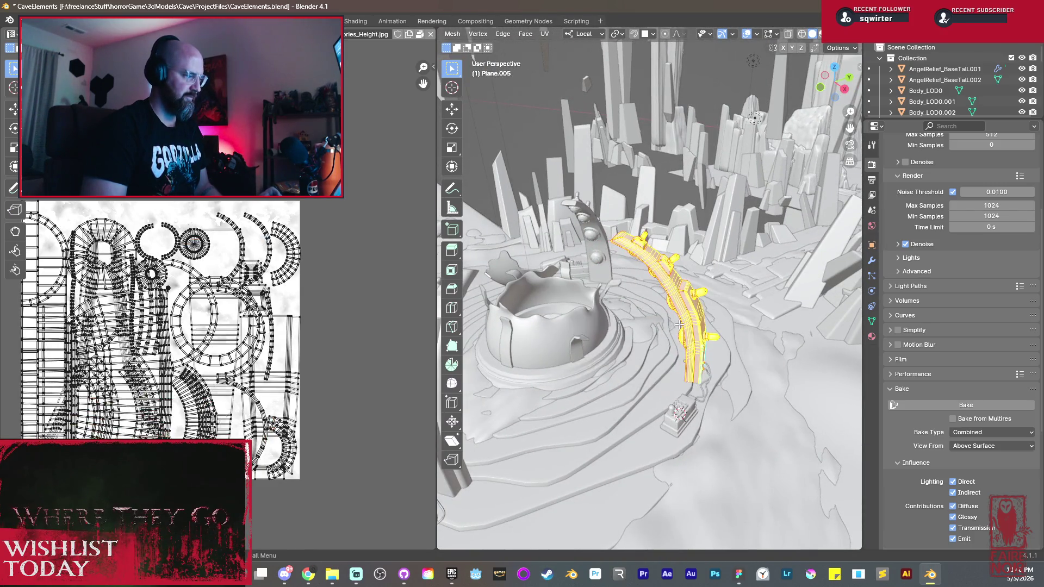
pyautogui.scroll(2, 231, 362)
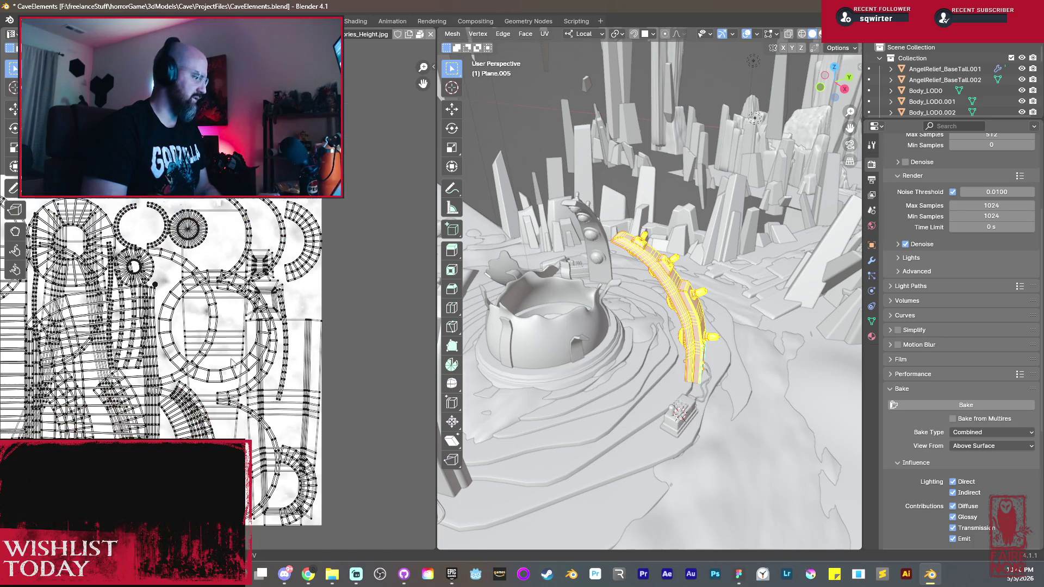
pyautogui.press('Tab')
pyautogui.moveTo(599, 232)
pyautogui.mouseDown(button='middle')
pyautogui.moveTo(666, 288)
pyautogui.moveTo(753, 283)
pyautogui.moveTo(721, 296)
pyautogui.mouseUp(button='middle')
pyautogui.click(714, 294)
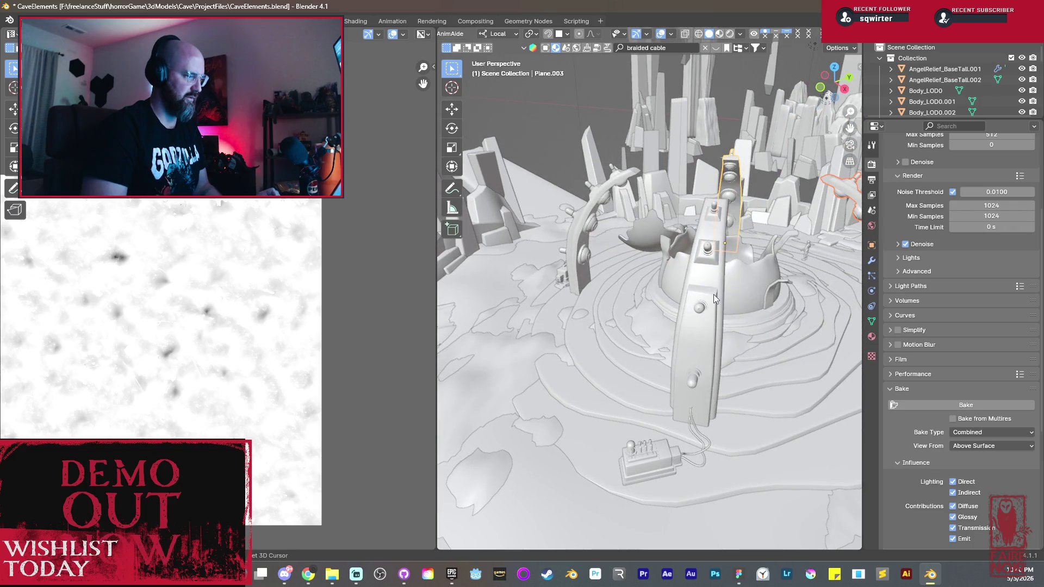
# Step: Shift-select the arched pillar pieces around the crown
pyautogui.click(583, 227)
pyautogui.moveTo(583, 227)
pyautogui.mouseDown(button='middle')
pyautogui.moveTo(659, 278)
pyautogui.moveTo(614, 264)
pyautogui.moveTo(824, 253)
pyautogui.mouseUp(button='middle')
pyautogui.keyDown('shift'); pyautogui.click(659, 278); pyautogui.keyUp('shift')
pyautogui.rightClick(818, 272)
pyautogui.moveTo(748, 284)
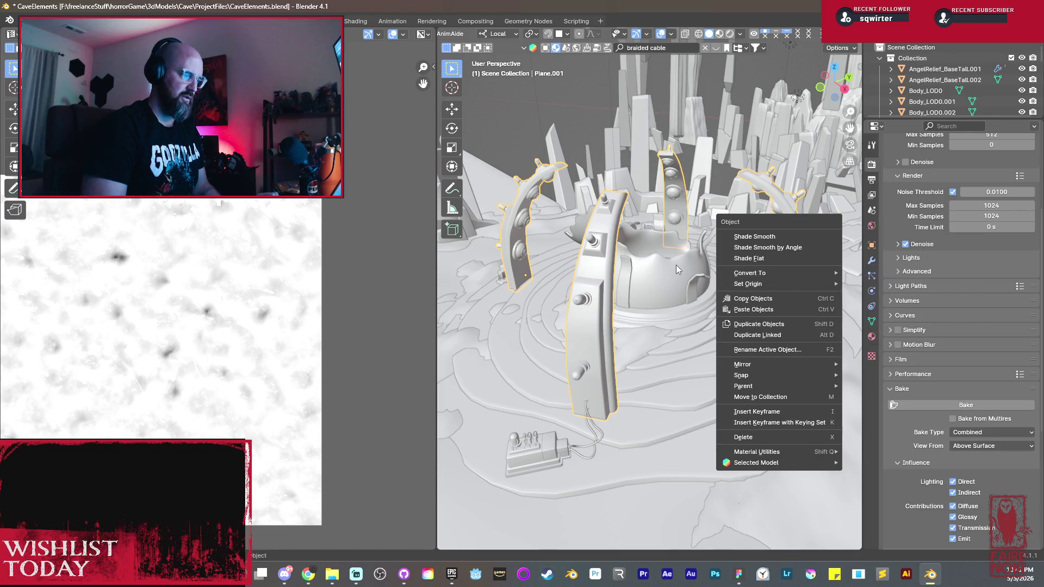
pyautogui.moveTo(765, 283)
pyautogui.mouseDown(button='middle')
pyautogui.moveTo(689, 284)
pyautogui.moveTo(650, 340)
pyautogui.mouseUp(button='middle')
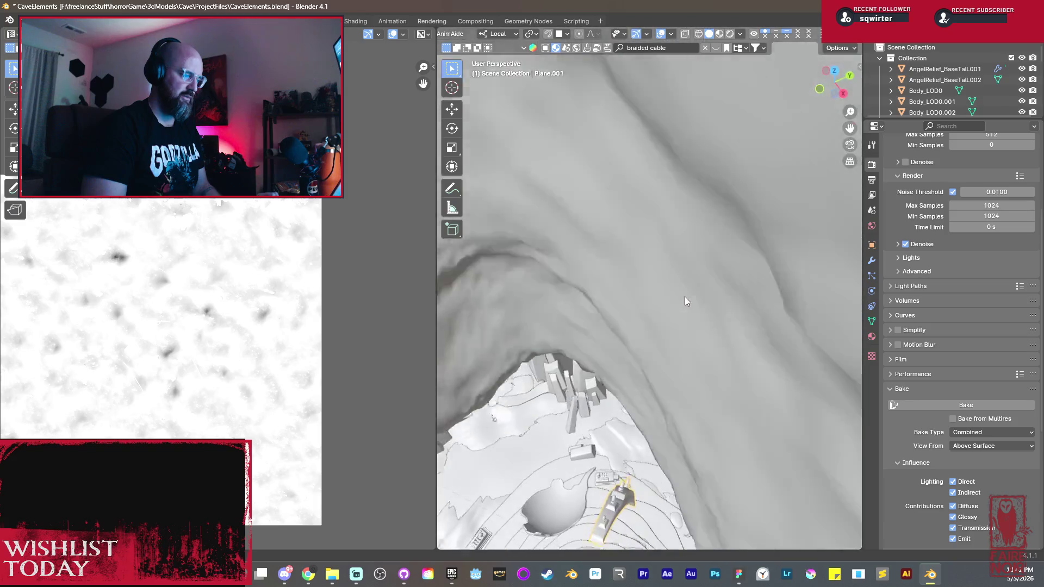
# Step: Place the 3D cursor at the dome centre, set the arches' origin to it, and enter Edit Mode
pyautogui.keyDown('shift'); pyautogui.rightClick(630, 352); pyautogui.keyUp('shift')
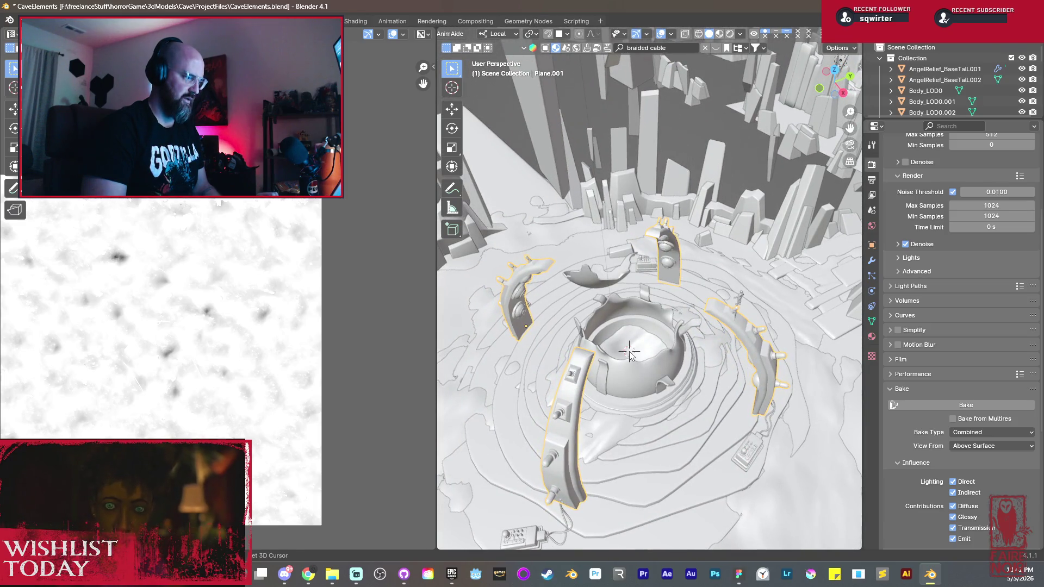
pyautogui.rightClick(681, 357)
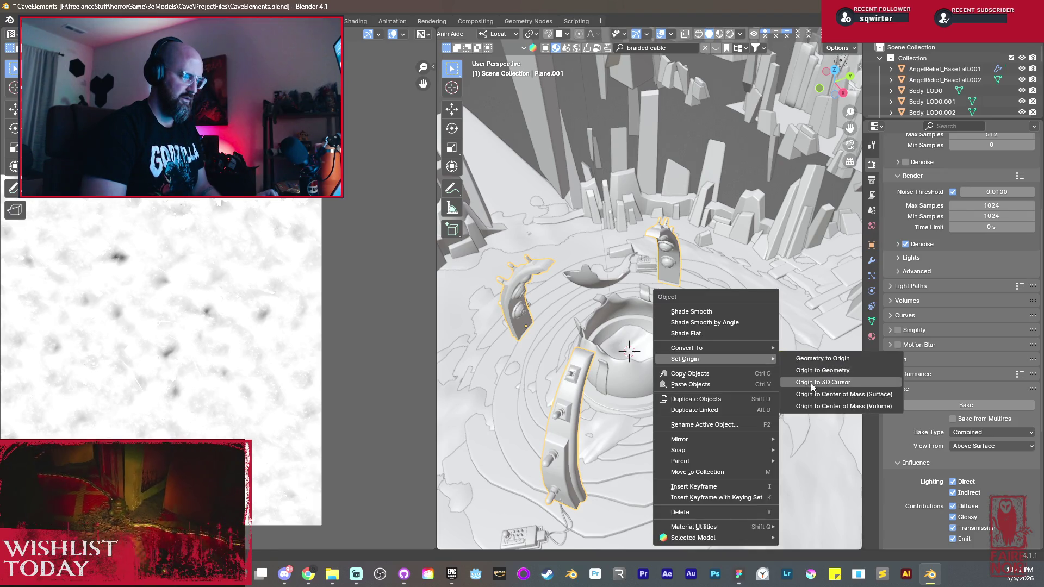
pyautogui.click(812, 383)
pyautogui.moveTo(771, 375); pyautogui.dragTo(634, 350, button='middle')
pyautogui.moveTo(624, 284); pyautogui.dragTo(642, 222, button='middle')
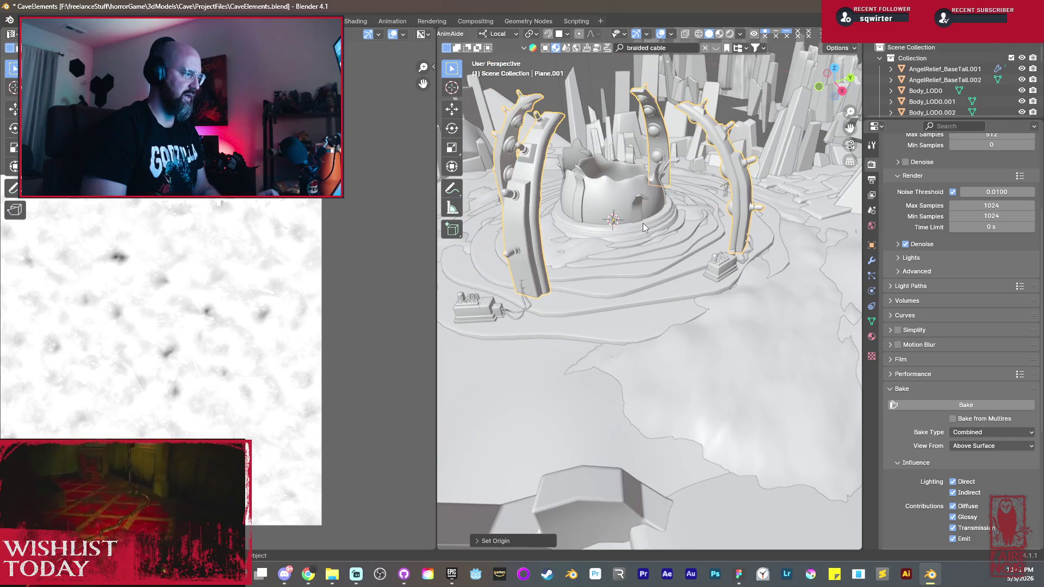
pyautogui.press('Tab')
pyautogui.moveTo(522, 249); pyautogui.dragTo(585, 245, button='middle')
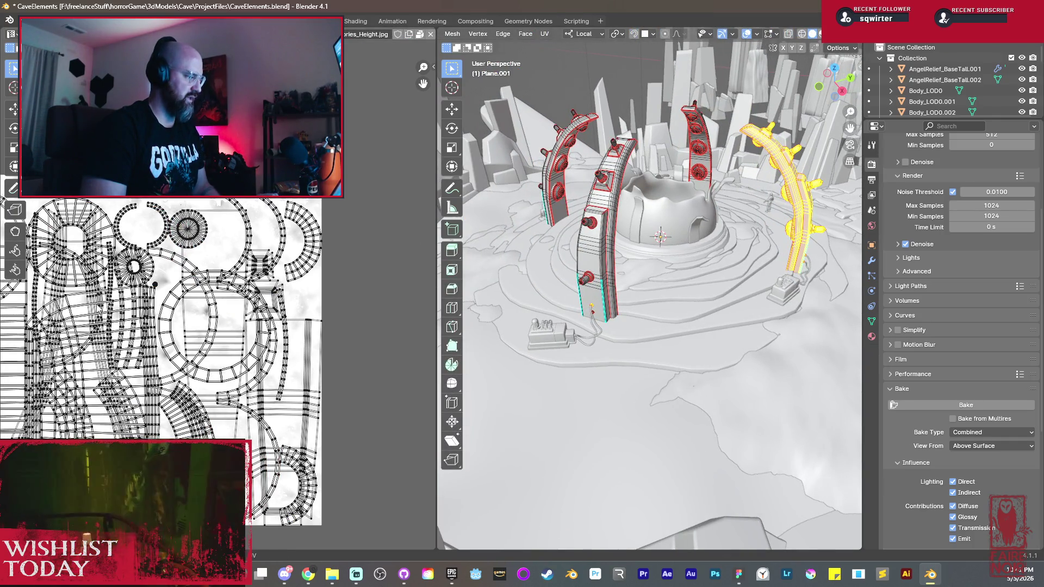
pyautogui.scroll(2, 245, 367)
pyautogui.scroll(2, 288, 314)
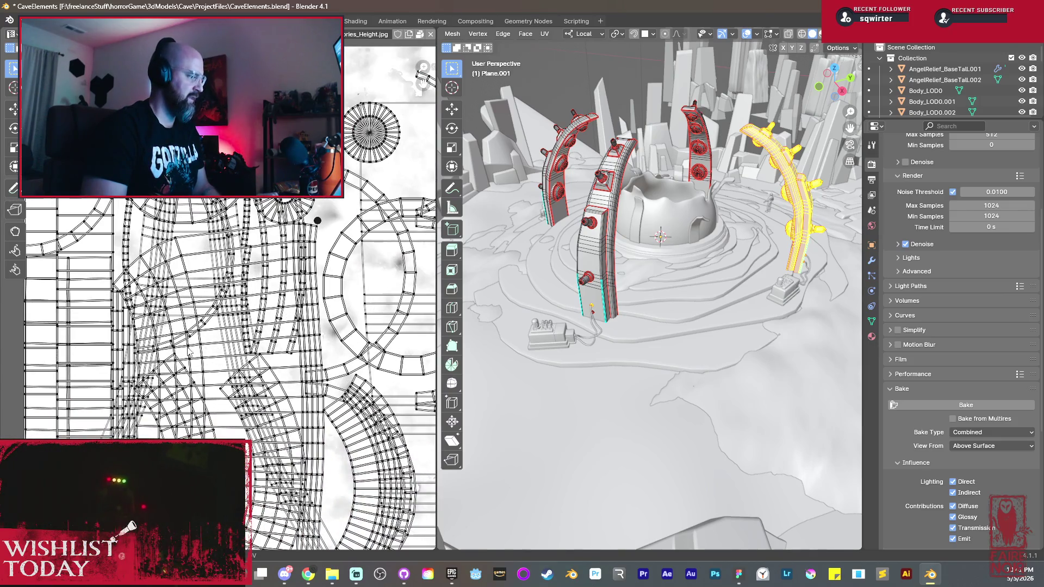
pyautogui.scroll(-2, 252, 263)
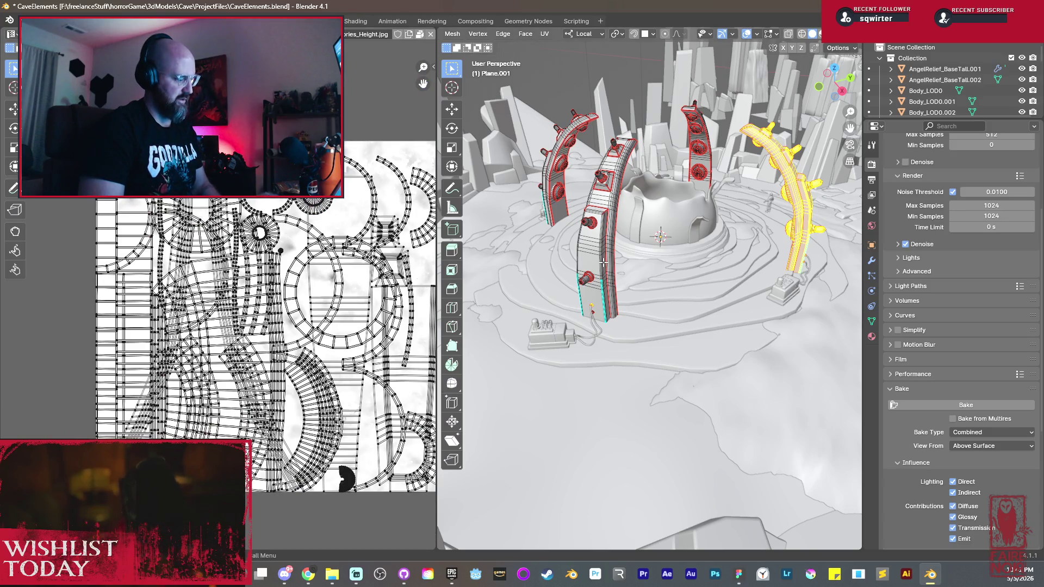
# Step: Select all of the arch geometry and Unwrap its UVs
pyautogui.press('a')
pyautogui.press('8')
pyautogui.press('a')
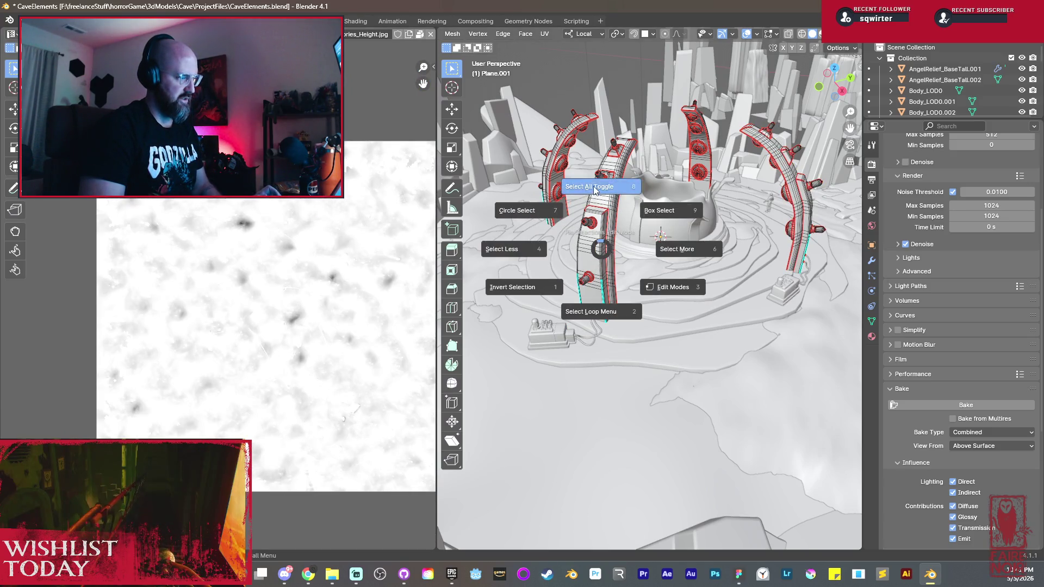
pyautogui.click(593, 190)
pyautogui.press('u')
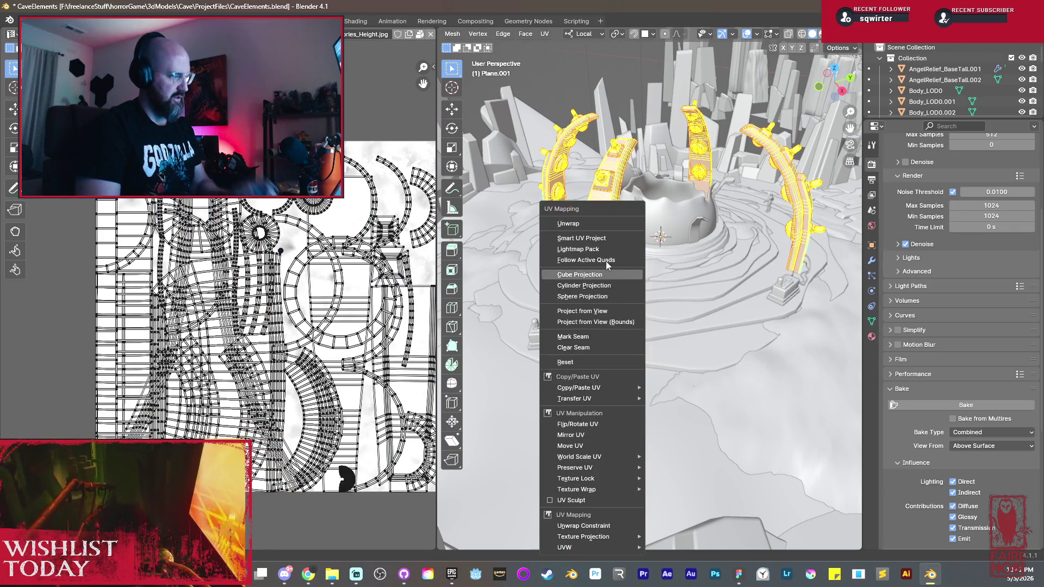
pyautogui.click(590, 219)
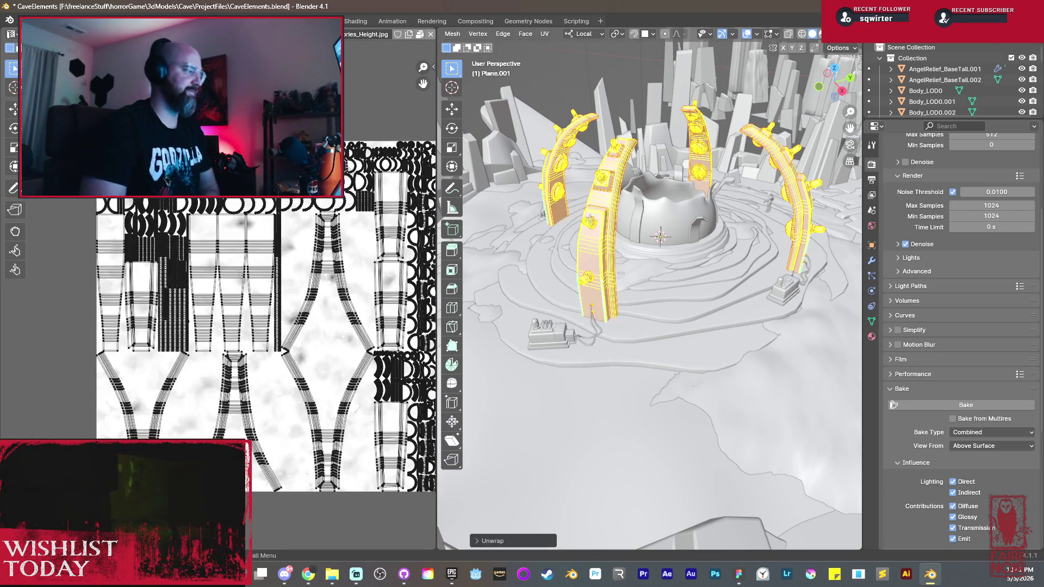
pyautogui.scroll(2, 311, 376)
pyautogui.scroll(2, 277, 371)
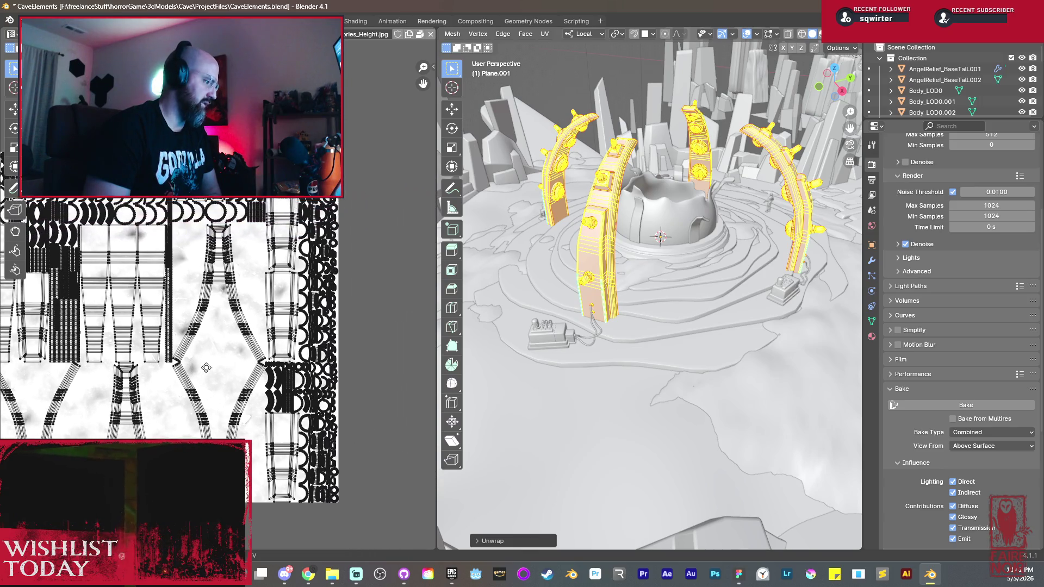
pyautogui.scroll(2, 234, 363)
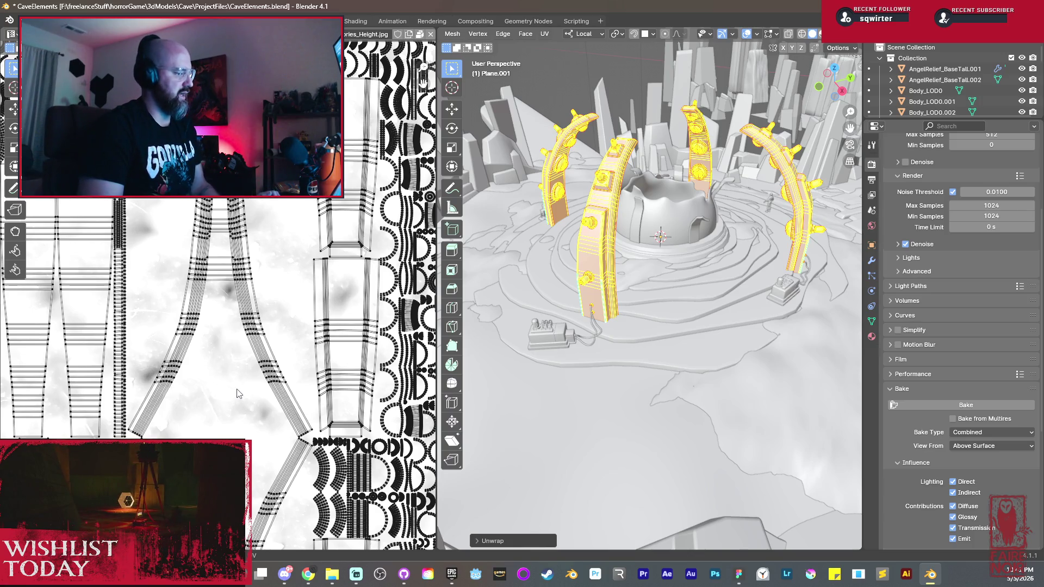
pyautogui.scroll(2, 253, 443)
pyautogui.scroll(2, 269, 327)
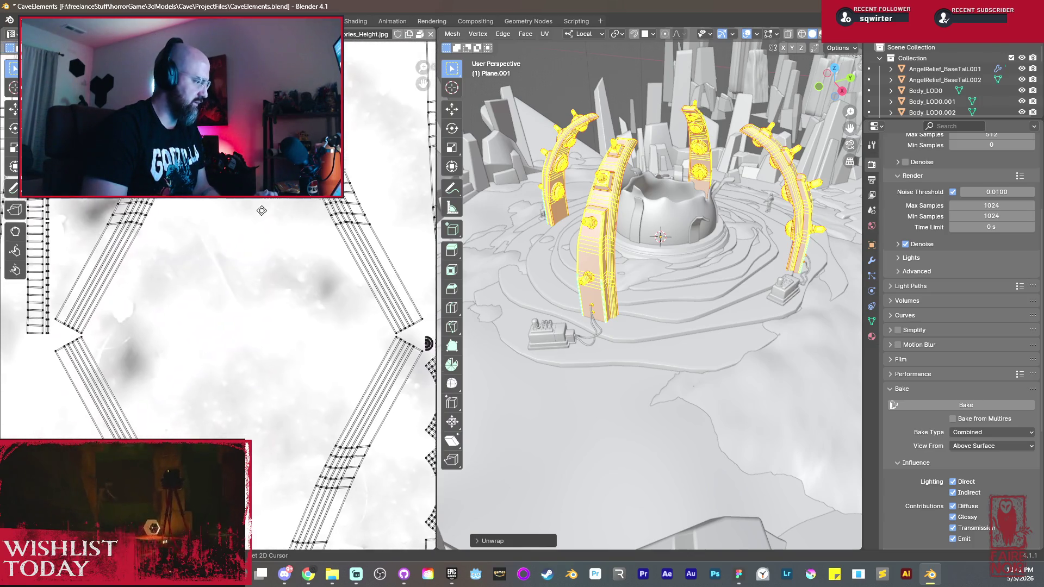
pyautogui.scroll(1, 319, 354)
pyautogui.scroll(2, 294, 318)
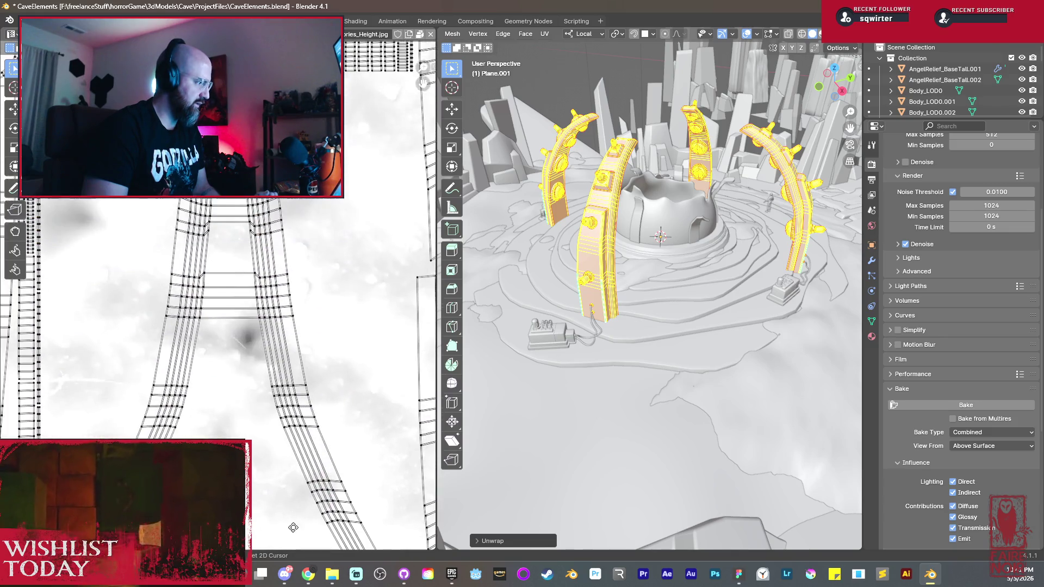
pyautogui.scroll(1, 260, 269)
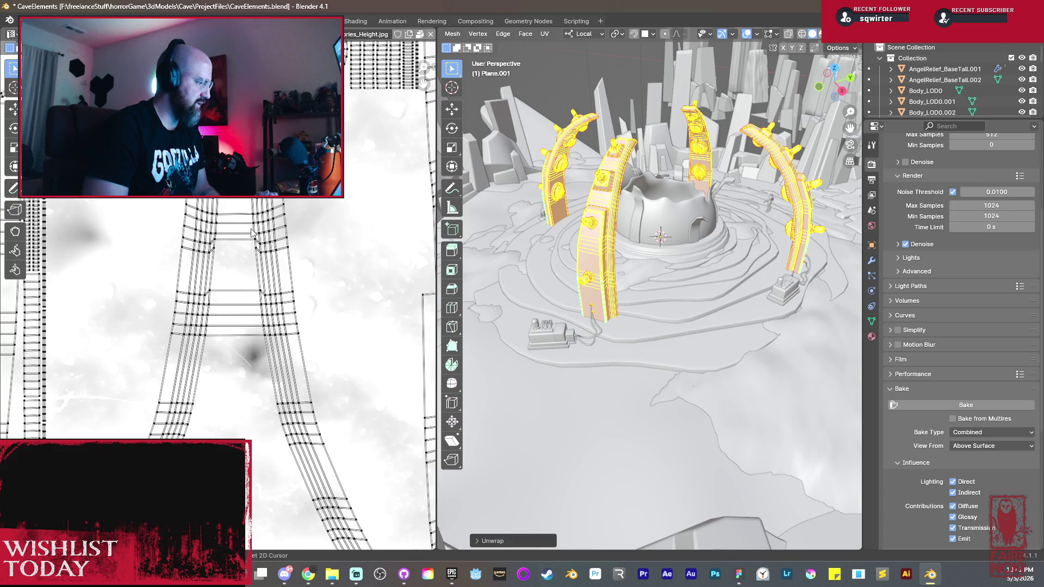
pyautogui.scroll(-3, 253, 232)
pyautogui.scroll(1, 236, 225)
pyautogui.scroll(2, 220, 218)
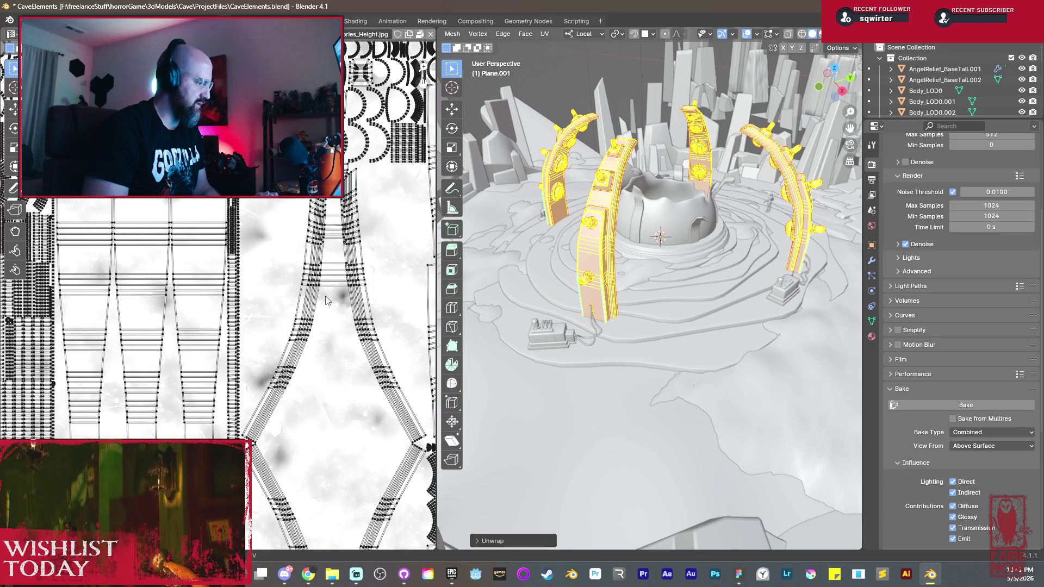
# Step: Pan across the unwrapped UV islands to review them, then return to Object Mode
pyautogui.moveTo(295, 247); pyautogui.dragTo(90, 163, button='middle')
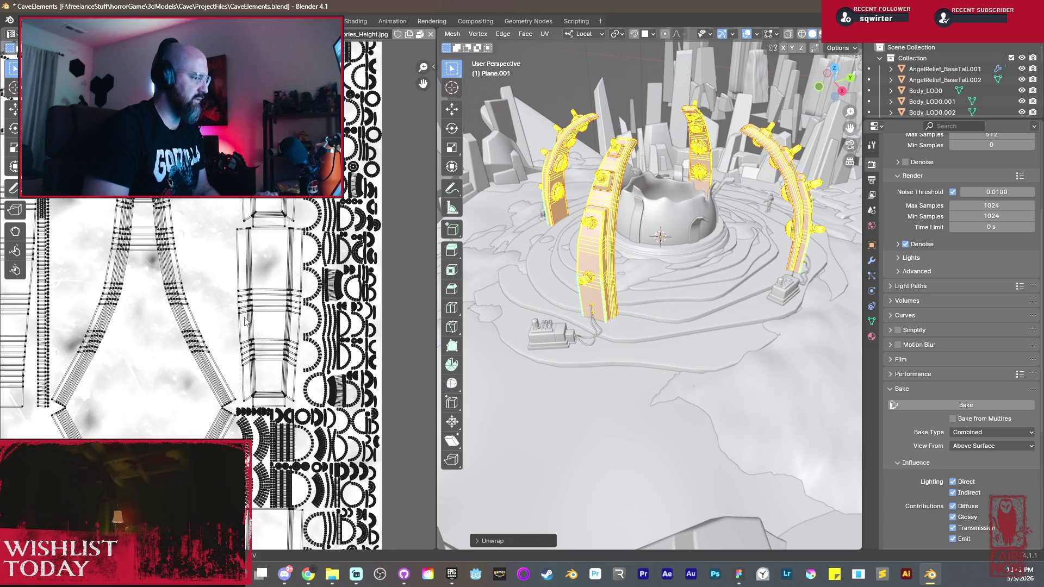
pyautogui.moveTo(212, 401); pyautogui.dragTo(376, 332, button='middle')
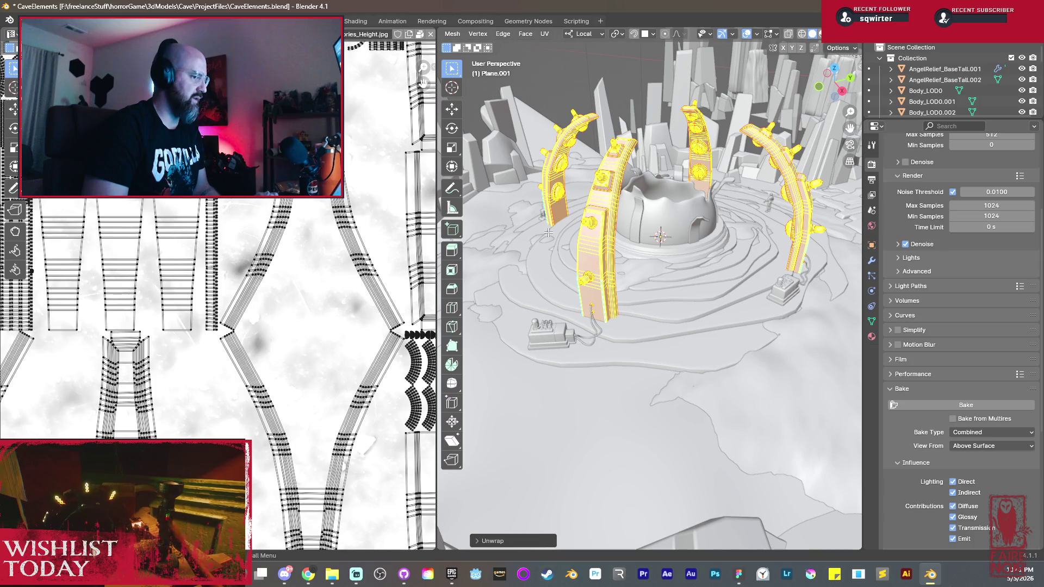
pyautogui.press('Tab')
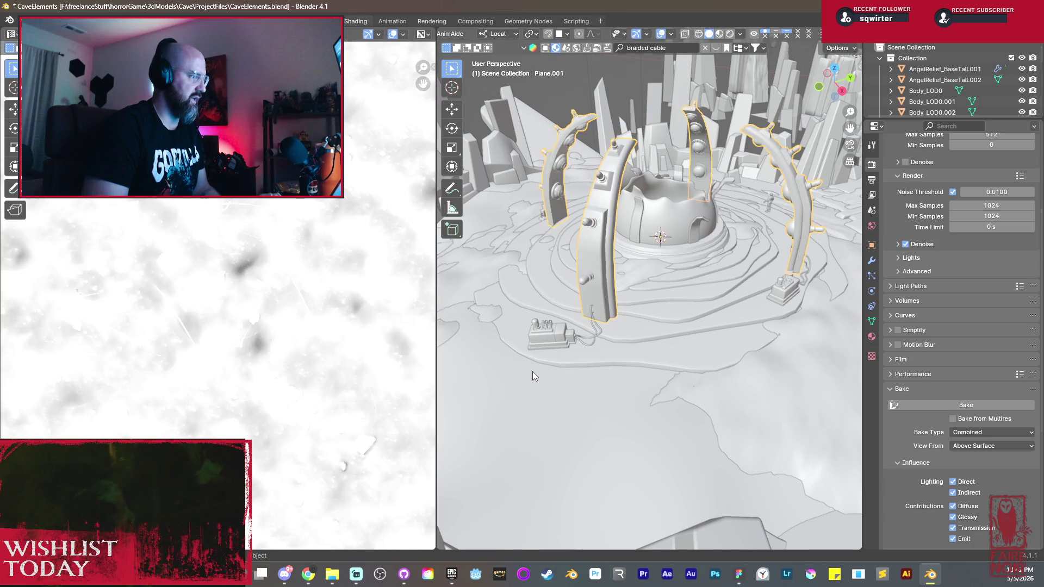
pyautogui.hotkey('ctrl', 'pageup')
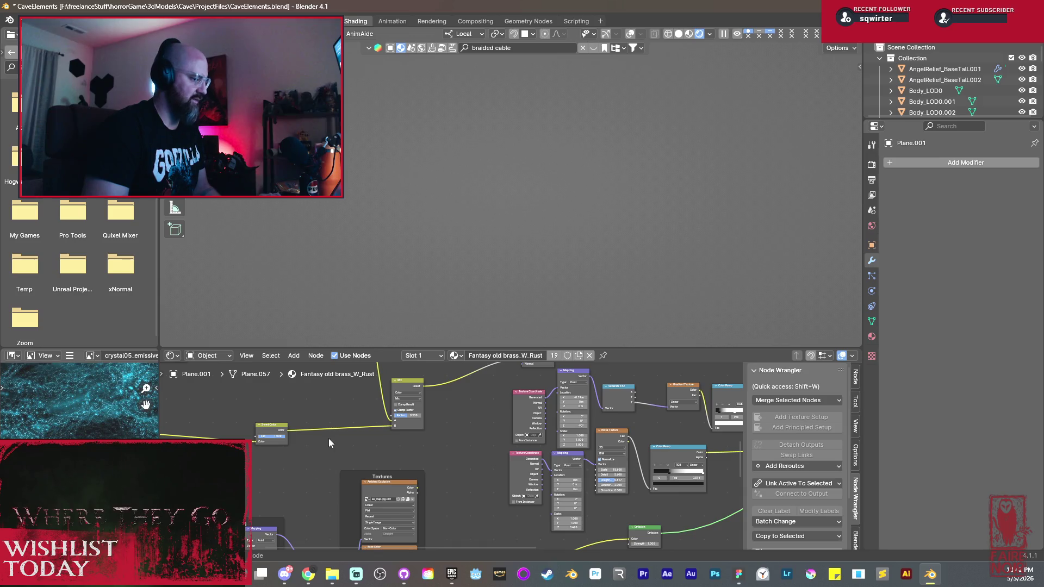
# Step: In the brass rust material, reposition the Texture Coordinate node and feed its Generated output into the Mapping Vector
pyautogui.click(871, 336)
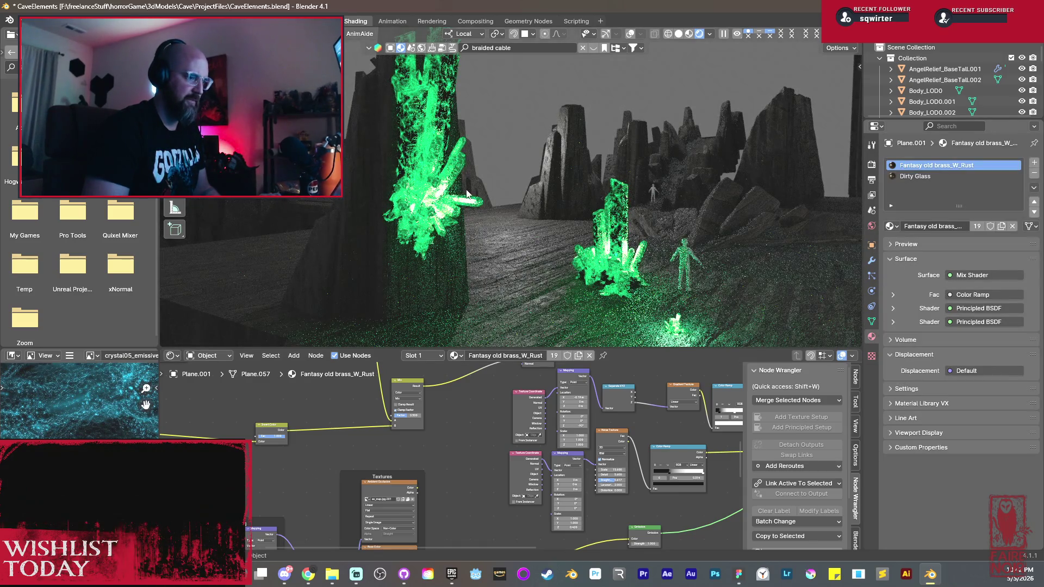
pyautogui.moveTo(467, 193); pyautogui.dragTo(618, 237, button='middle')
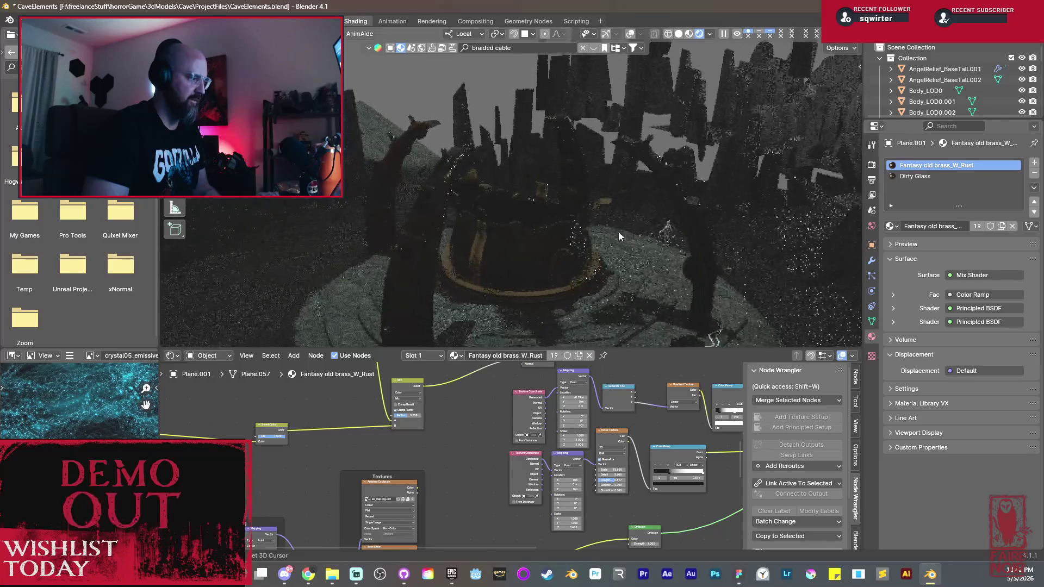
pyautogui.scroll(3, 643, 249)
pyautogui.scroll(3, 594, 247)
pyautogui.moveTo(575, 254)
pyautogui.mouseDown(button='middle')
pyautogui.moveTo(428, 249)
pyautogui.moveTo(591, 235)
pyautogui.mouseUp(button='middle')
pyautogui.scroll(2, 455, 222)
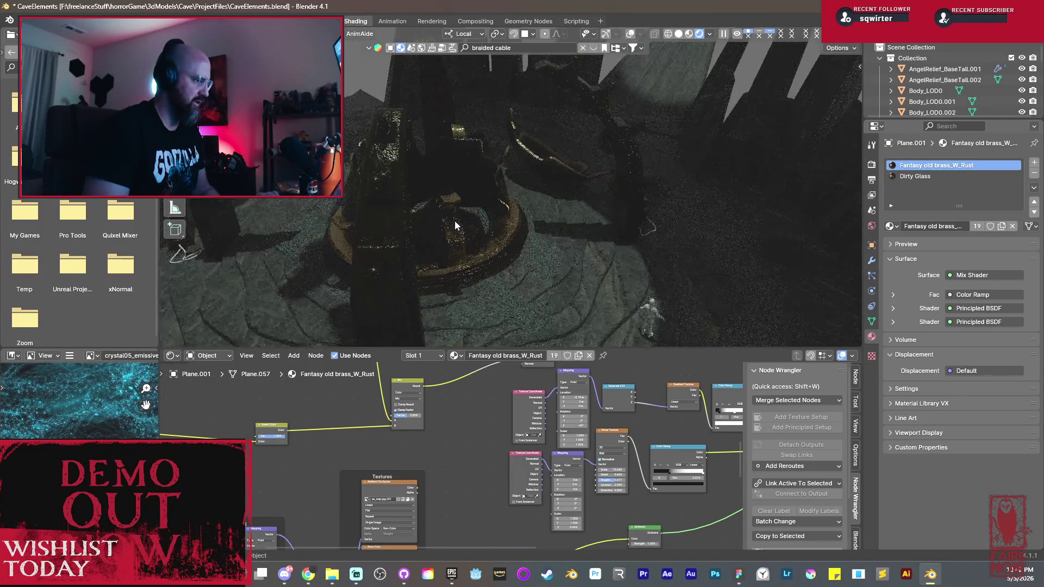
pyautogui.scroll(2, 454, 220)
pyautogui.scroll(-2, 492, 429)
pyautogui.moveTo(492, 429)
pyautogui.mouseDown(button='middle')
pyautogui.moveTo(455, 428)
pyautogui.moveTo(581, 440)
pyautogui.mouseUp(button='middle')
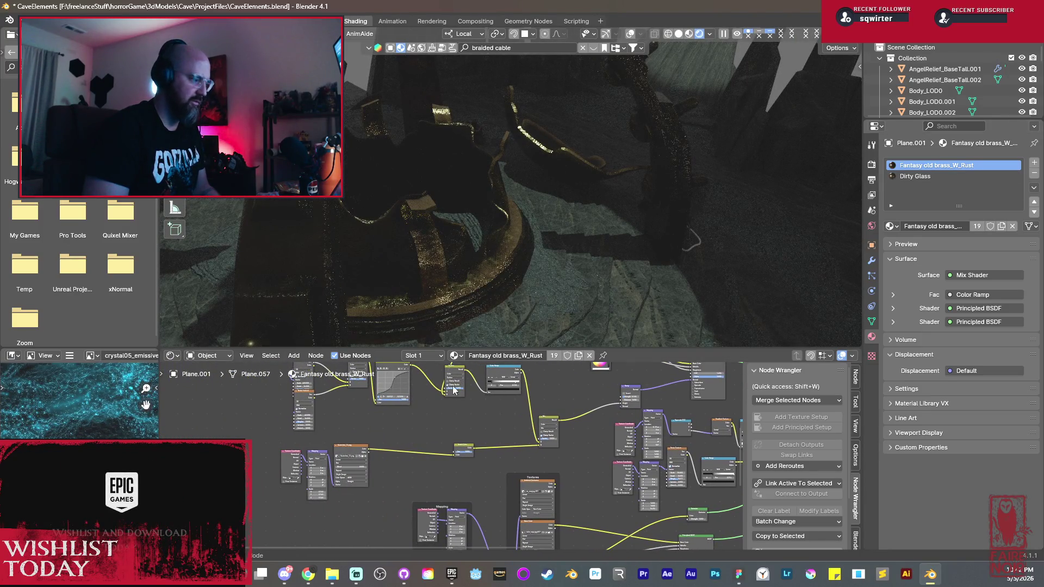
pyautogui.scroll(3, 453, 389)
pyautogui.scroll(2, 490, 424)
pyautogui.moveTo(523, 425); pyautogui.dragTo(538, 492, button='middle')
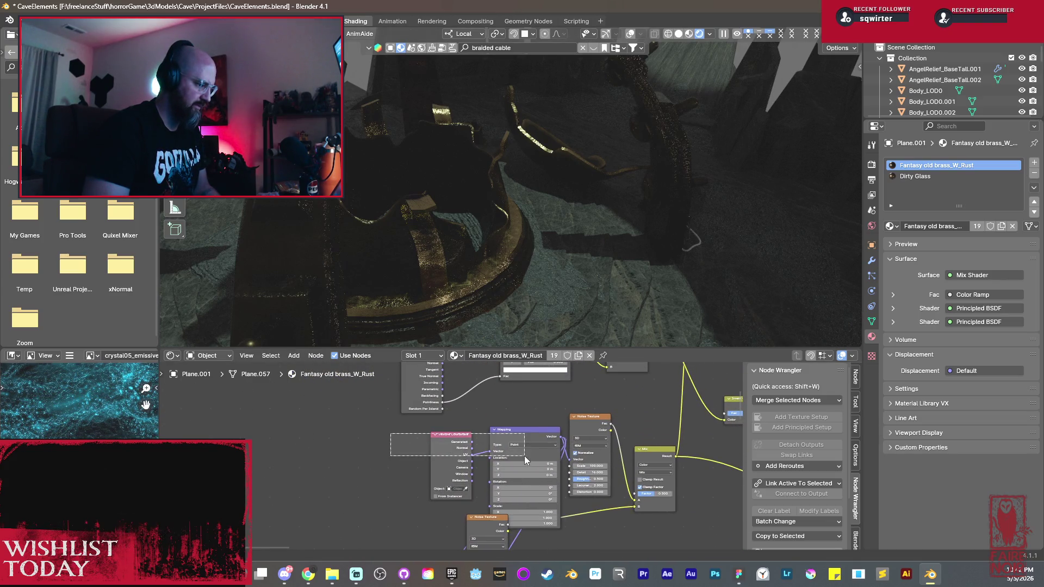
pyautogui.moveTo(524, 461); pyautogui.dragTo(526, 462)
pyautogui.press('g')
pyautogui.click(411, 488)
pyautogui.scroll(2, 418, 489)
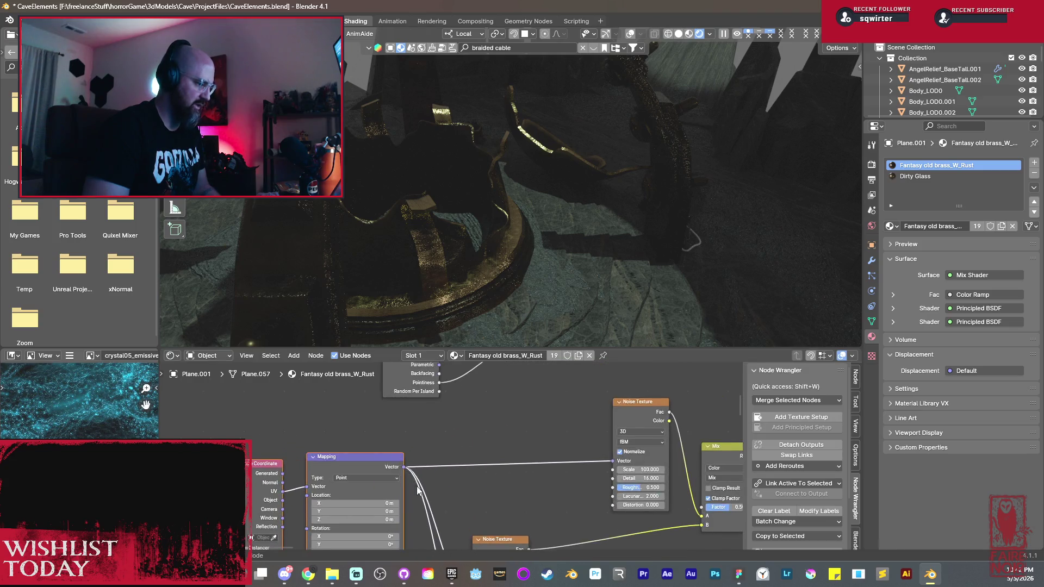
pyautogui.moveTo(418, 490); pyautogui.dragTo(473, 461, button='middle')
pyautogui.moveTo(468, 422); pyautogui.dragTo(437, 435, button='middle')
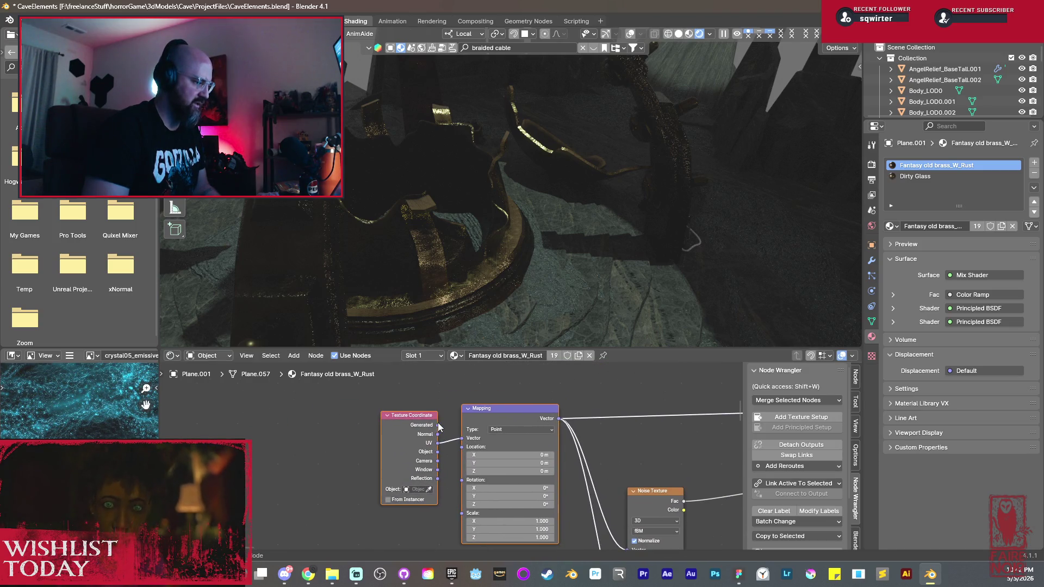
pyautogui.moveTo(438, 425); pyautogui.dragTo(461, 439)
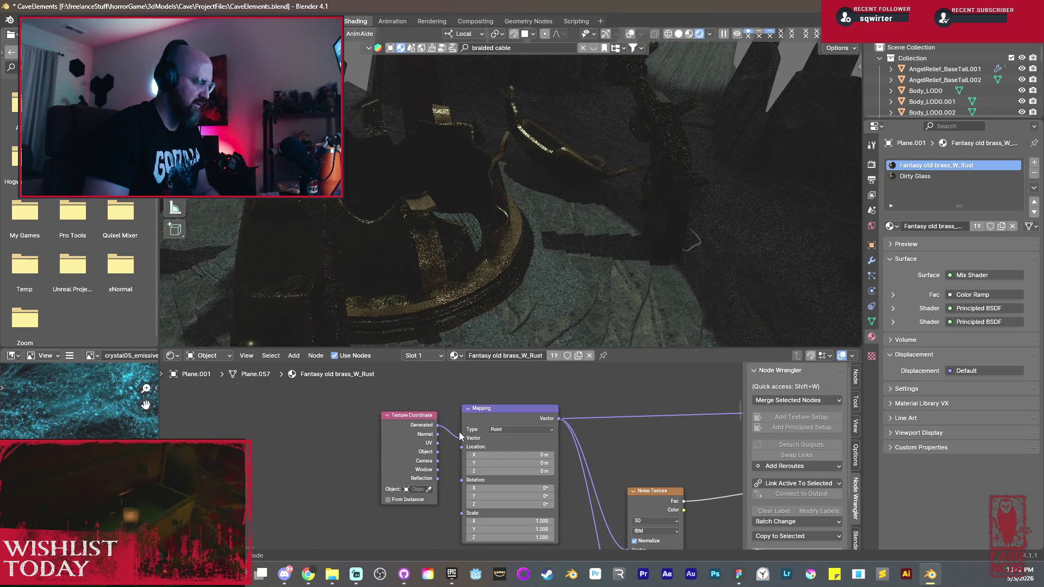
pyautogui.scroll(-3, 579, 425)
# Step: Preview the Color Ramp output and then the Principled BSDF alone on the arches
pyautogui.moveTo(551, 498)
pyautogui.mouseDown(button='middle')
pyautogui.moveTo(517, 485)
pyautogui.moveTo(529, 501)
pyautogui.moveTo(474, 552)
pyautogui.moveTo(466, 441)
pyautogui.moveTo(565, 457)
pyautogui.moveTo(452, 514)
pyautogui.moveTo(451, 416)
pyautogui.mouseUp(button='middle')
pyautogui.scroll(2, 440, 467)
pyautogui.scroll(2, 440, 467)
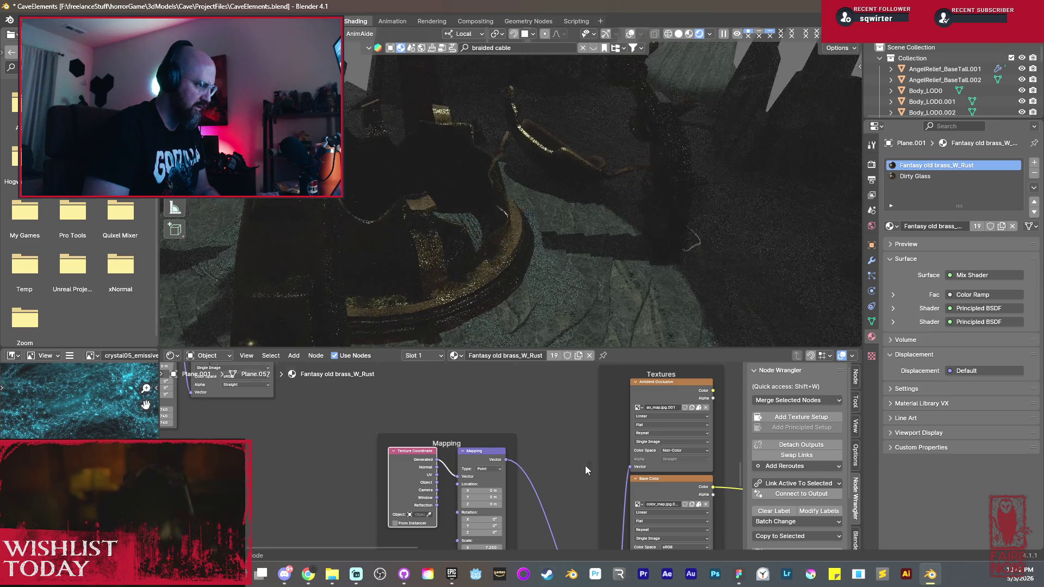
pyautogui.scroll(-5, 586, 460)
pyautogui.moveTo(430, 185)
pyautogui.mouseDown(button='middle')
pyautogui.moveTo(427, 216)
pyautogui.moveTo(432, 203)
pyautogui.moveTo(568, 244)
pyautogui.moveTo(473, 144)
pyautogui.moveTo(428, 201)
pyautogui.mouseUp(button='middle')
pyautogui.moveTo(539, 377)
pyautogui.mouseDown(button='middle')
pyautogui.moveTo(588, 459)
pyautogui.moveTo(486, 471)
pyautogui.moveTo(493, 482)
pyautogui.mouseUp(button='middle')
pyautogui.scroll(2, 493, 482)
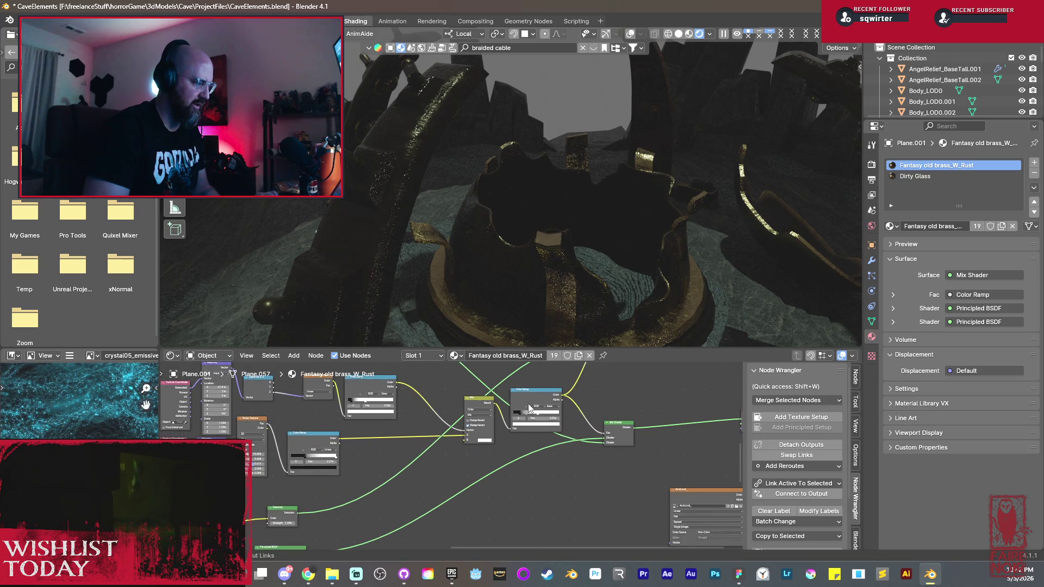
pyautogui.keyDown('ctrl'); pyautogui.keyDown('shift'); pyautogui.click(537, 400); pyautogui.keyUp('shift'); pyautogui.keyUp('ctrl')
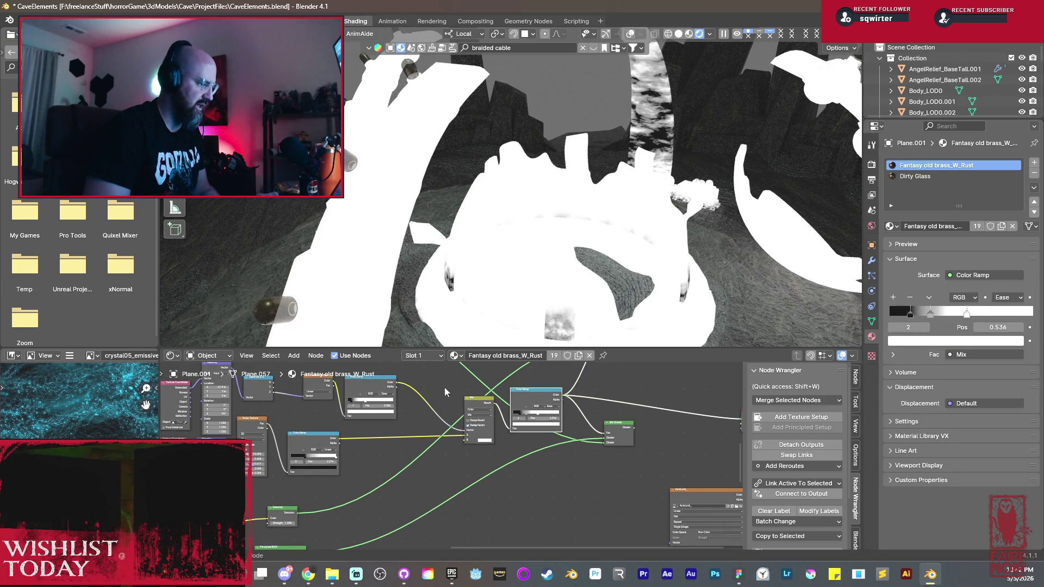
pyautogui.moveTo(570, 195); pyautogui.dragTo(618, 109, button='middle')
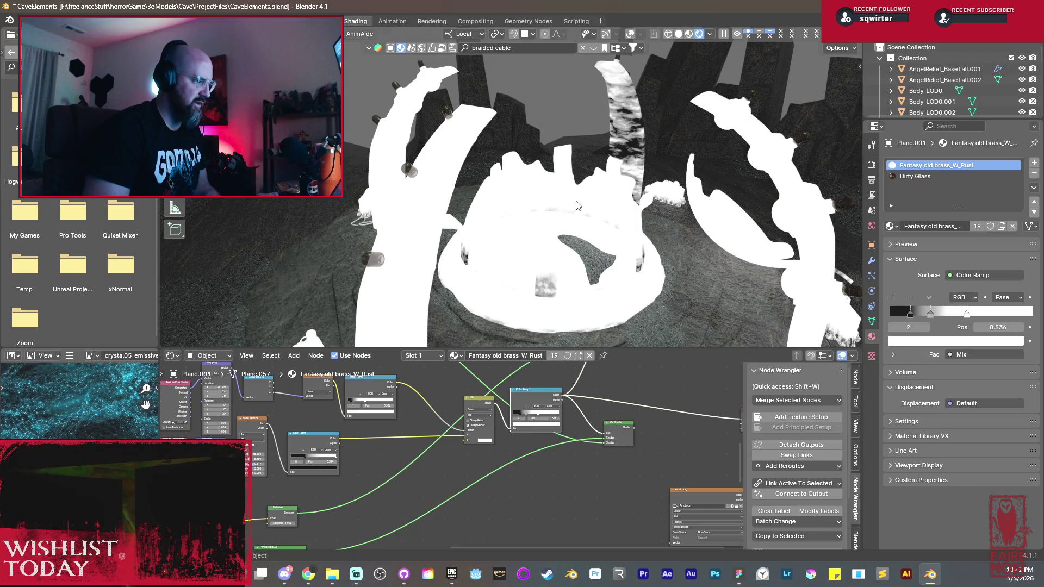
pyautogui.moveTo(345, 499); pyautogui.dragTo(439, 424, button='middle')
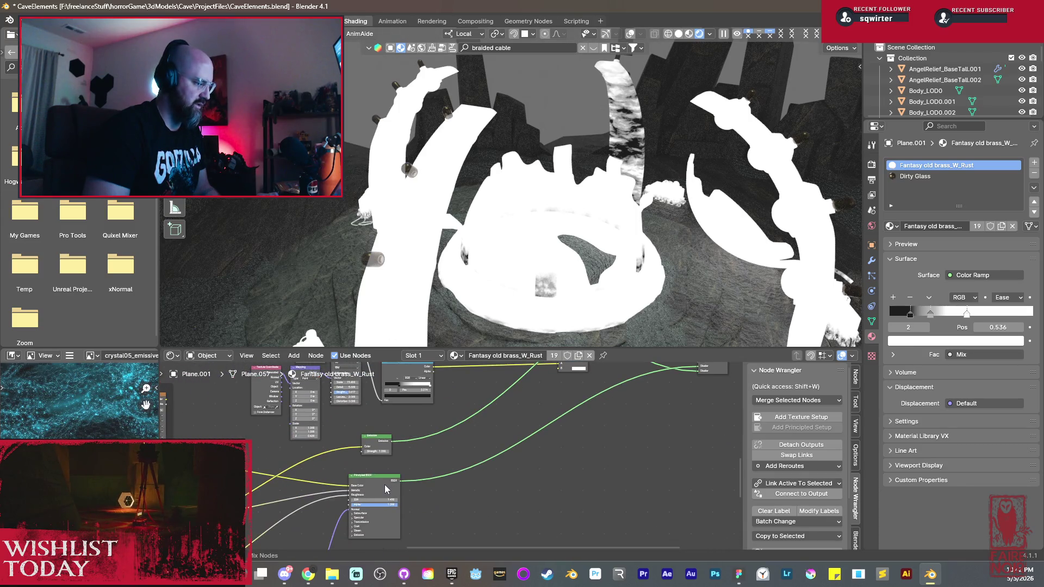
pyautogui.keyDown('ctrl'); pyautogui.keyDown('shift'); pyautogui.click(384, 485); pyautogui.keyUp('shift'); pyautogui.keyUp('ctrl')
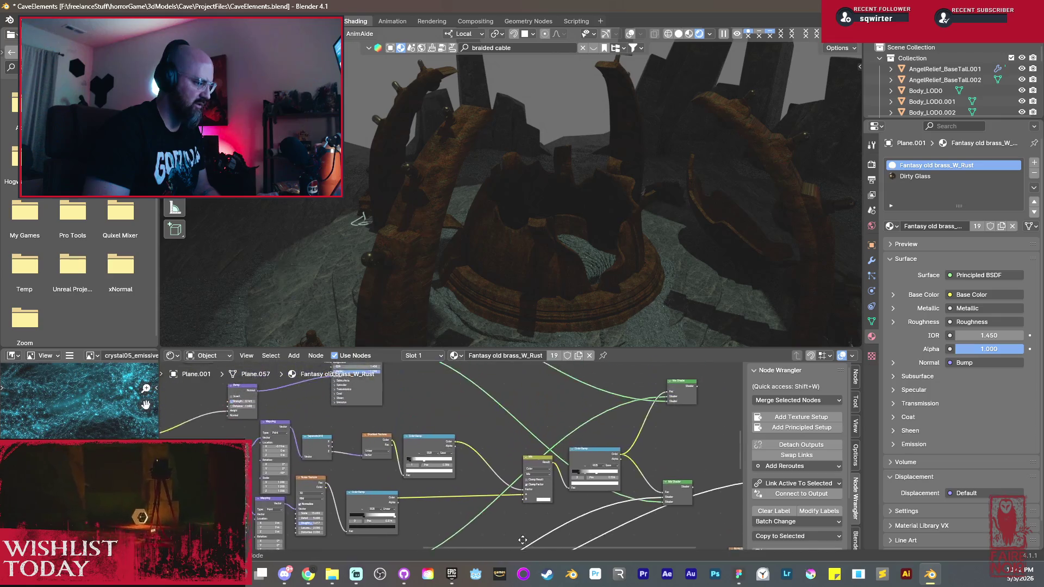
# Step: Compare the Color Ramp mask with the full material, then preview the Multiply node's grayscale mask
pyautogui.moveTo(562, 371); pyautogui.dragTo(528, 462, button='middle')
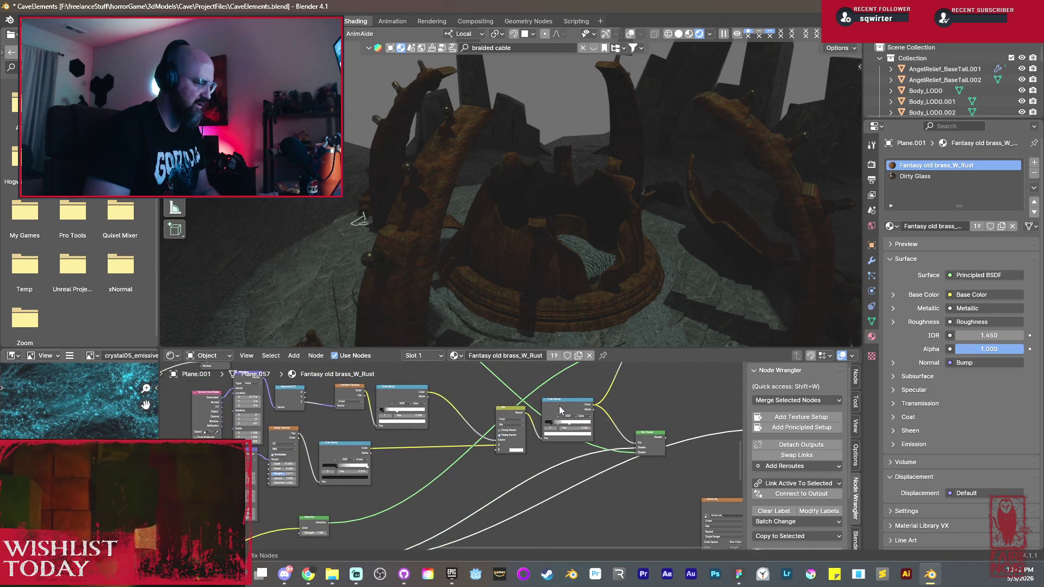
pyautogui.keyDown('ctrl'); pyautogui.keyDown('shift'); pyautogui.click(560, 410); pyautogui.keyUp('shift'); pyautogui.keyUp('ctrl')
pyautogui.moveTo(486, 396); pyautogui.dragTo(526, 484, button='middle')
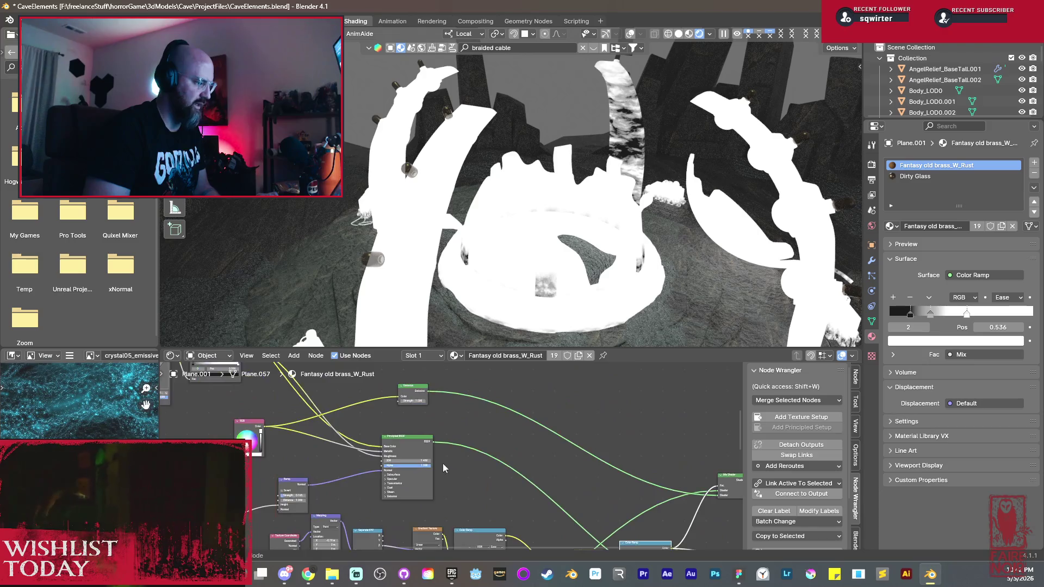
pyautogui.keyDown('ctrl'); pyautogui.keyDown('shift'); pyautogui.click(537, 490); pyautogui.keyUp('shift'); pyautogui.keyUp('ctrl')
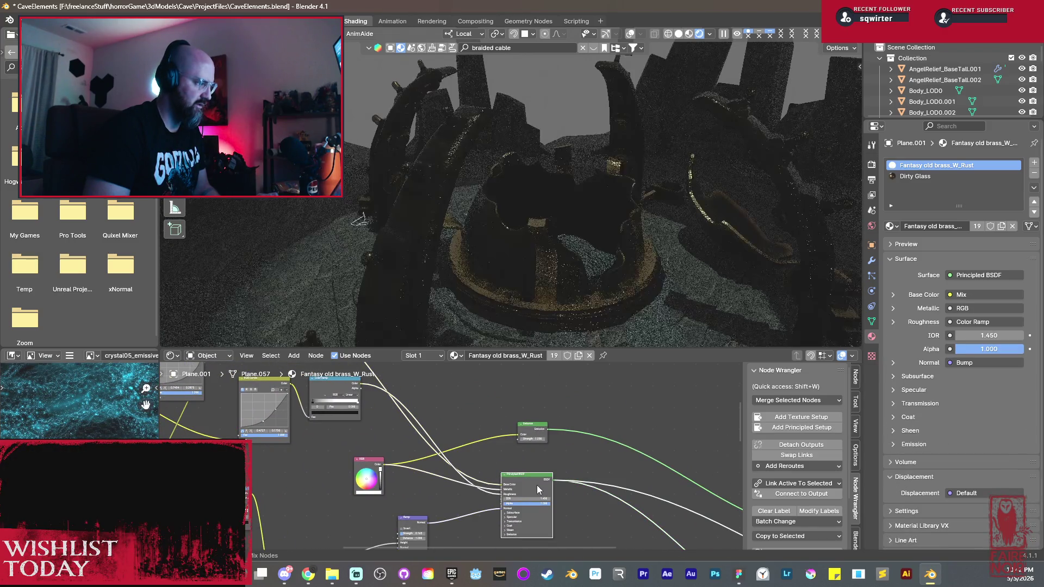
pyautogui.moveTo(537, 490)
pyautogui.mouseDown(button='middle')
pyautogui.moveTo(684, 457)
pyautogui.moveTo(547, 460)
pyautogui.moveTo(669, 501)
pyautogui.mouseUp(button='middle')
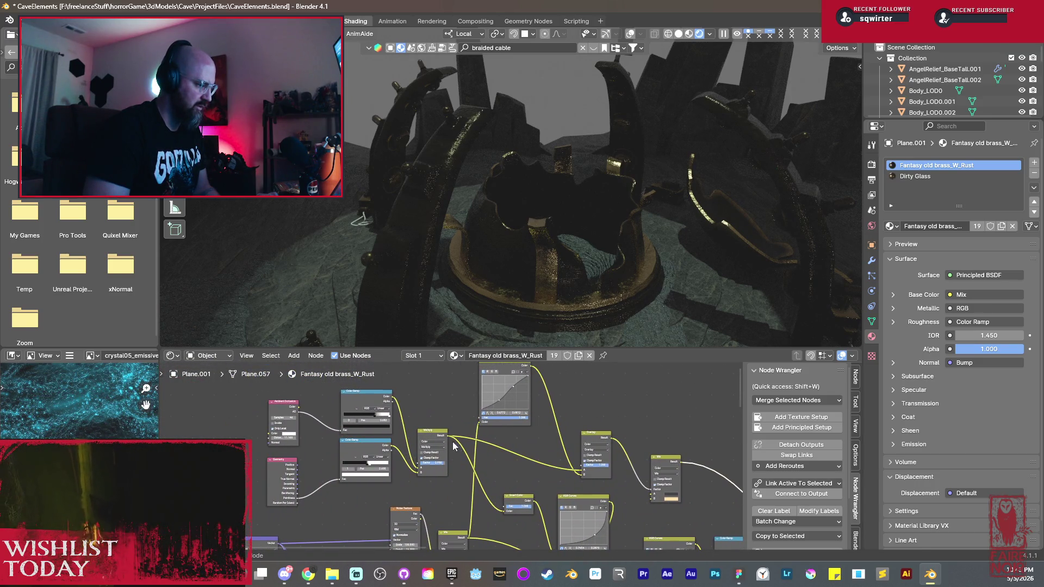
pyautogui.keyDown('ctrl'); pyautogui.keyDown('shift'); pyautogui.click(425, 440); pyautogui.keyUp('shift'); pyautogui.keyUp('ctrl')
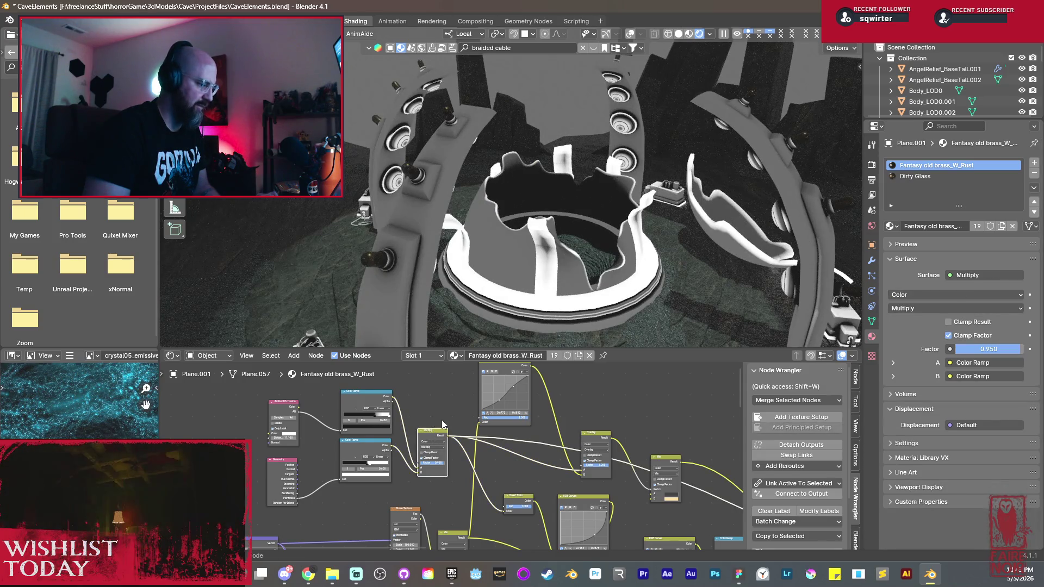
pyautogui.scroll(1, 376, 416)
pyautogui.scroll(2, 505, 461)
pyautogui.scroll(3, 501, 459)
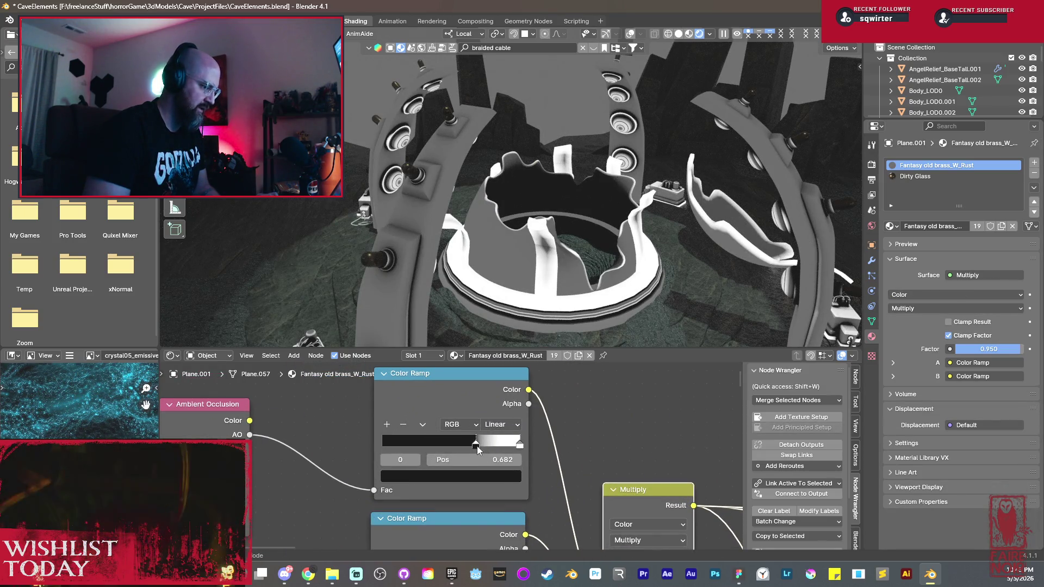
# Step: Lower the dark stops of the two rust-mask Color Ramps to 0.582 and 0.486
pyautogui.moveTo(476, 446); pyautogui.dragTo(468, 445)
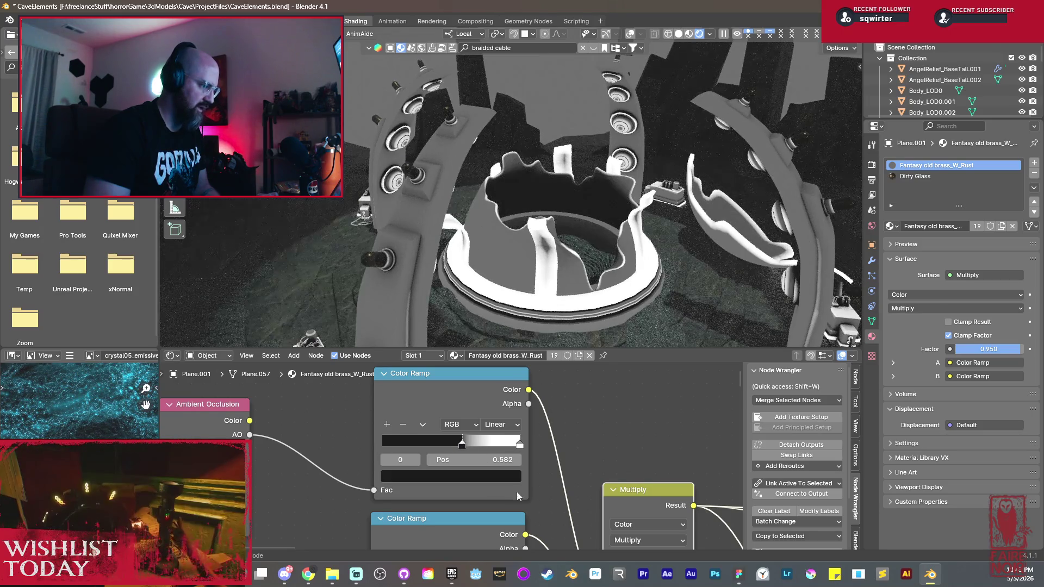
pyautogui.moveTo(517, 494); pyautogui.dragTo(503, 419, button='middle')
pyautogui.moveTo(437, 512); pyautogui.dragTo(427, 512)
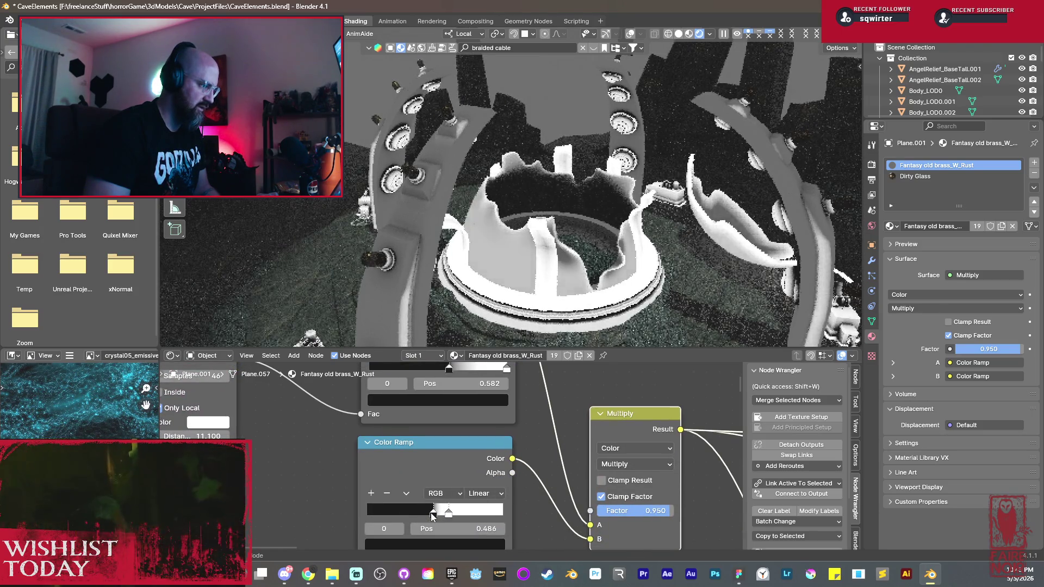
pyautogui.scroll(-2, 648, 487)
pyautogui.scroll(-2, 512, 449)
pyautogui.scroll(-2, 384, 526)
# Step: Preview the full brass material over the circle, then the Color Ramp mask again
pyautogui.moveTo(383, 526); pyautogui.dragTo(301, 462, button='middle')
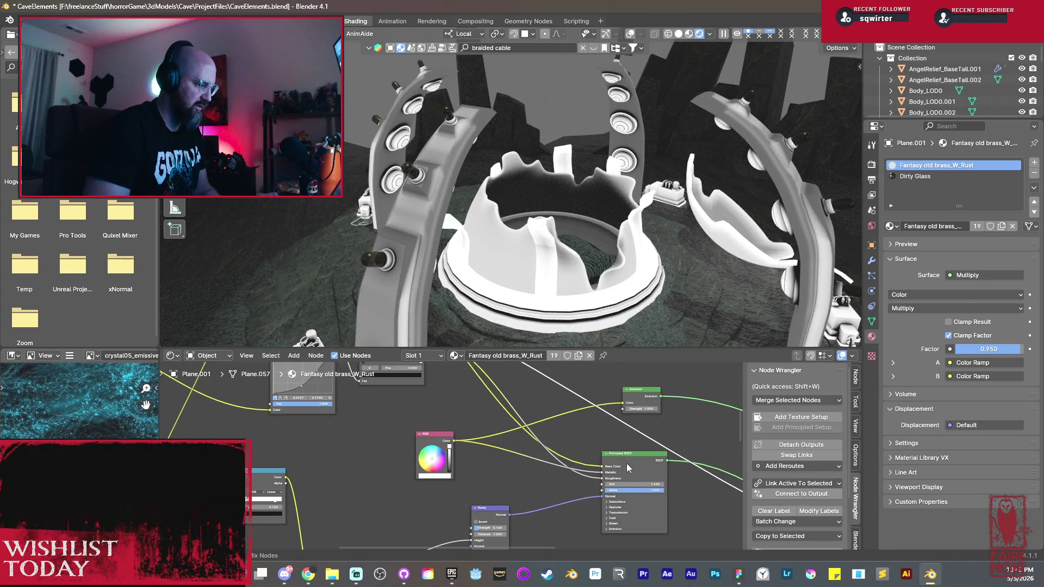
pyautogui.keyDown('ctrl'); pyautogui.keyDown('shift'); pyautogui.click(626, 463); pyautogui.keyUp('shift'); pyautogui.keyUp('ctrl')
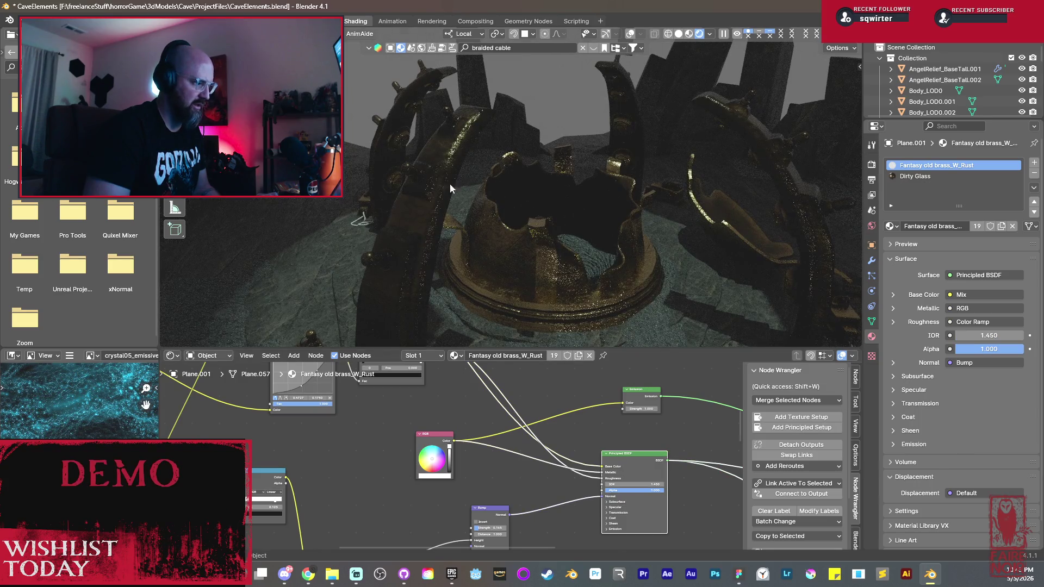
pyautogui.scroll(-3, 511, 232)
pyautogui.moveTo(510, 232); pyautogui.dragTo(537, 252, button='middle')
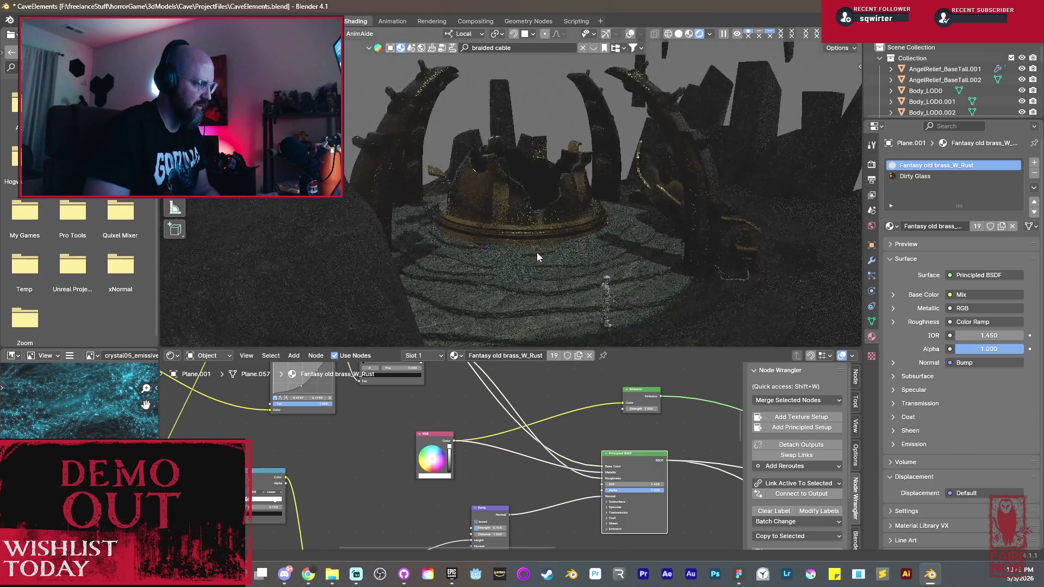
pyautogui.scroll(-3, 566, 447)
pyautogui.moveTo(566, 447); pyautogui.dragTo(506, 477, button='middle')
pyautogui.scroll(2, 505, 476)
pyautogui.keyDown('ctrl'); pyautogui.keyDown('shift'); pyautogui.click(497, 415); pyautogui.keyUp('shift'); pyautogui.keyUp('ctrl')
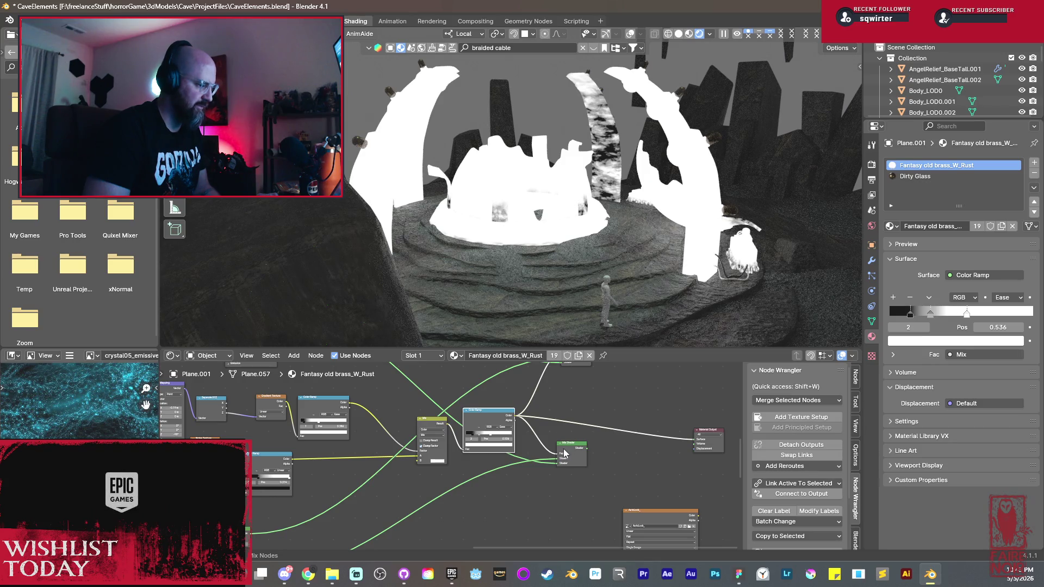
pyautogui.scroll(1, 438, 470)
pyautogui.scroll(1, 437, 456)
pyautogui.scroll(1, 436, 432)
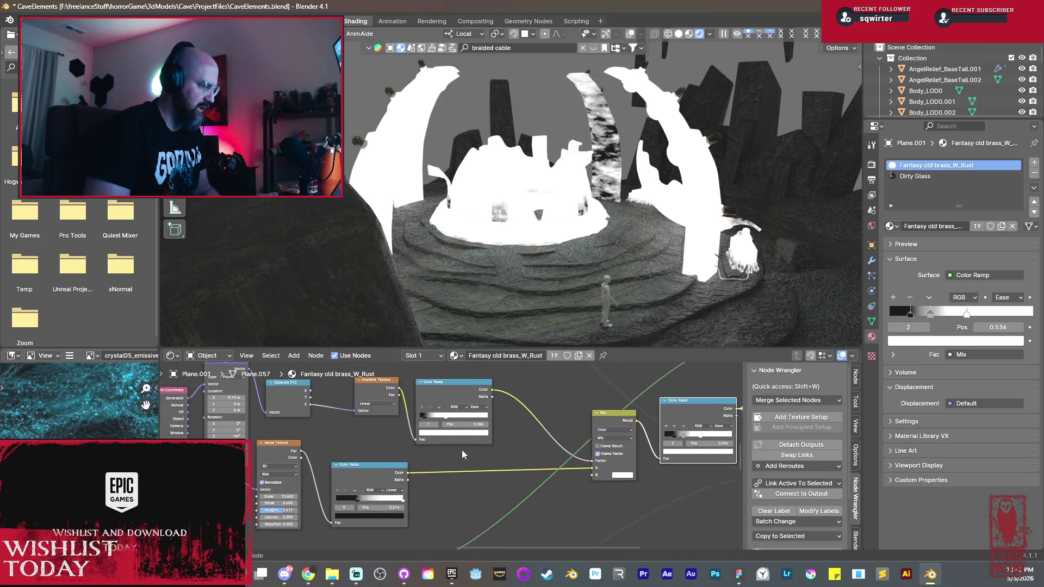
pyautogui.scroll(1, 433, 406)
# Step: Move the rust mask ramp's dark stop to 0.173 and restore the full Mix Shader result in the viewport
pyautogui.moveTo(446, 410); pyautogui.dragTo(466, 416)
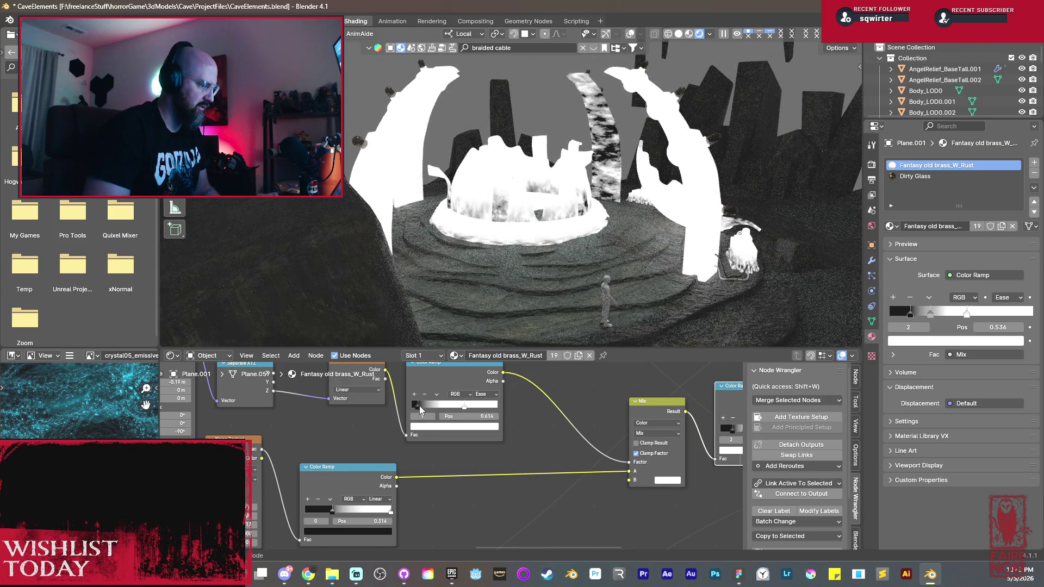
pyautogui.moveTo(419, 405); pyautogui.dragTo(427, 414)
pyautogui.moveTo(429, 414); pyautogui.dragTo(230, 449, button='middle')
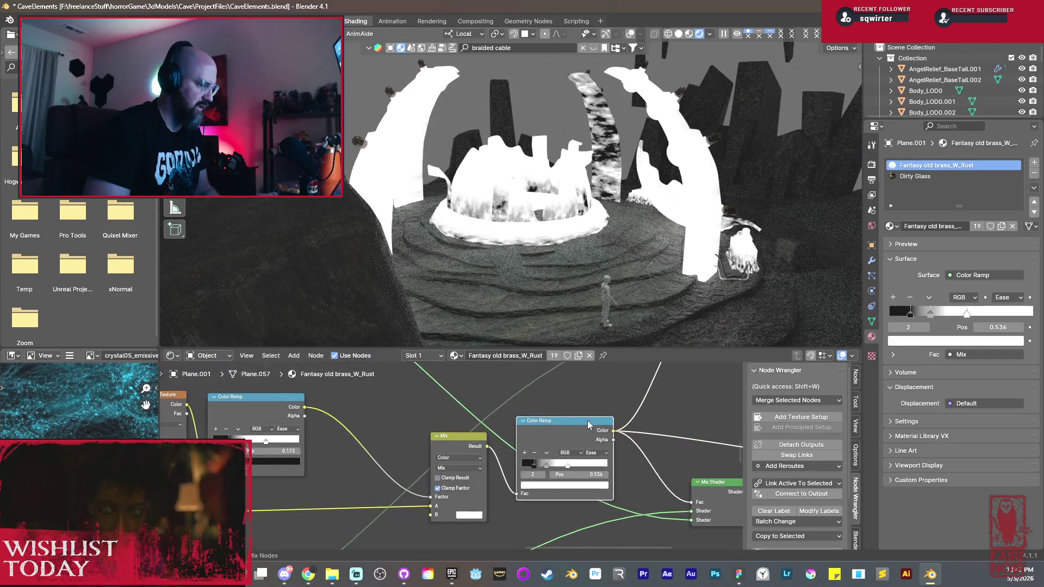
pyautogui.keyDown('ctrl'); pyautogui.keyDown('shift'); pyautogui.click(708, 491); pyautogui.keyUp('shift'); pyautogui.keyUp('ctrl')
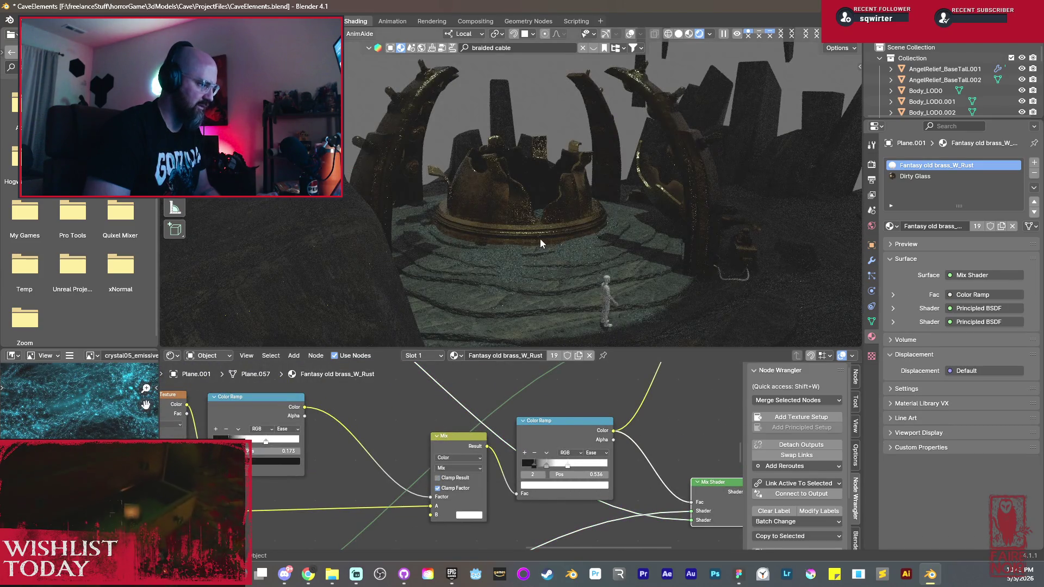
pyautogui.scroll(2, 539, 239)
pyautogui.scroll(2, 506, 243)
pyautogui.scroll(2, 505, 268)
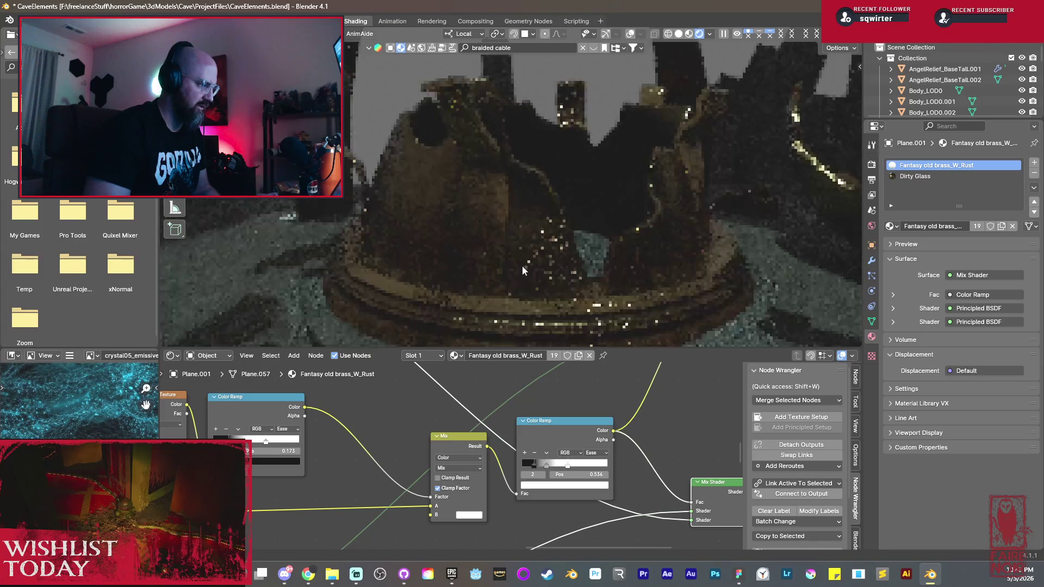
pyautogui.scroll(2, 535, 260)
pyautogui.scroll(2, 535, 246)
pyautogui.scroll(1, 535, 242)
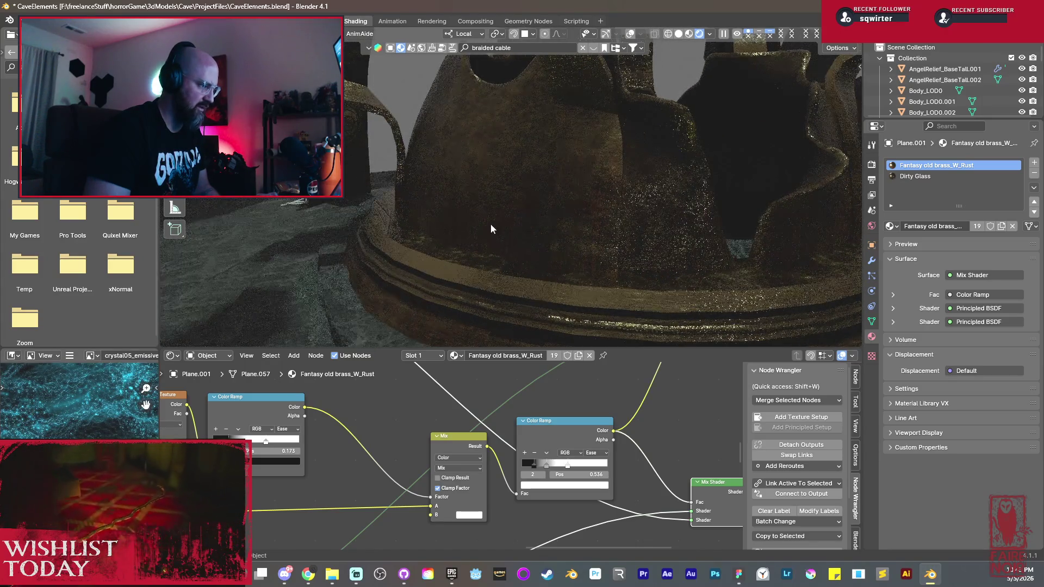
pyautogui.scroll(-4, 490, 227)
pyautogui.scroll(-2, 458, 237)
pyautogui.scroll(-1, 408, 236)
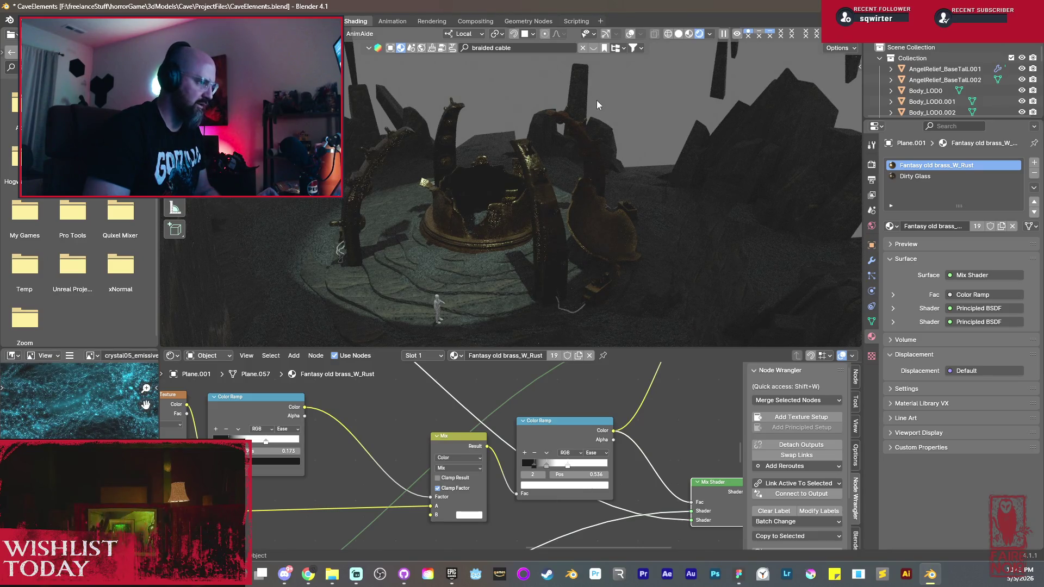
# Step: Enable overlays and gizmos, add a Point light and raise it vertically beside the crown
pyautogui.click(629, 34)
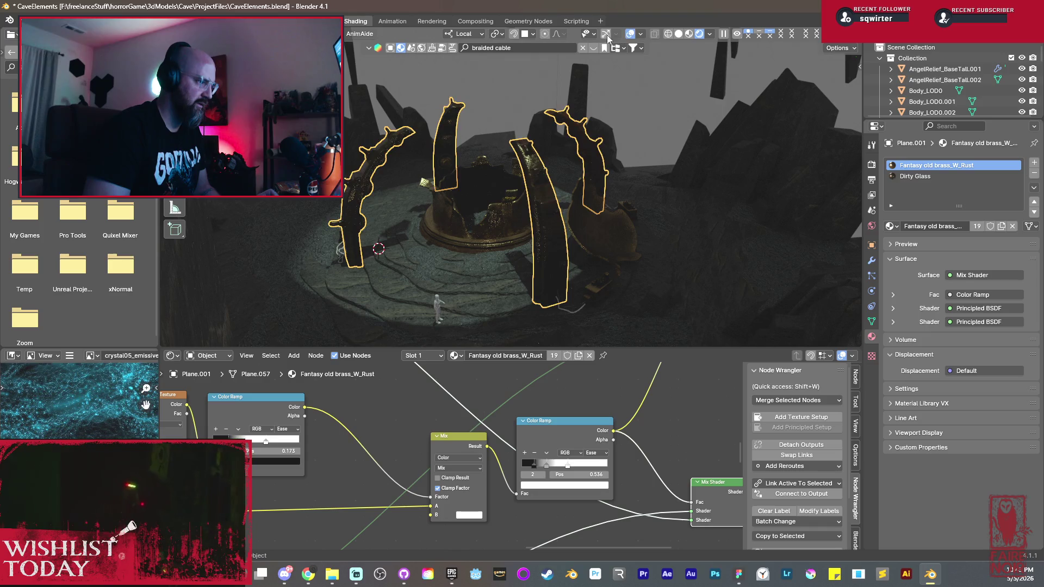
pyautogui.click(607, 36)
pyautogui.hotkey('shift', 'a')
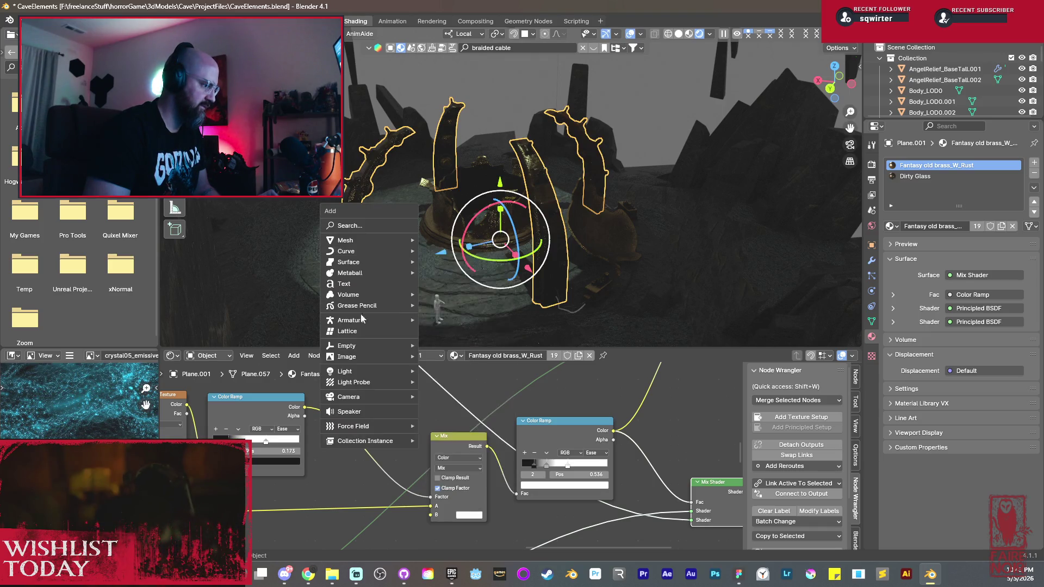
pyautogui.moveTo(359, 371)
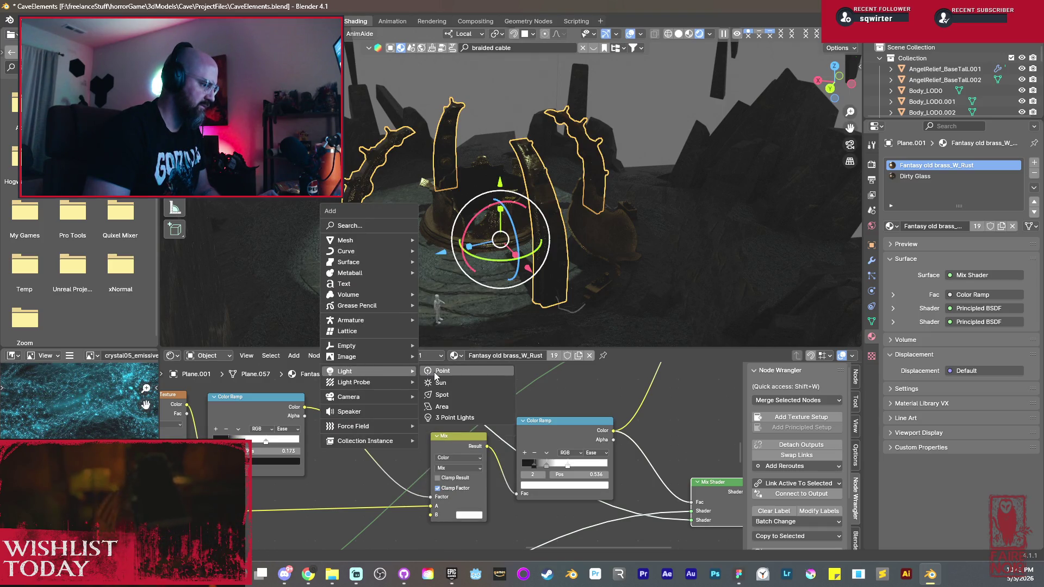
pyautogui.click(434, 372)
pyautogui.press('g')
pyautogui.press('z')
pyautogui.click(392, 204)
# Step: Set the point light's power to 100 W and widen its radius to 1.92 m for softer shadows
pyautogui.click(967, 237)
pyautogui.write('50')
pyautogui.press('Return')
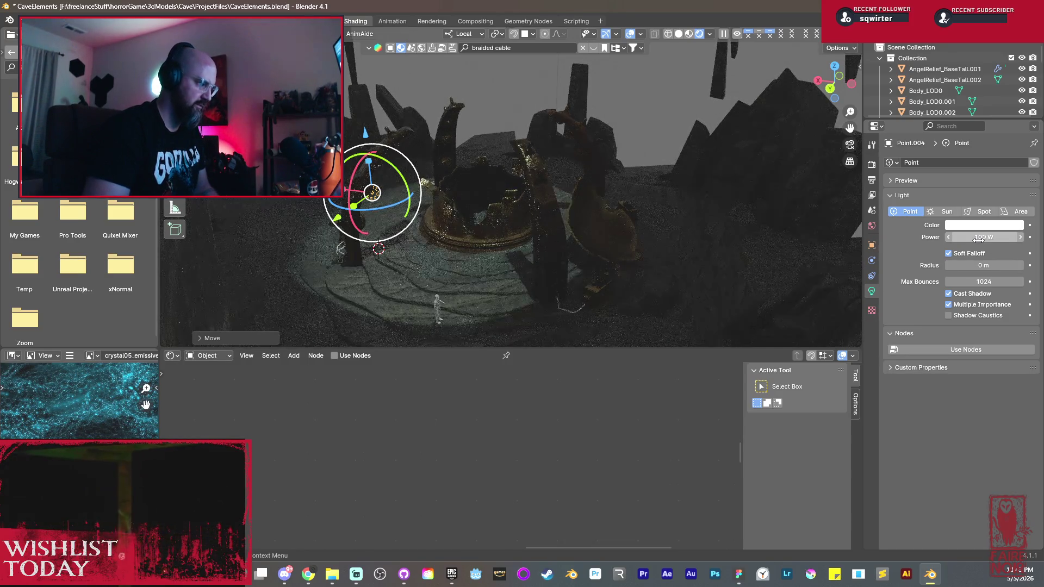
pyautogui.moveTo(984, 265); pyautogui.dragTo(1003, 264)
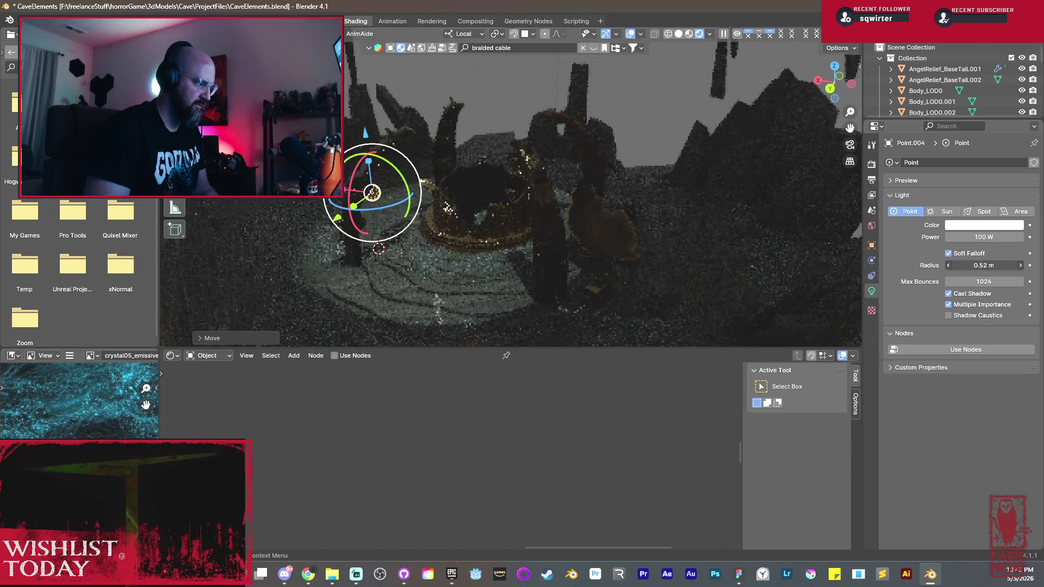
pyautogui.moveTo(424, 212)
pyautogui.mouseDown(button='middle')
pyautogui.moveTo(445, 224)
pyautogui.moveTo(502, 210)
pyautogui.mouseUp(button='middle')
pyautogui.scroll(5, 443, 224)
pyautogui.scroll(-2, 449, 225)
pyautogui.scroll(2, 503, 210)
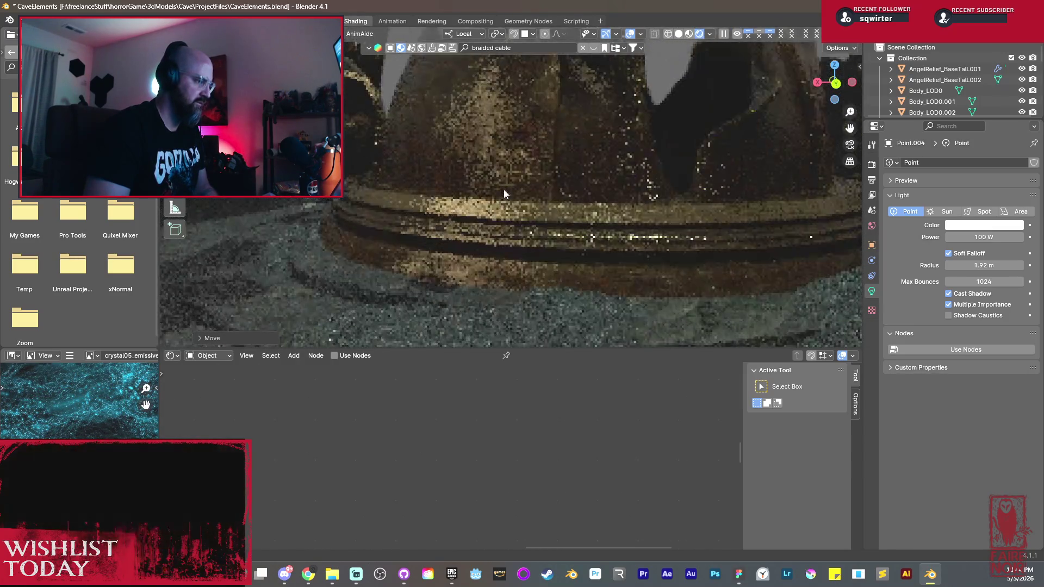
pyautogui.scroll(1, 497, 197)
pyautogui.scroll(2, 510, 199)
pyautogui.scroll(-2, 513, 211)
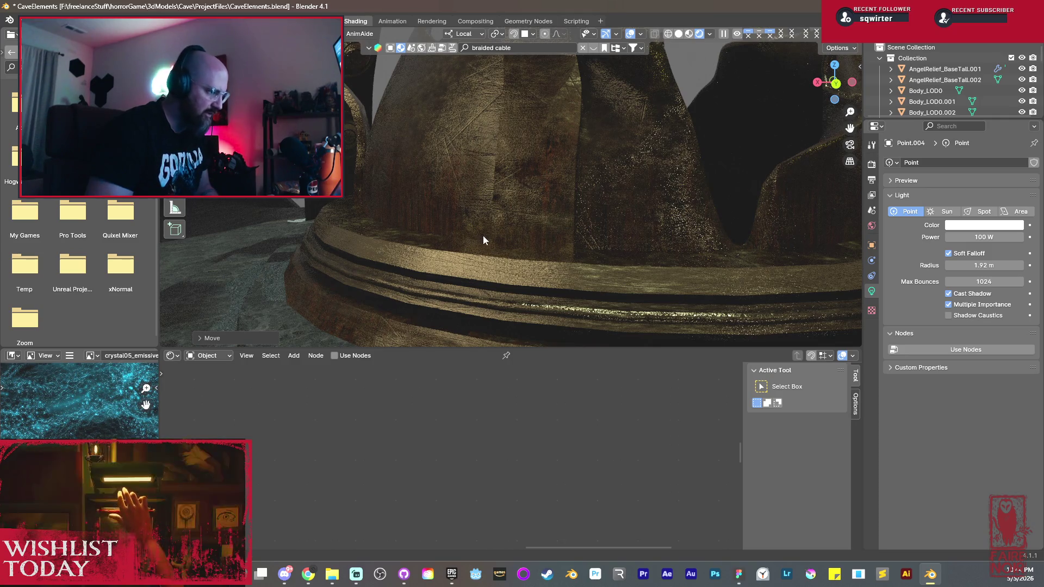
pyautogui.scroll(2, 486, 235)
pyautogui.scroll(1, 505, 229)
pyautogui.scroll(1, 503, 222)
pyautogui.scroll(1, 503, 221)
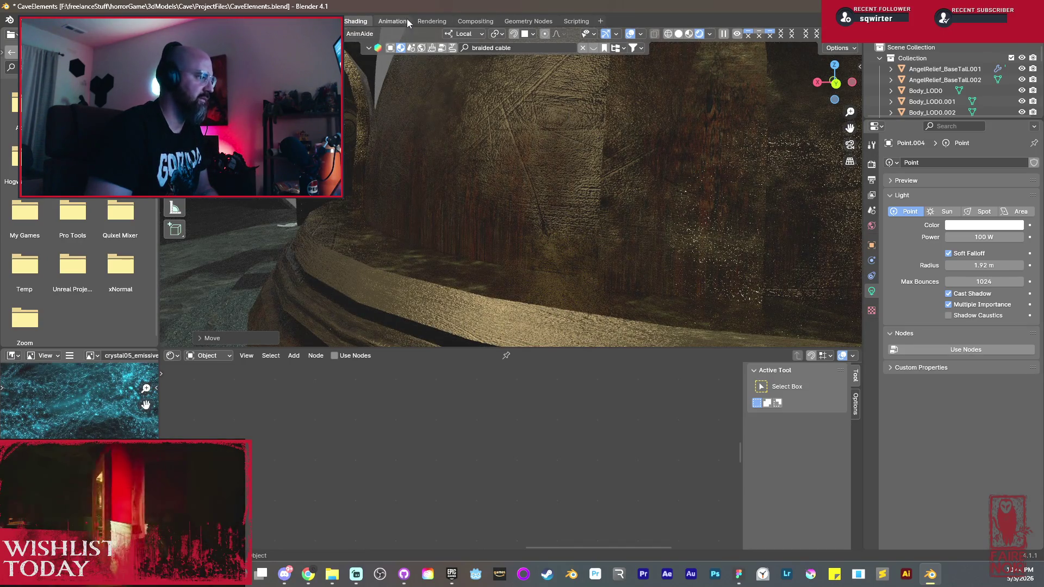
# Step: Select the crown and preview its Principled BSDF on its own
pyautogui.click(461, 202)
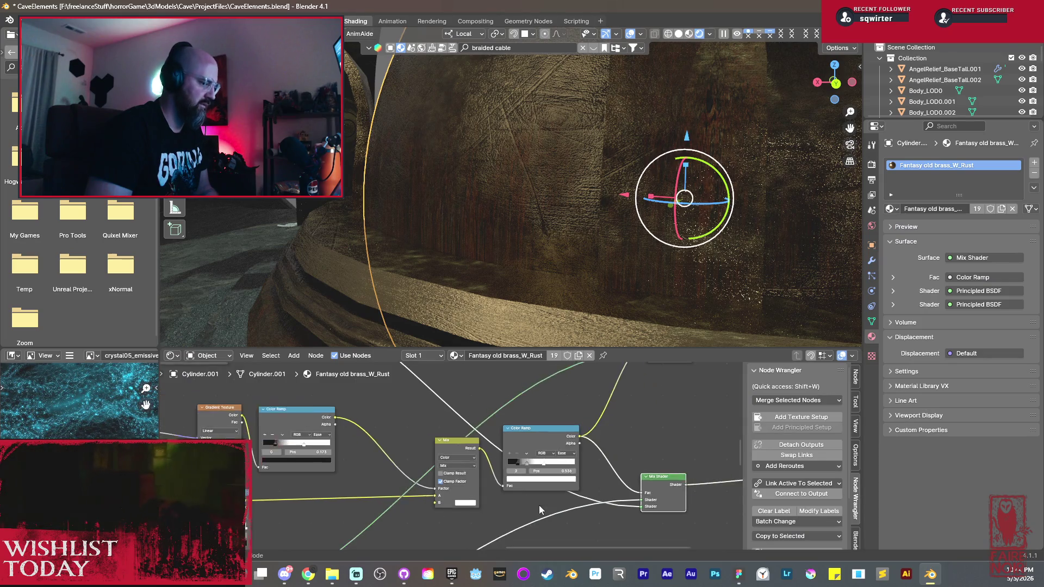
pyautogui.scroll(3, 547, 412)
pyautogui.scroll(-2, 546, 412)
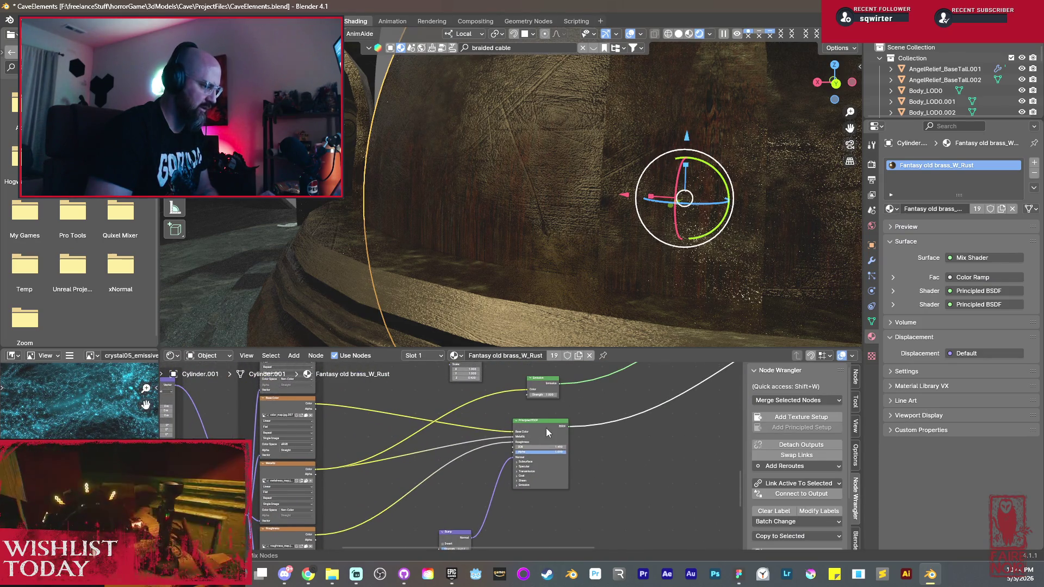
pyautogui.keyDown('ctrl'); pyautogui.keyDown('shift'); pyautogui.click(545, 428); pyautogui.keyUp('shift'); pyautogui.keyUp('ctrl')
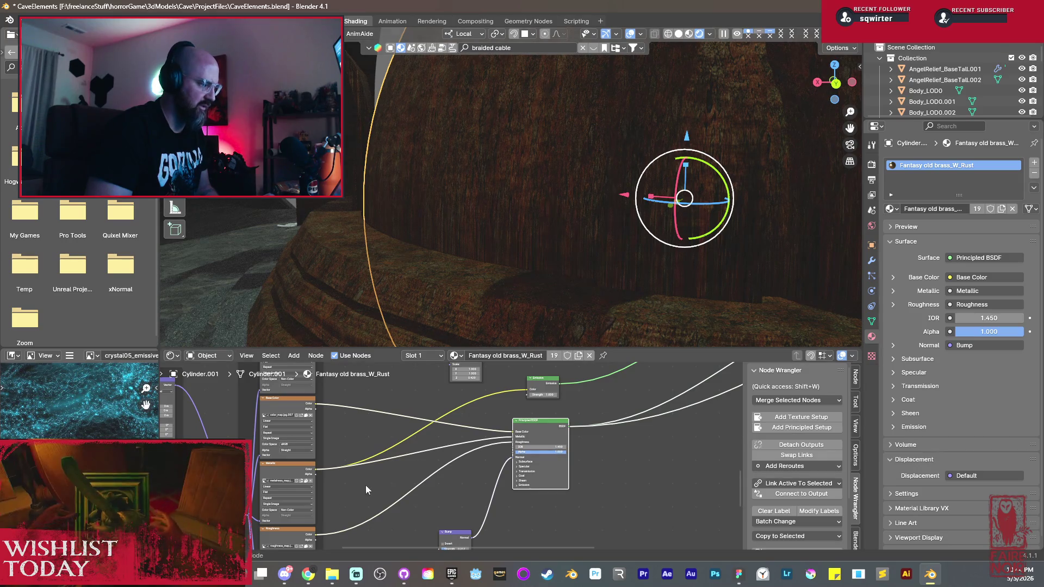
pyautogui.moveTo(365, 485); pyautogui.dragTo(483, 438, button='middle')
pyautogui.scroll(3, 483, 438)
pyautogui.scroll(1, 482, 438)
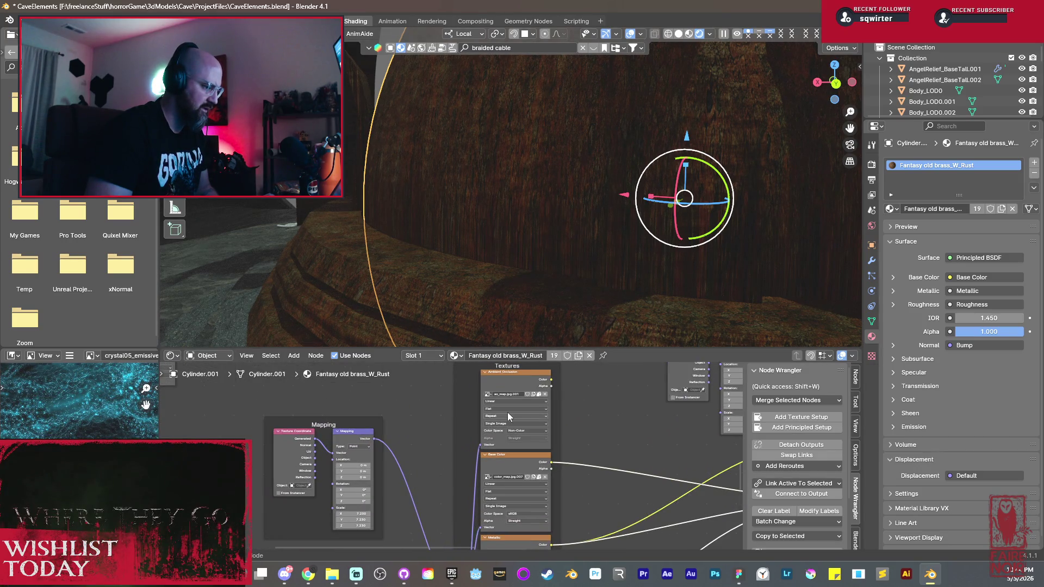
# Step: Switch the ambient occlusion Image Texture to Box projection with Blend reset to zero
pyautogui.click(495, 410)
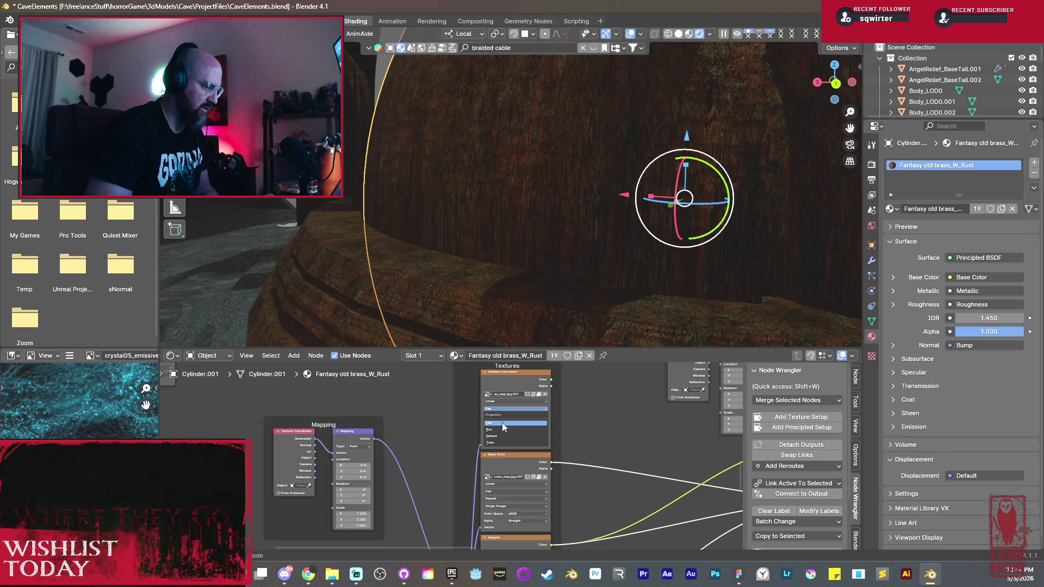
pyautogui.click(497, 430)
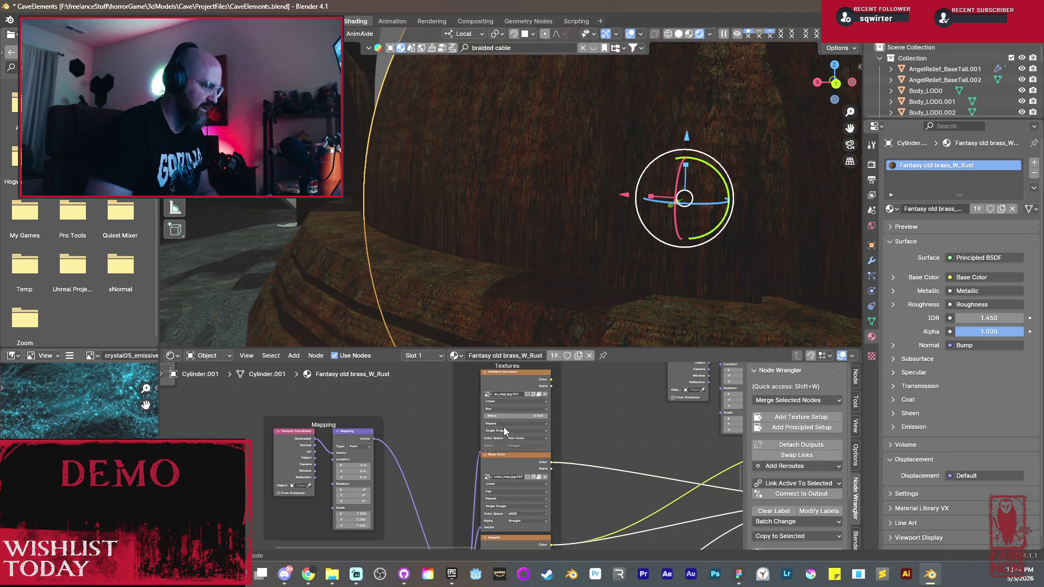
pyautogui.moveTo(506, 416); pyautogui.dragTo(531, 416)
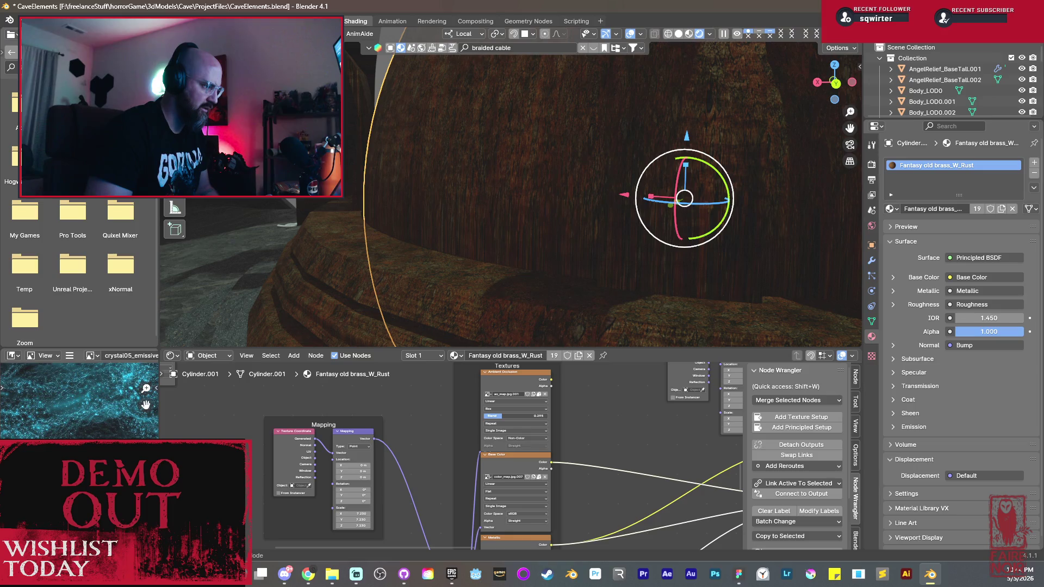
pyautogui.press('BackSpace')
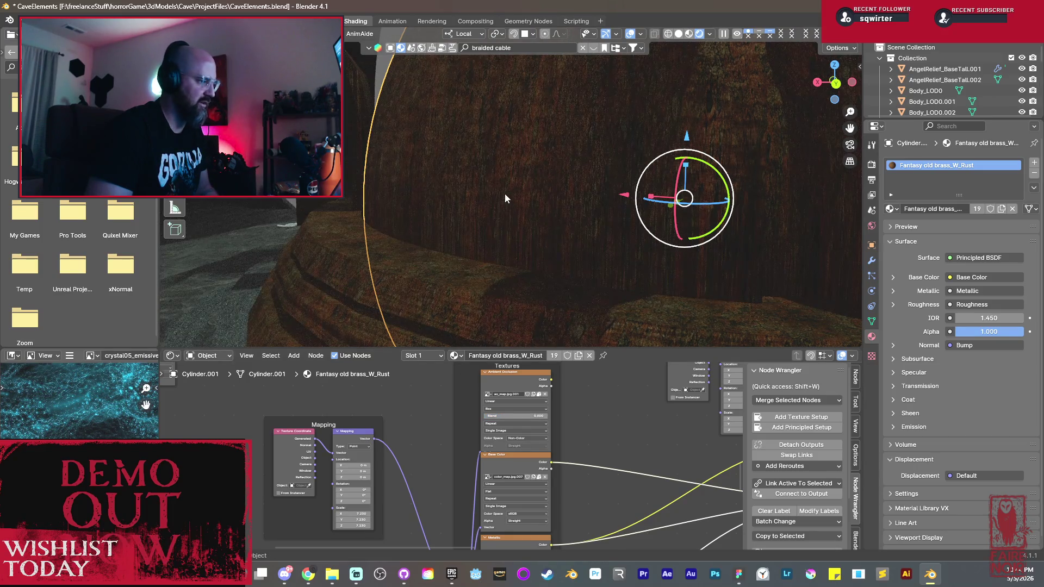
pyautogui.scroll(-4, 505, 197)
pyautogui.scroll(-2, 505, 186)
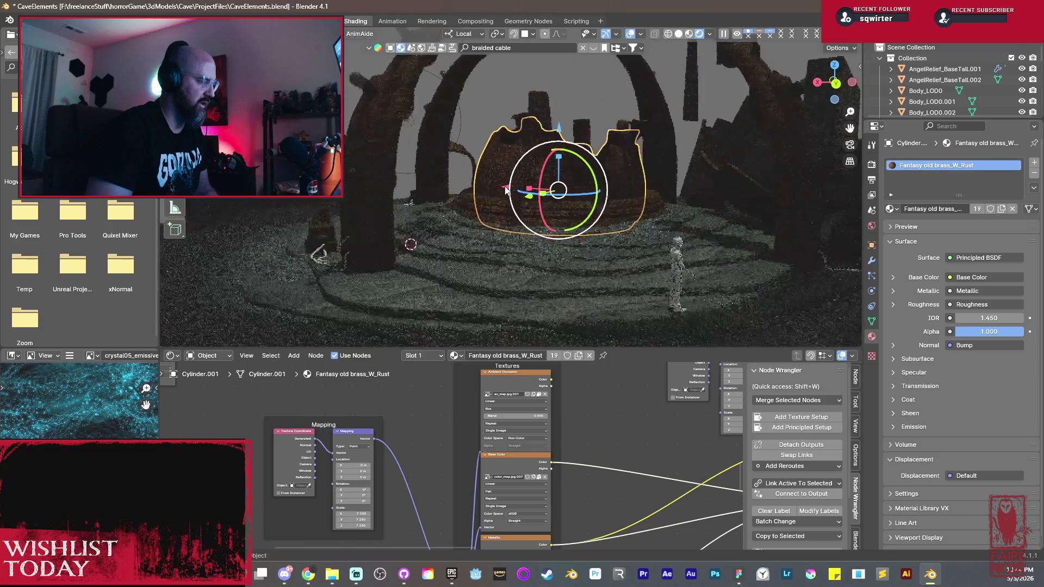
# Step: Orbit to a lower view centred on the crown, then select the point light and start moving it
pyautogui.moveTo(504, 185); pyautogui.dragTo(497, 218, button='middle')
pyautogui.scroll(3, 514, 216)
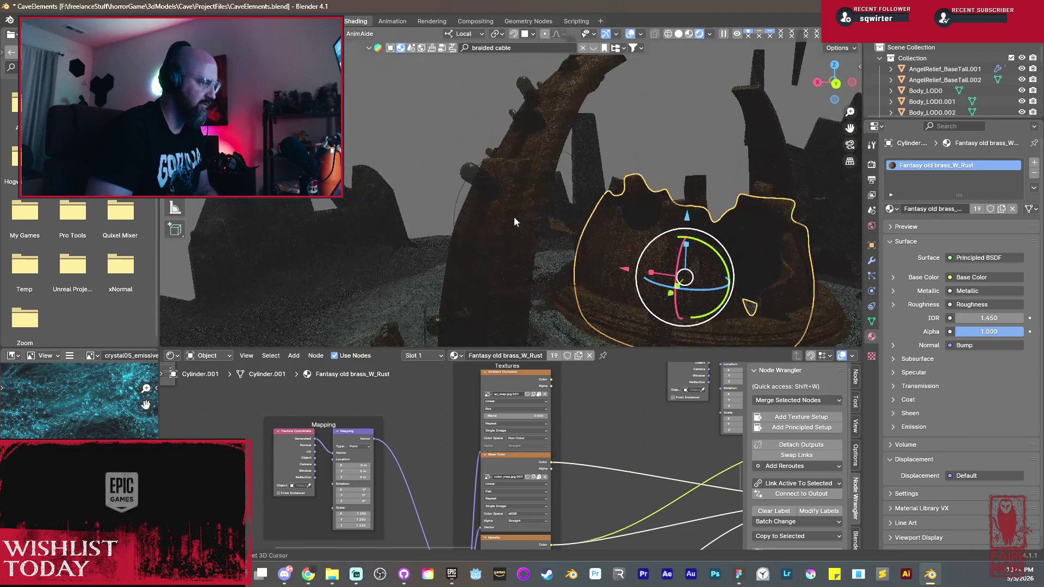
pyautogui.moveTo(534, 182); pyautogui.dragTo(516, 205, button='middle')
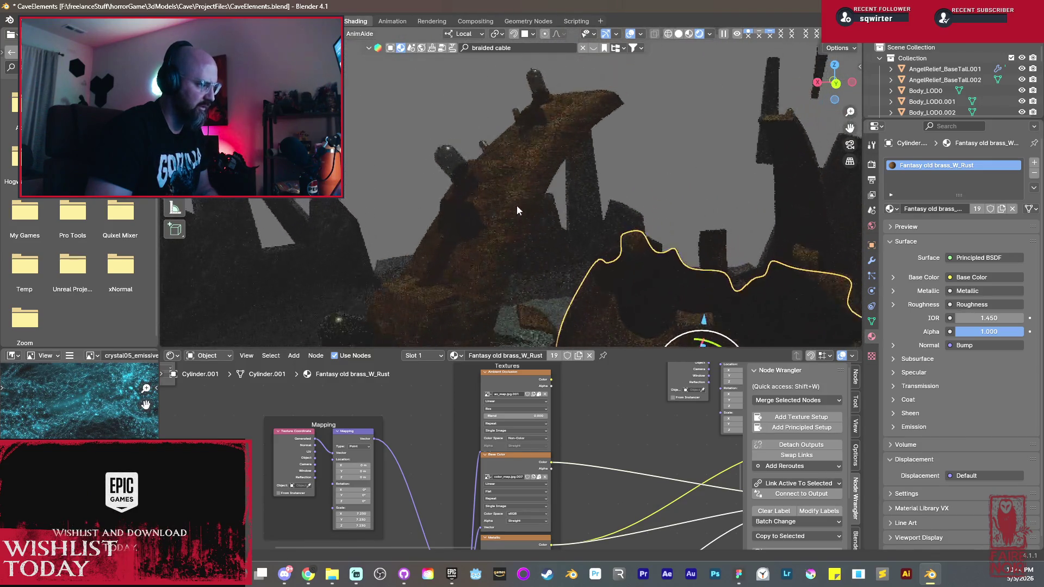
pyautogui.press('KP_Decimal')
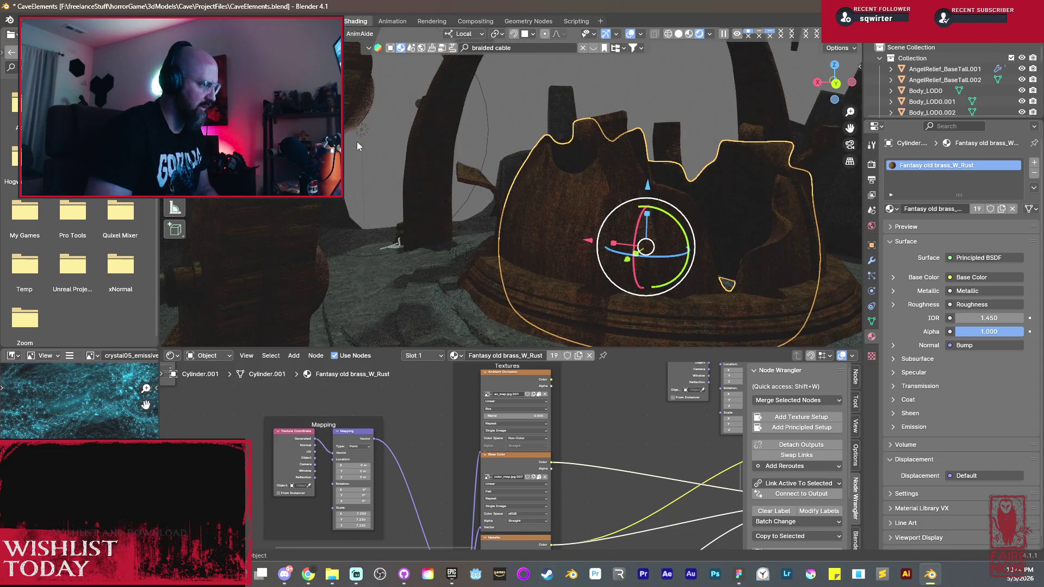
pyautogui.click(360, 139)
pyautogui.press('g')
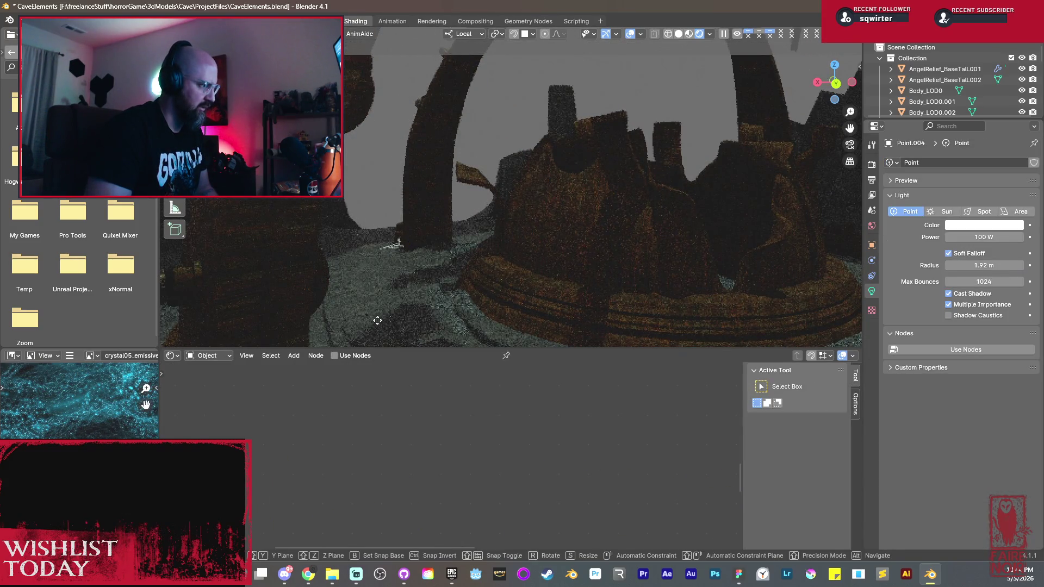
# Step: Confirm the point light's new position and select the rock pillar near the arch
pyautogui.click(377, 321)
pyautogui.moveTo(351, 220); pyautogui.dragTo(372, 248, button='middle')
pyautogui.moveTo(451, 247)
pyautogui.mouseDown(button='middle')
pyautogui.moveTo(487, 251)
pyautogui.moveTo(500, 265)
pyautogui.mouseUp(button='middle')
pyautogui.scroll(3, 523, 235)
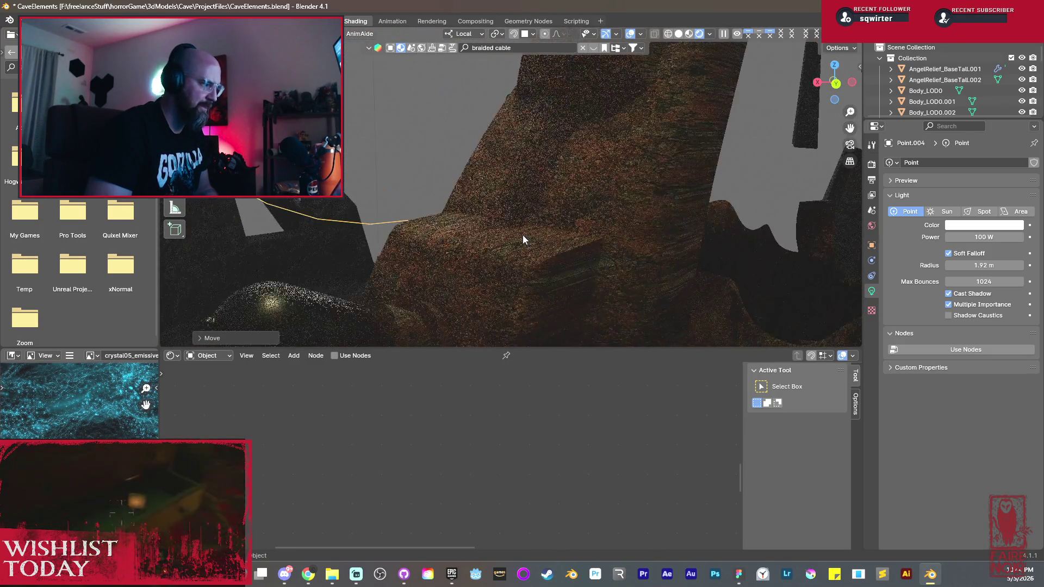
pyautogui.click(544, 236)
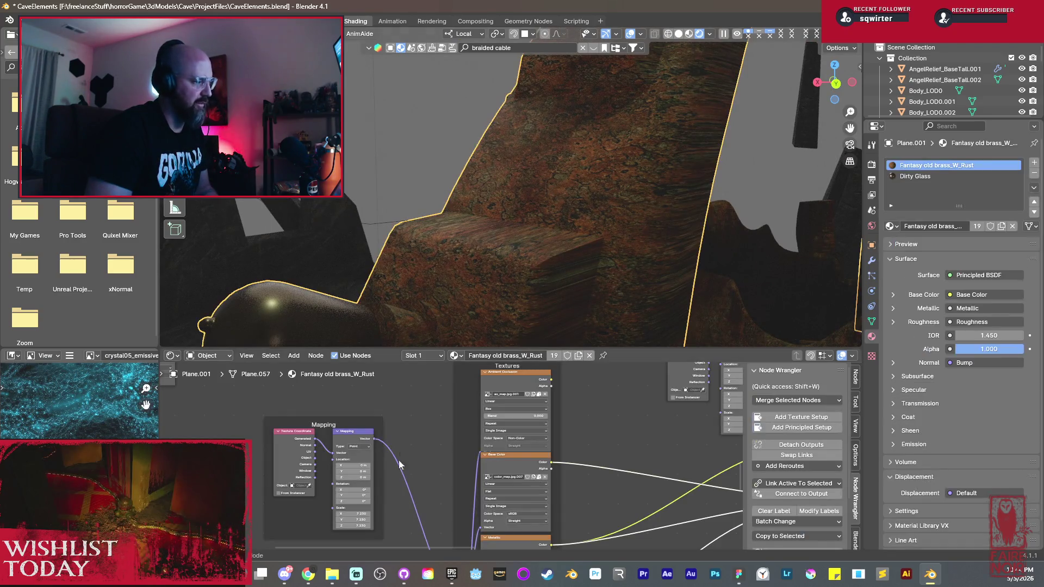
# Step: Set the pillar's ambient occlusion texture to Flat projection and relink Texture Coordinate into Mapping
pyautogui.click(495, 411)
pyautogui.click(496, 423)
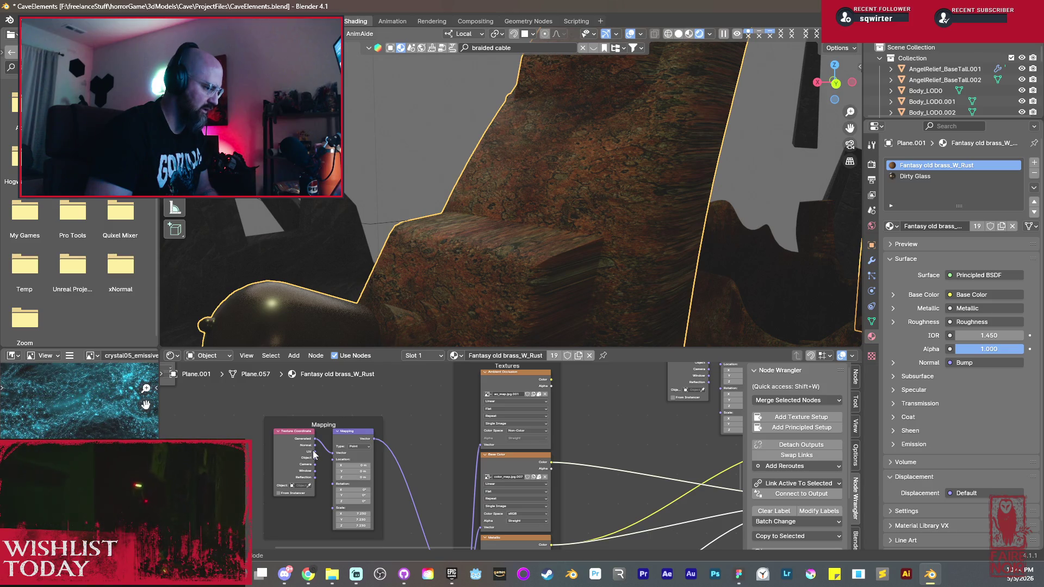
pyautogui.moveTo(313, 452); pyautogui.dragTo(334, 453)
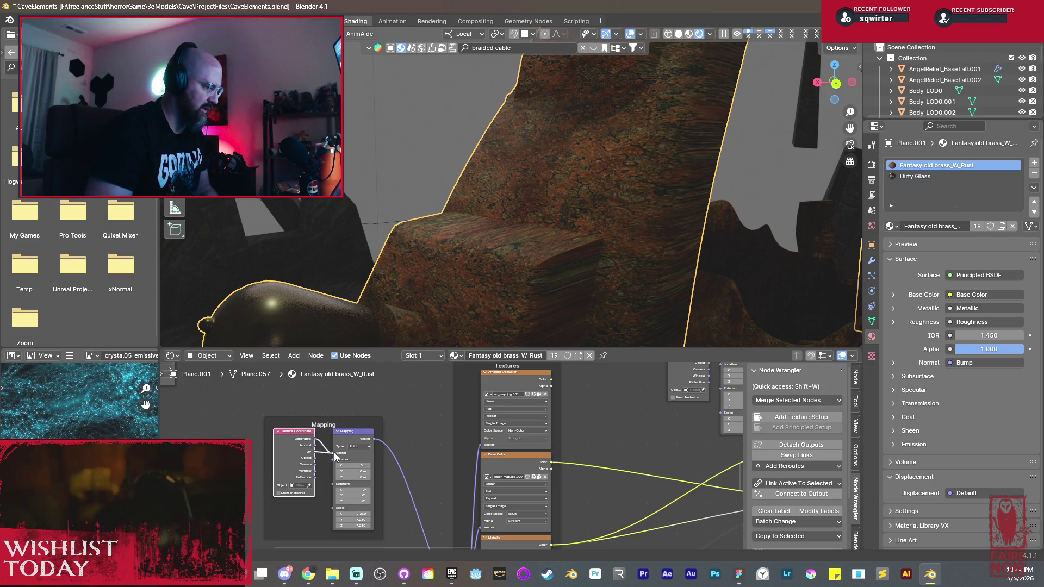
pyautogui.scroll(-3, 585, 232)
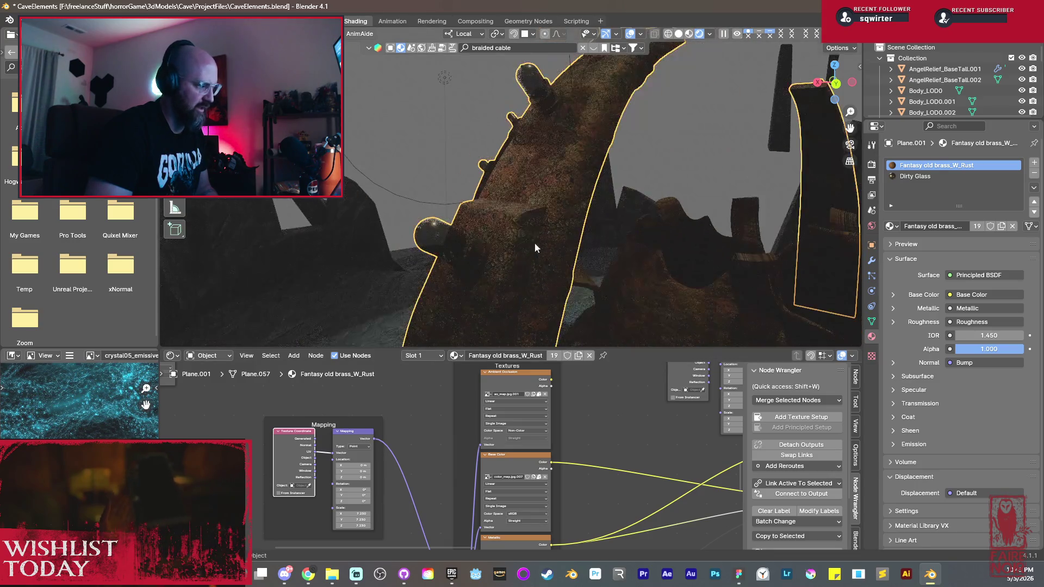
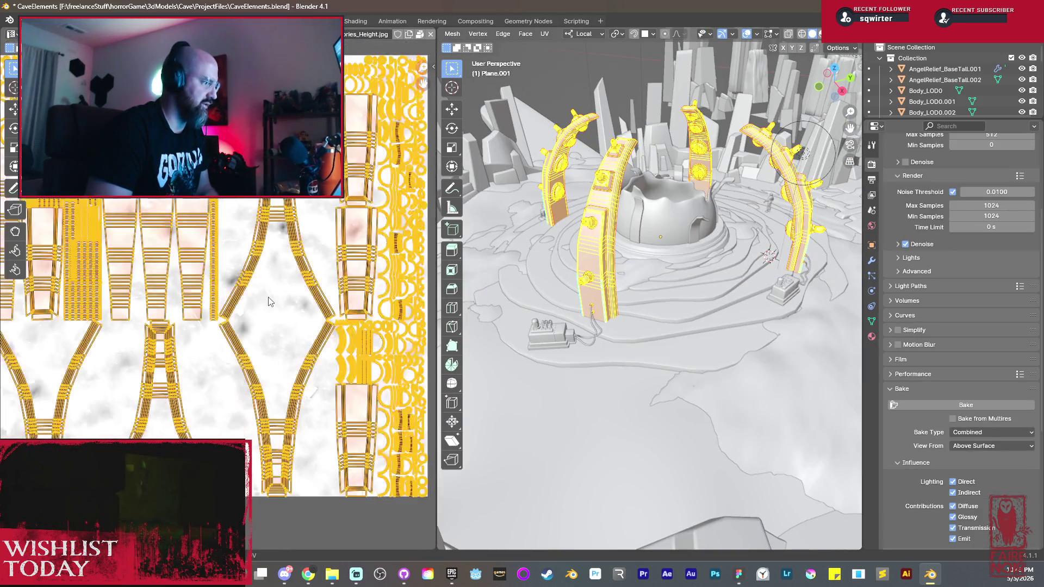
# Step: Pack the arch pieces' UV islands to fill the texture space, then head to the Shading workspace
pyautogui.click(124, 33)
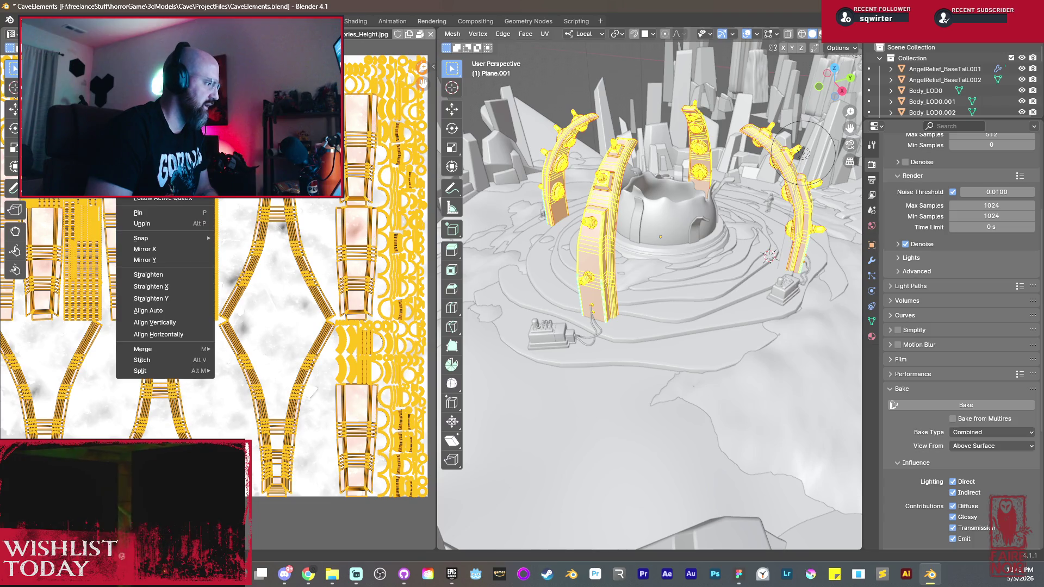
pyautogui.click(195, 34)
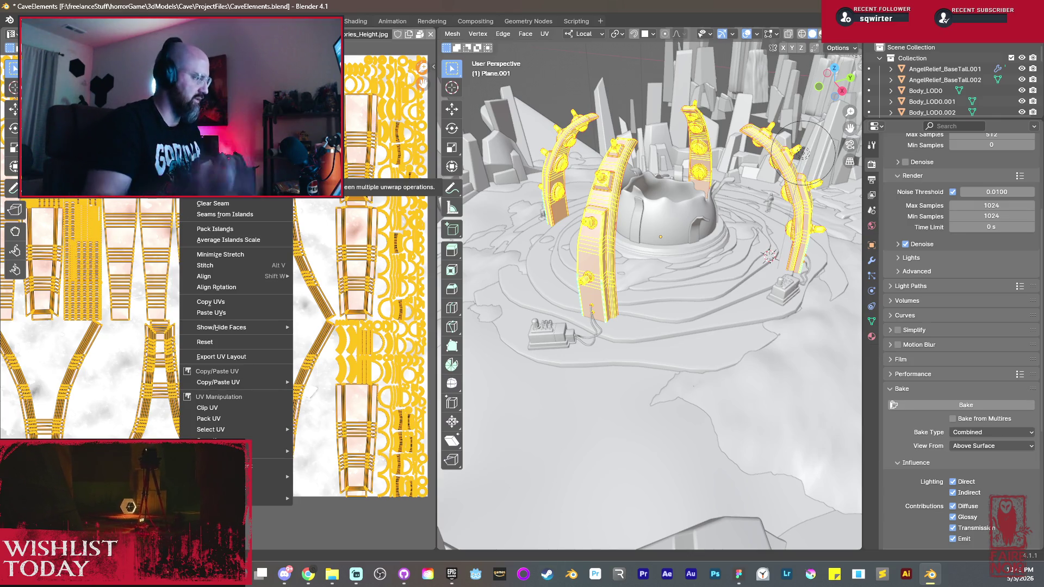
pyautogui.click(228, 228)
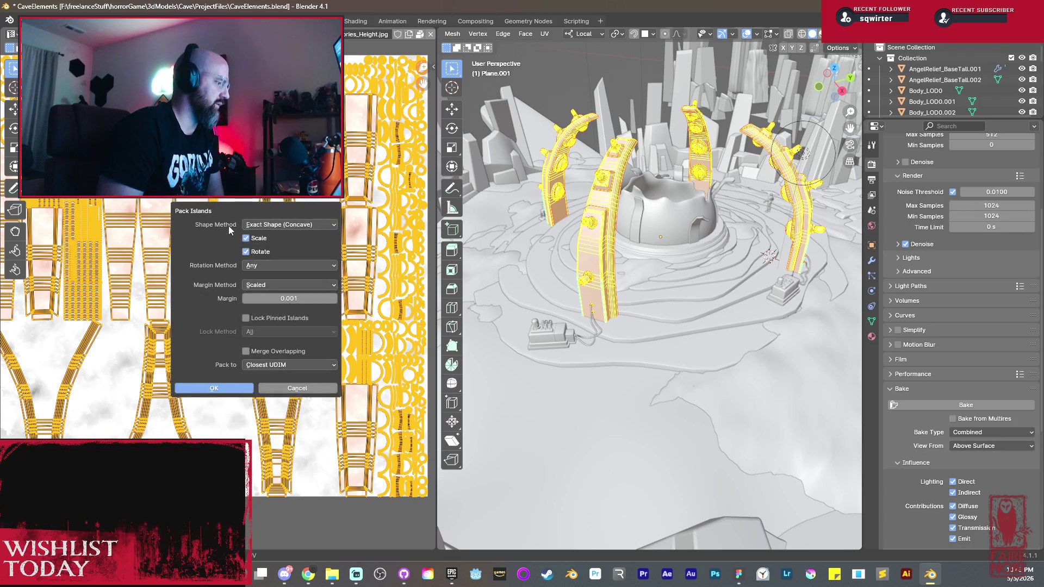
pyautogui.click(232, 389)
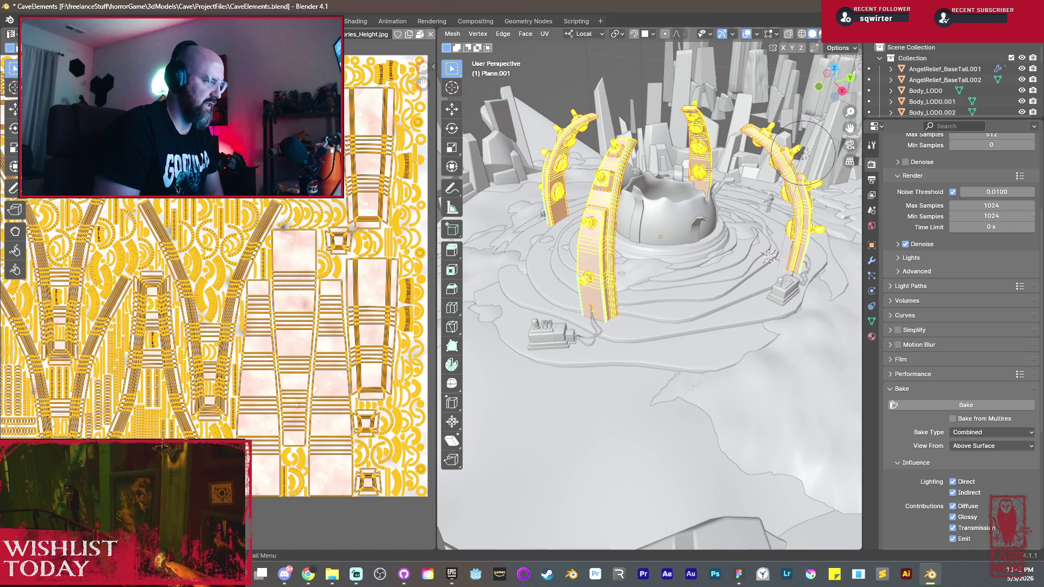
pyautogui.click(361, 19)
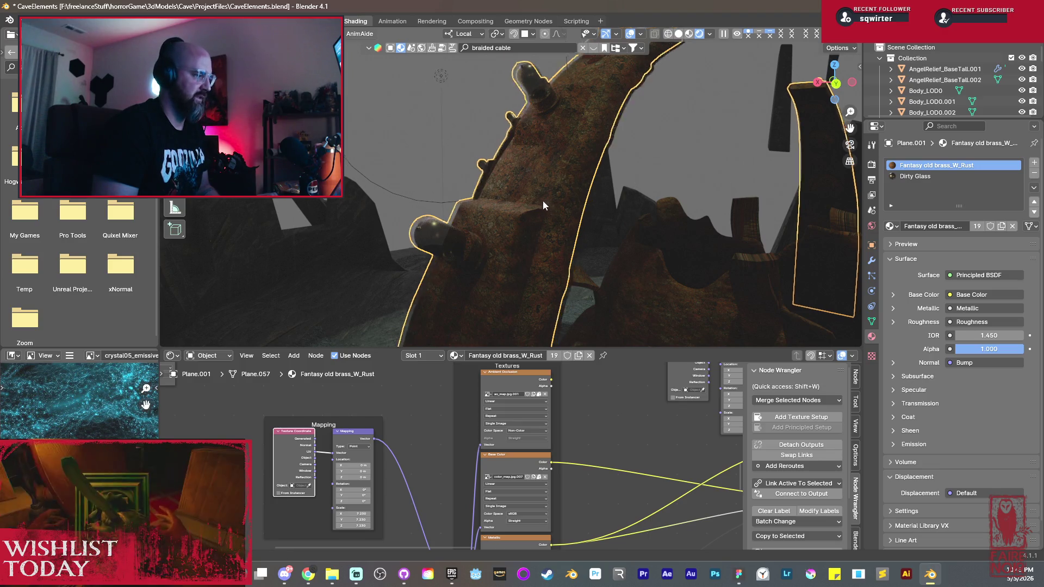
pyautogui.scroll(-5, 542, 200)
pyautogui.scroll(5, 429, 190)
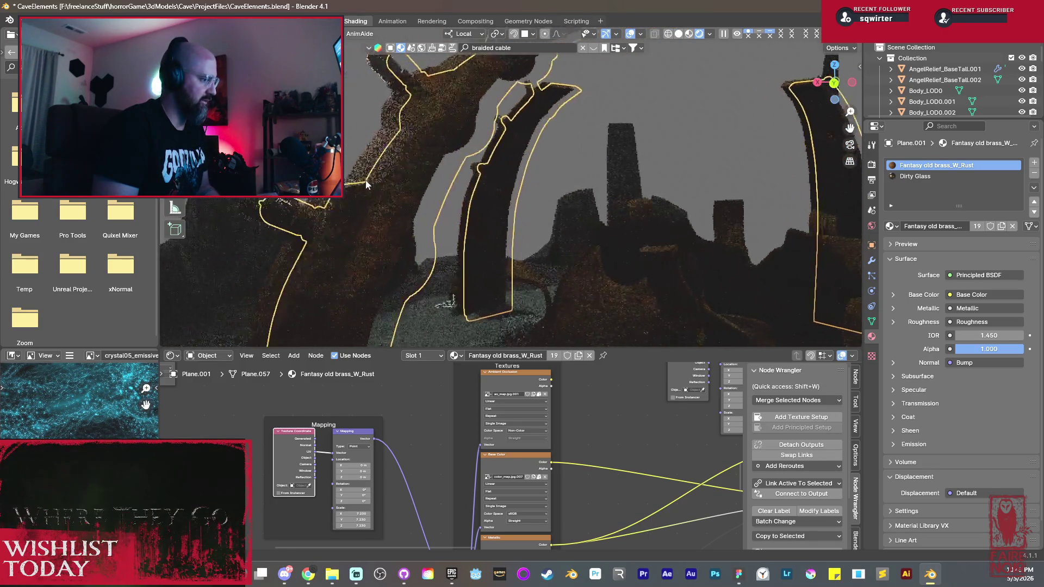
pyautogui.scroll(2, 429, 187)
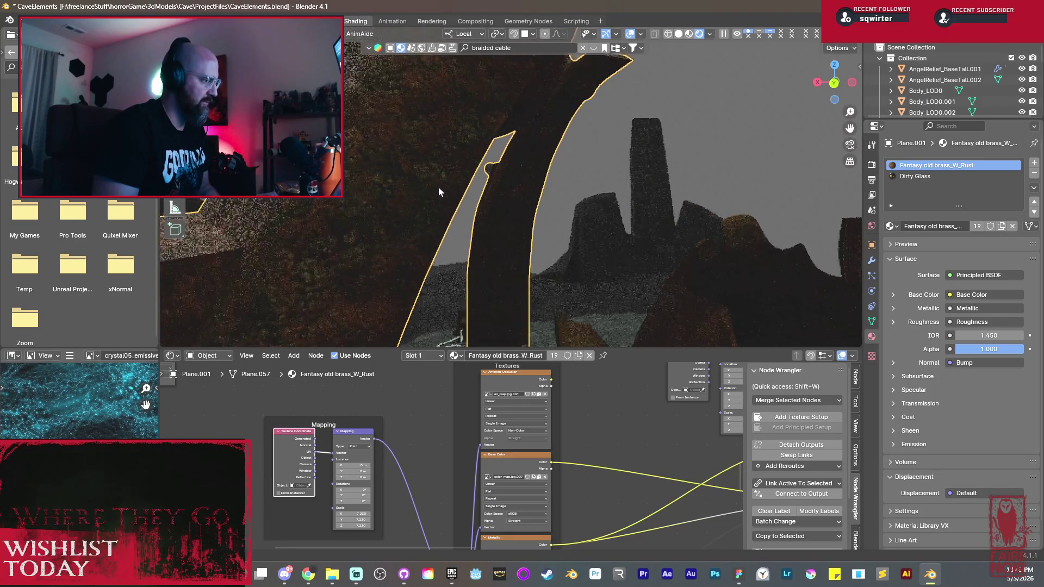
pyautogui.scroll(2, 425, 193)
pyautogui.scroll(-2, 465, 453)
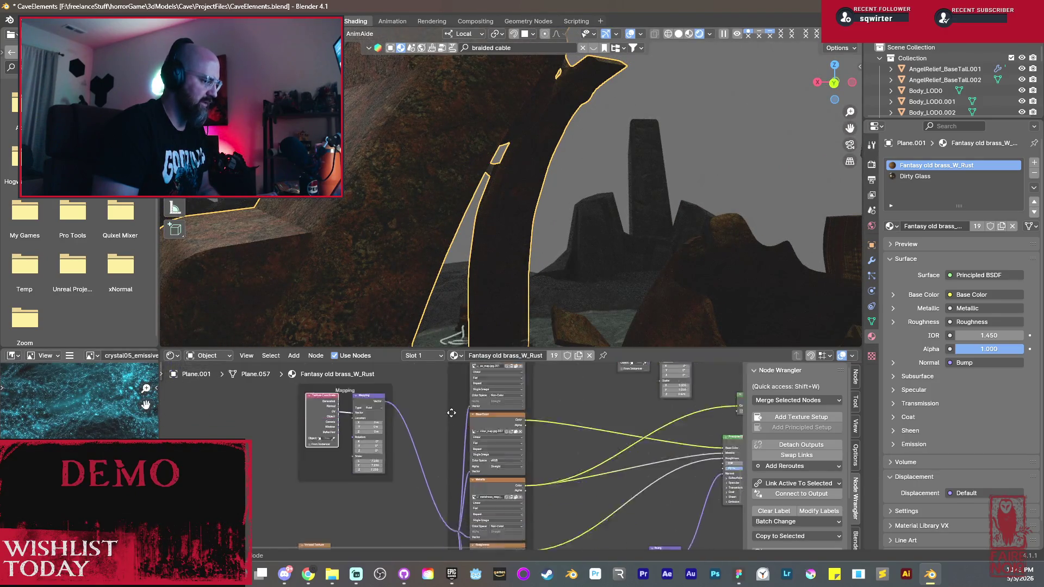
pyautogui.moveTo(465, 453); pyautogui.dragTo(446, 423, button='middle')
pyautogui.scroll(-2, 488, 440)
pyautogui.scroll(2, 488, 441)
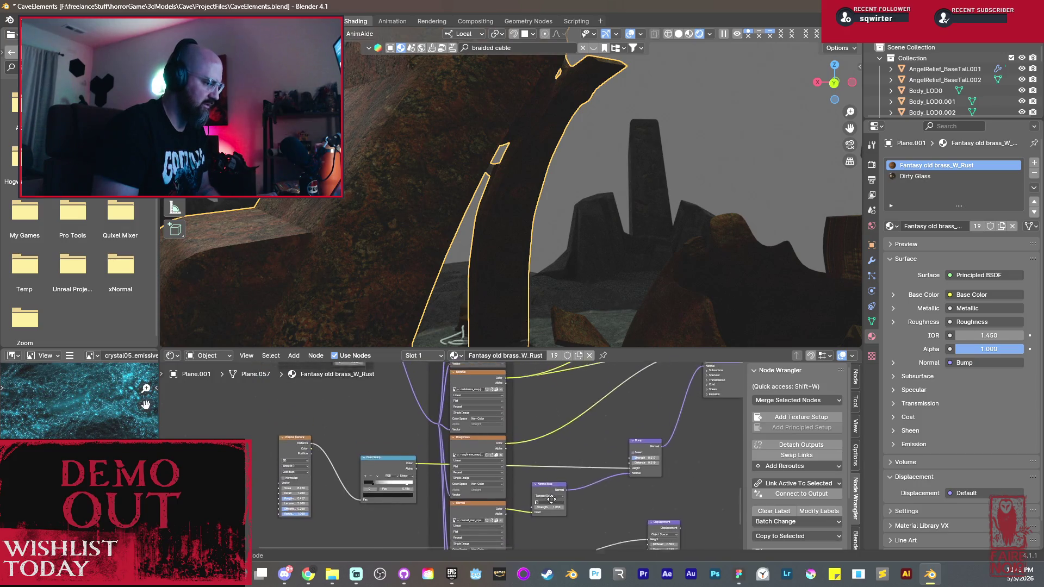
pyautogui.moveTo(546, 499); pyautogui.dragTo(550, 507, button='middle')
pyautogui.moveTo(421, 185); pyautogui.dragTo(429, 184, button='middle')
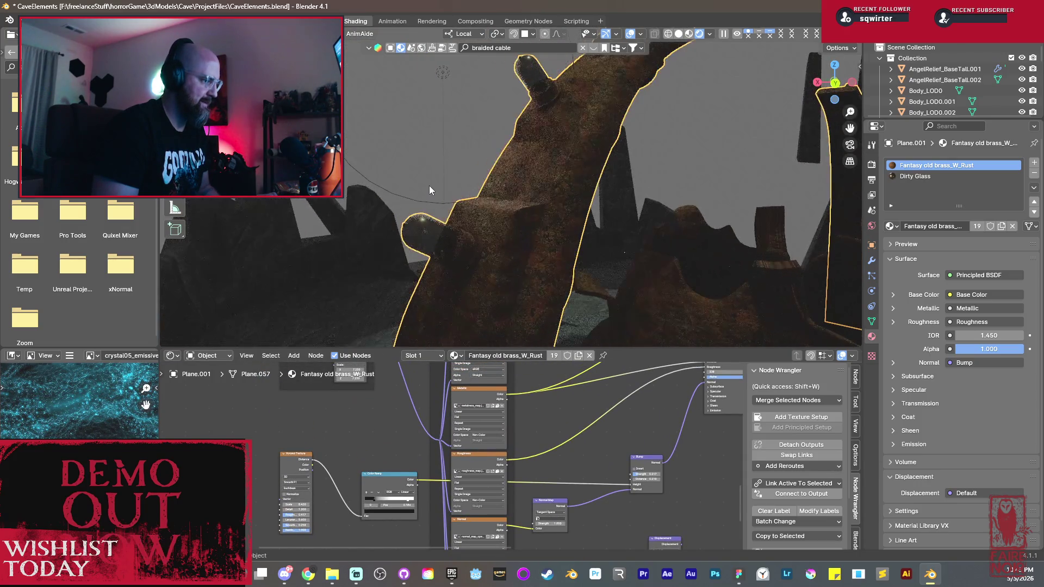
pyautogui.moveTo(541, 172); pyautogui.dragTo(531, 168, button='middle')
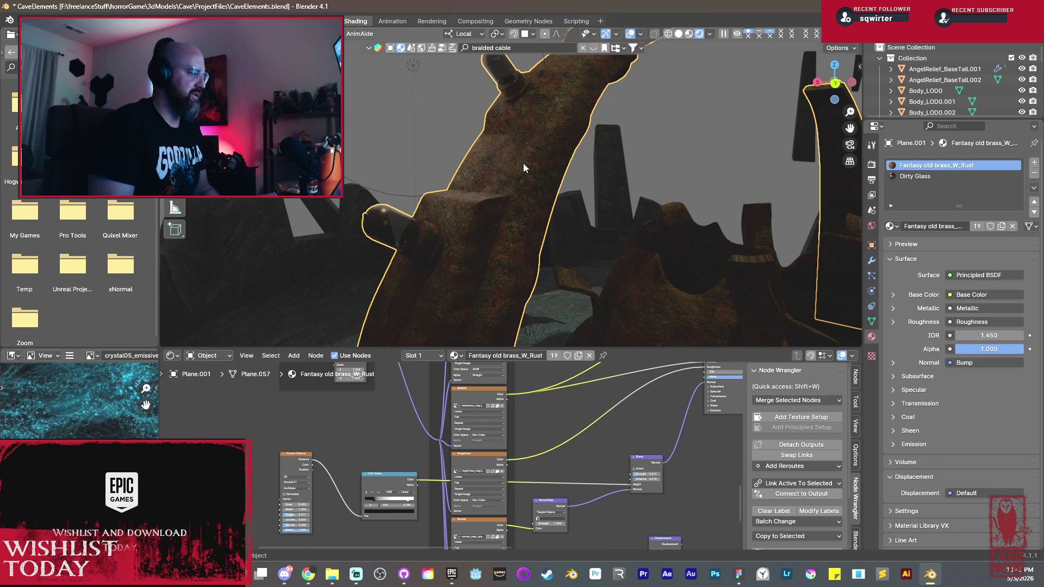
pyautogui.moveTo(531, 120); pyautogui.dragTo(492, 194, button='middle')
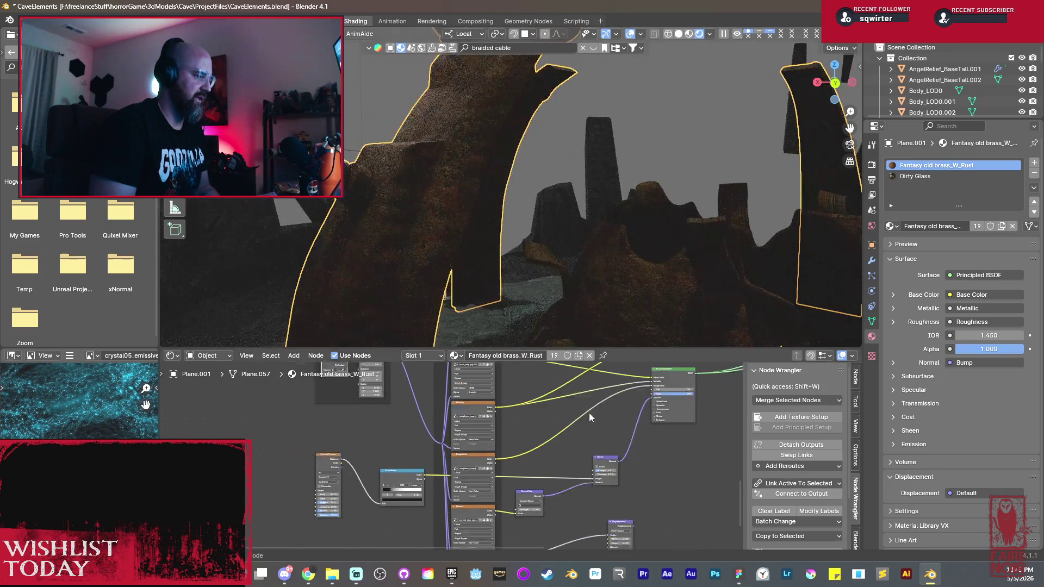
pyautogui.scroll(-2, 589, 412)
pyautogui.scroll(-2, 489, 480)
pyautogui.scroll(-2, 504, 502)
pyautogui.scroll(2, 571, 488)
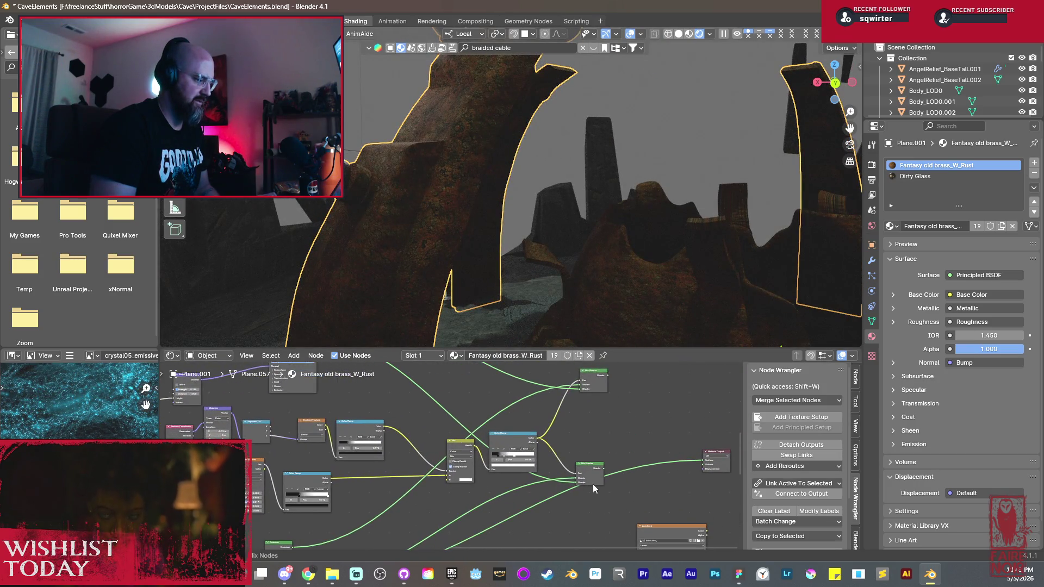
# Step: Shift the Mix Shader's colour-ramp stops rightward and preview the ramp on the arches
pyautogui.keyDown('ctrl'); pyautogui.keyDown('shift'); pyautogui.click(595, 479); pyautogui.keyUp('shift'); pyautogui.keyUp('ctrl')
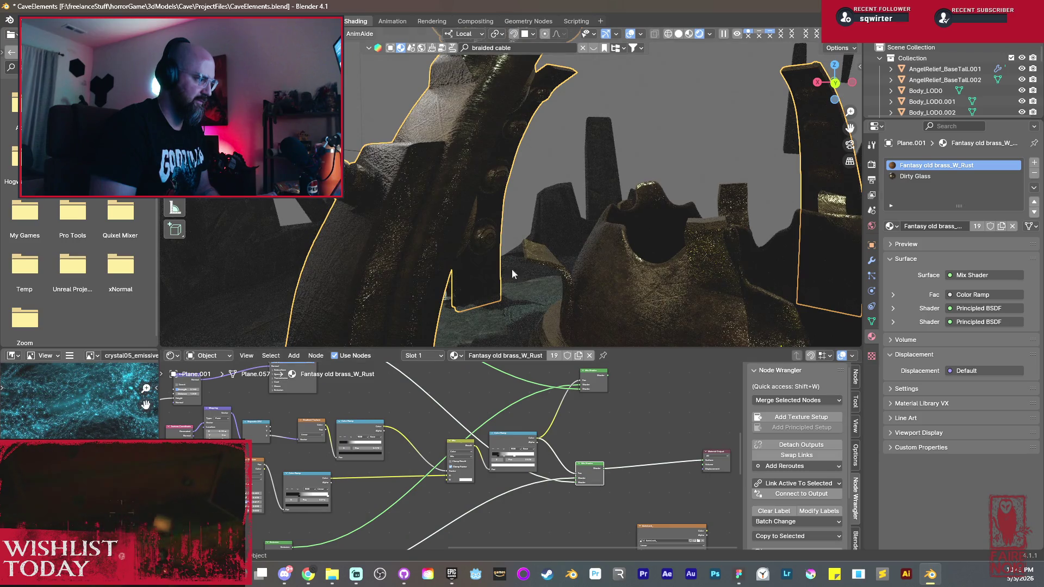
pyautogui.scroll(2, 509, 472)
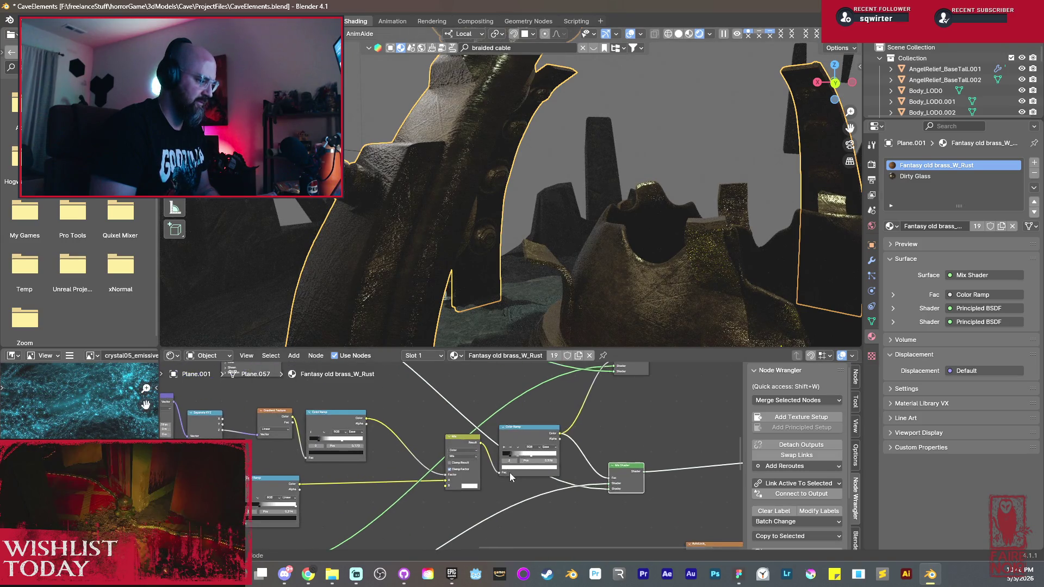
pyautogui.scroll(2, 521, 474)
pyautogui.scroll(1, 521, 474)
pyautogui.scroll(3, 459, 265)
pyautogui.scroll(2, 455, 246)
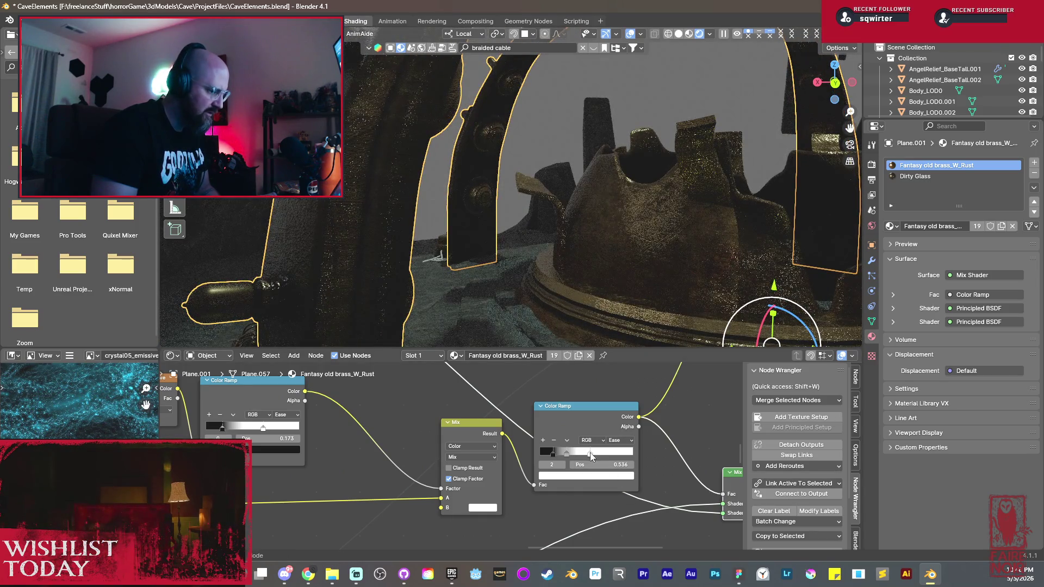
pyautogui.moveTo(589, 453); pyautogui.dragTo(611, 456)
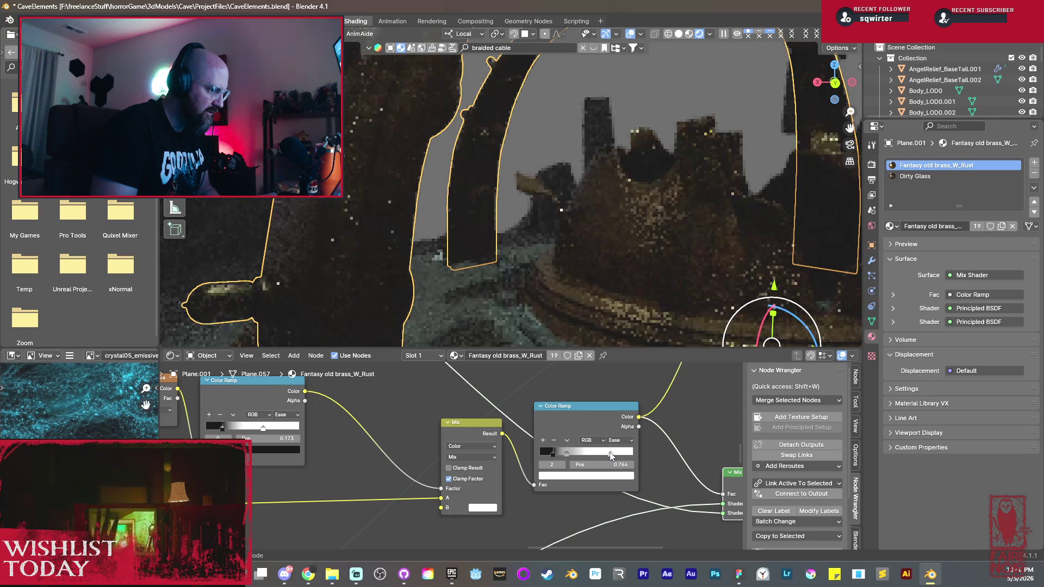
pyautogui.moveTo(564, 456); pyautogui.dragTo(585, 453)
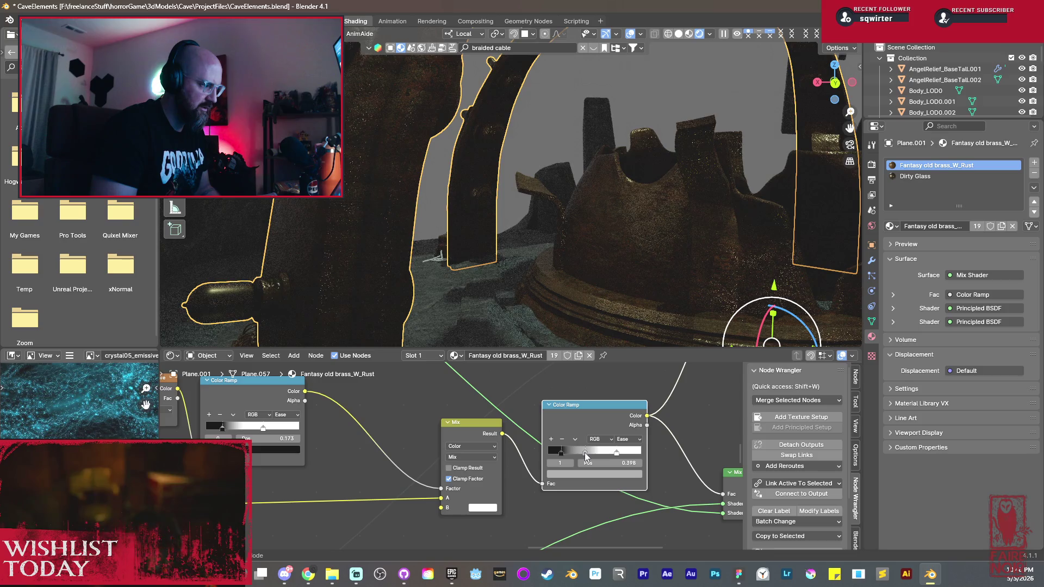
pyautogui.keyDown('ctrl'); pyautogui.keyDown('shift'); pyautogui.click(595, 414); pyautogui.keyUp('shift'); pyautogui.keyUp('ctrl')
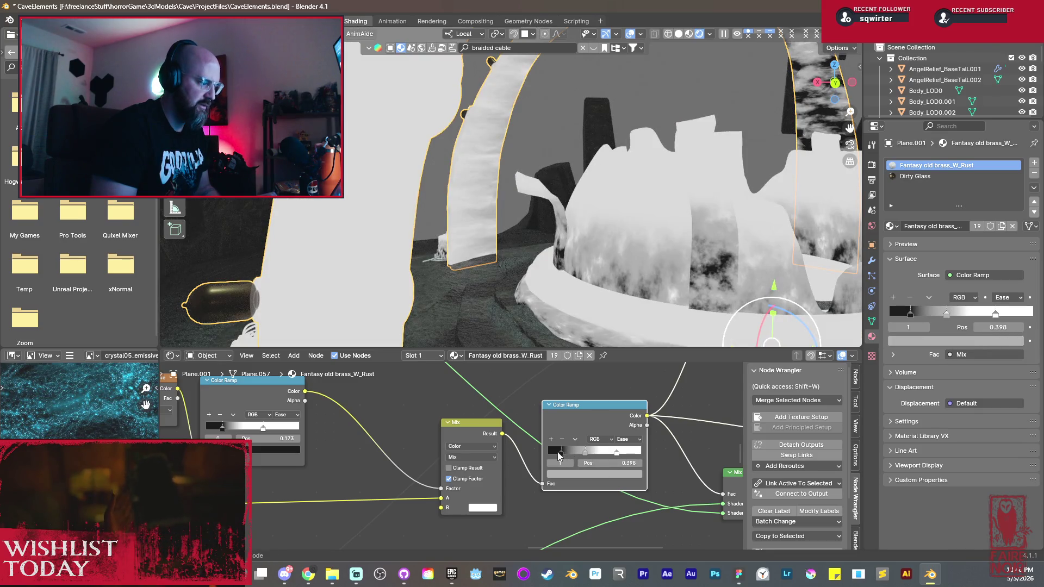
# Step: Tighten the black and white stops toward each other and return to the full brass material preview
pyautogui.moveTo(562, 454); pyautogui.dragTo(575, 455)
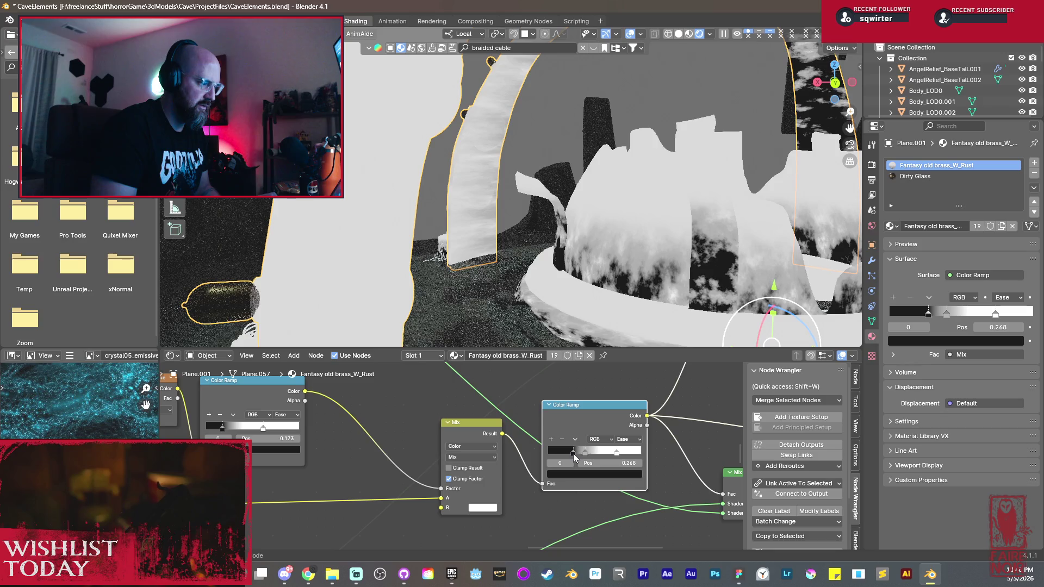
pyautogui.moveTo(617, 452); pyautogui.dragTo(603, 454)
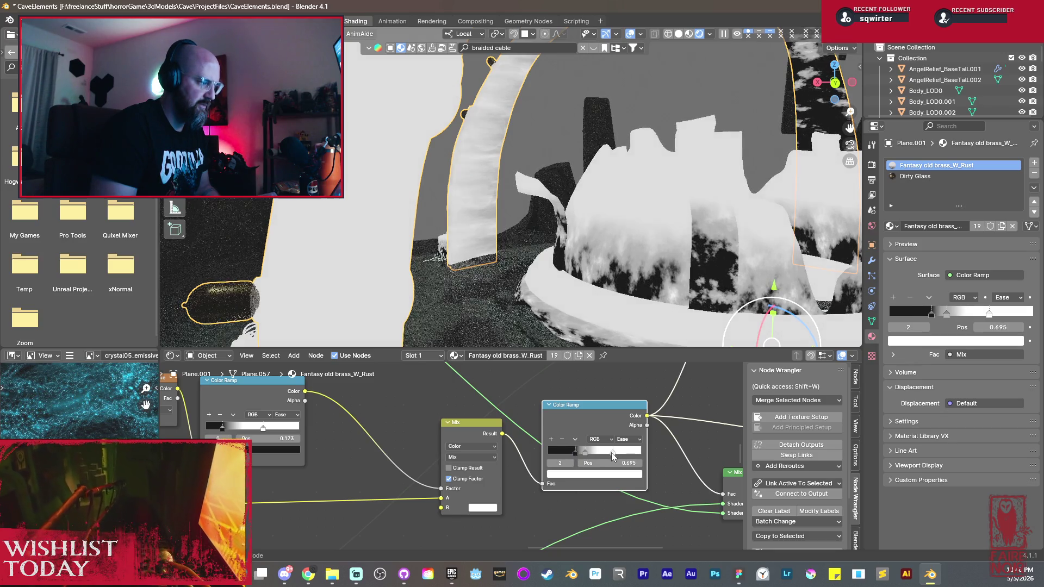
pyautogui.scroll(-1, 609, 455)
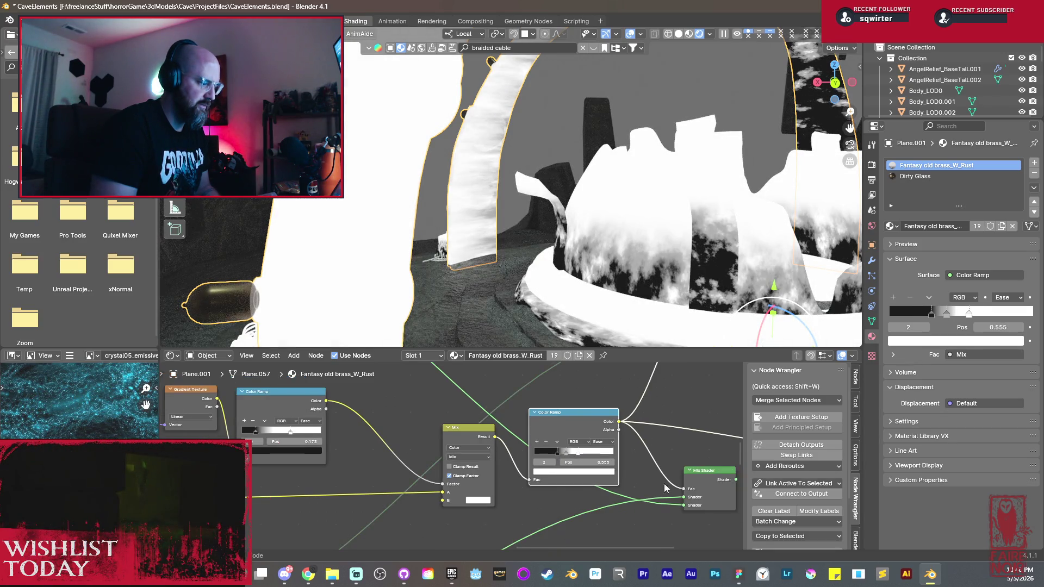
pyautogui.keyDown('ctrl'); pyautogui.keyDown('shift'); pyautogui.click(707, 488); pyautogui.keyUp('shift'); pyautogui.keyUp('ctrl')
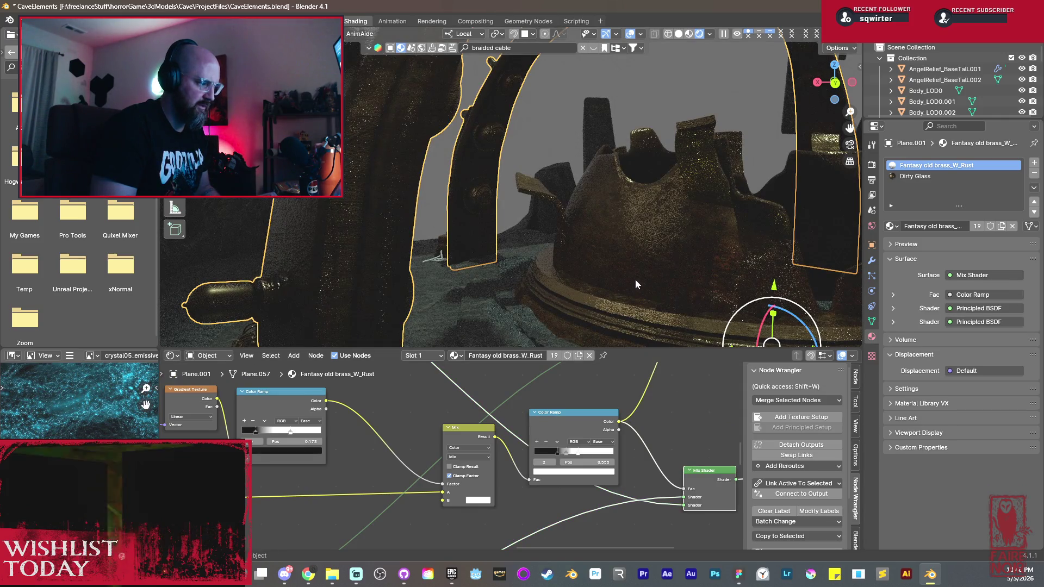
pyautogui.moveTo(484, 121)
pyautogui.mouseDown(button='middle')
pyautogui.moveTo(503, 209)
pyautogui.moveTo(483, 206)
pyautogui.moveTo(565, 226)
pyautogui.mouseUp(button='middle')
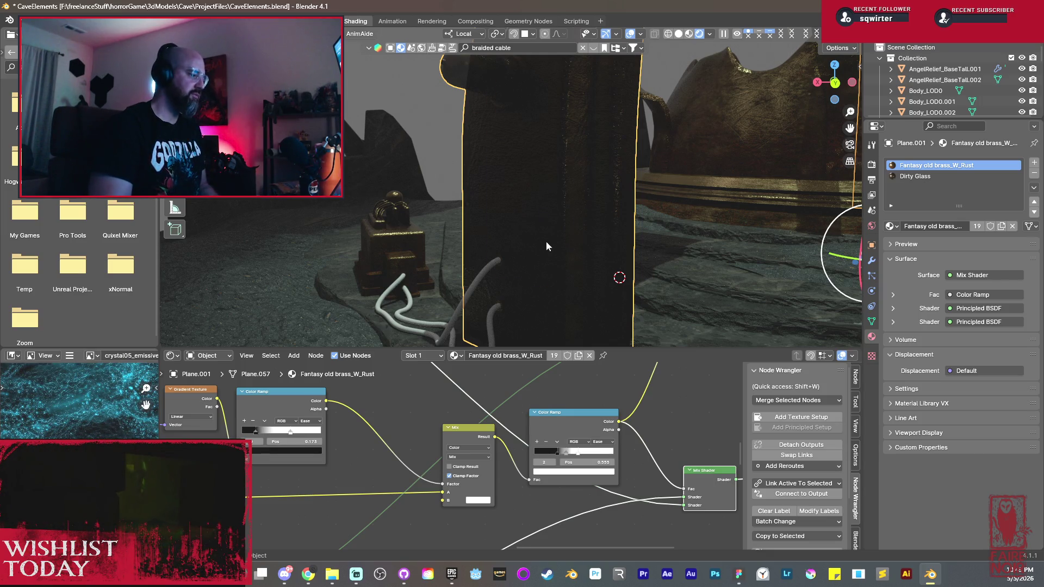
pyautogui.press('KP_Divide')
pyautogui.press('KP_Divide')
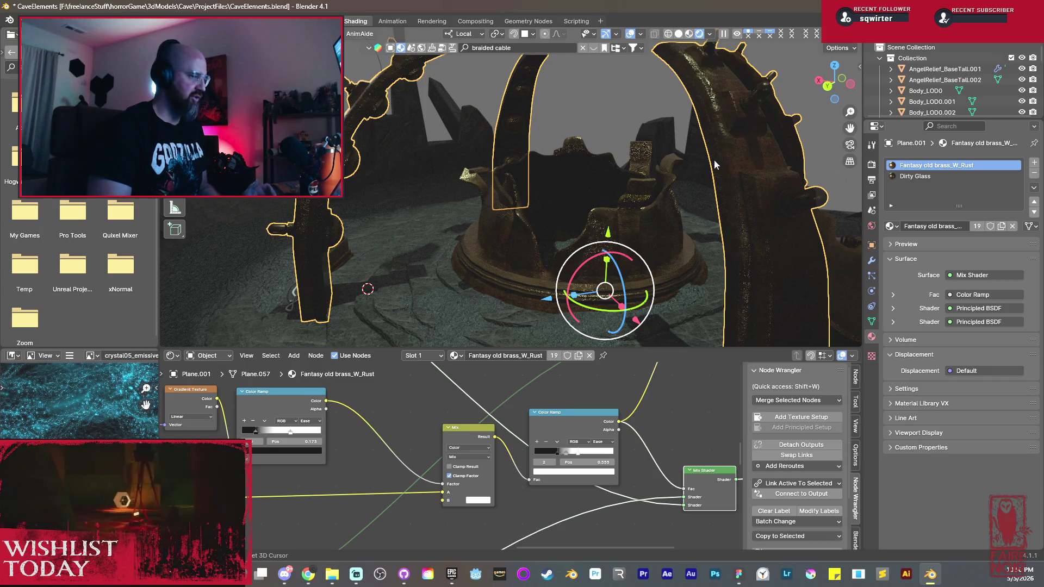
pyautogui.moveTo(713, 159); pyautogui.dragTo(598, 210, button='middle')
pyautogui.scroll(3, 597, 210)
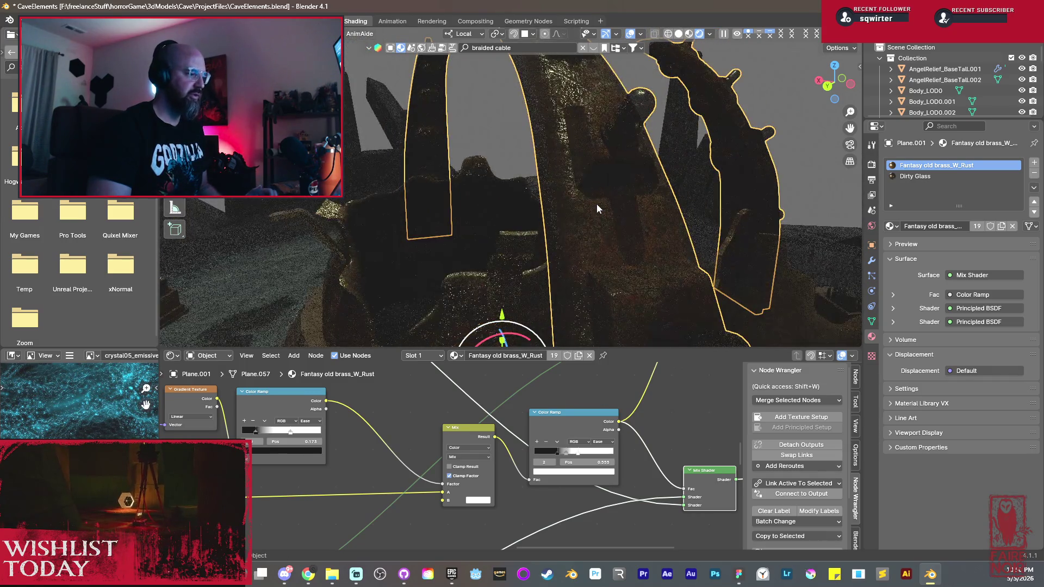
pyautogui.scroll(-3, 596, 208)
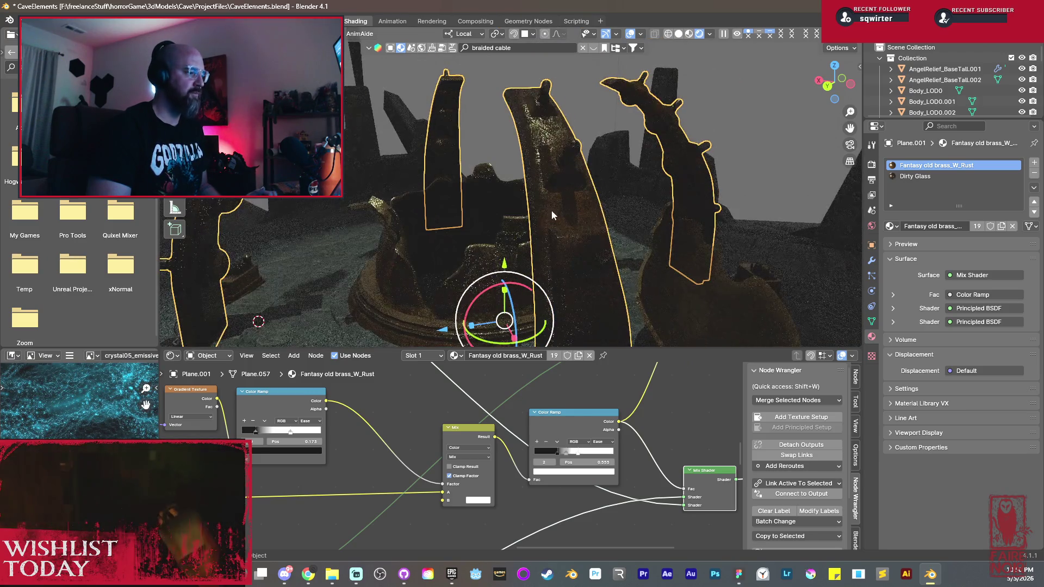
pyautogui.moveTo(596, 207); pyautogui.dragTo(584, 202, button='middle')
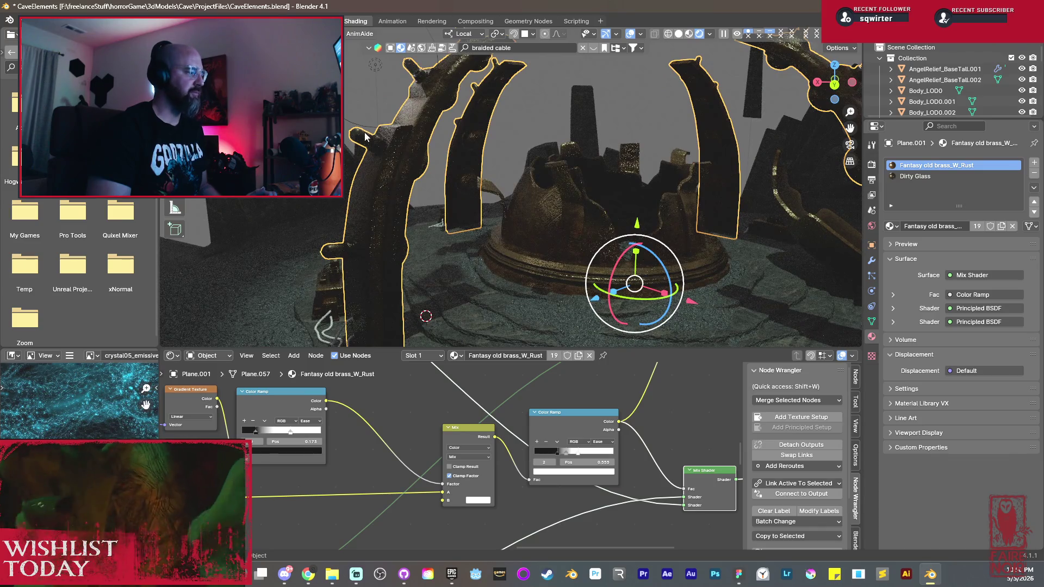
# Step: Raise the Dirty Glass material's Principled BSDF Alpha to 0.910 for more opacity
pyautogui.click(903, 177)
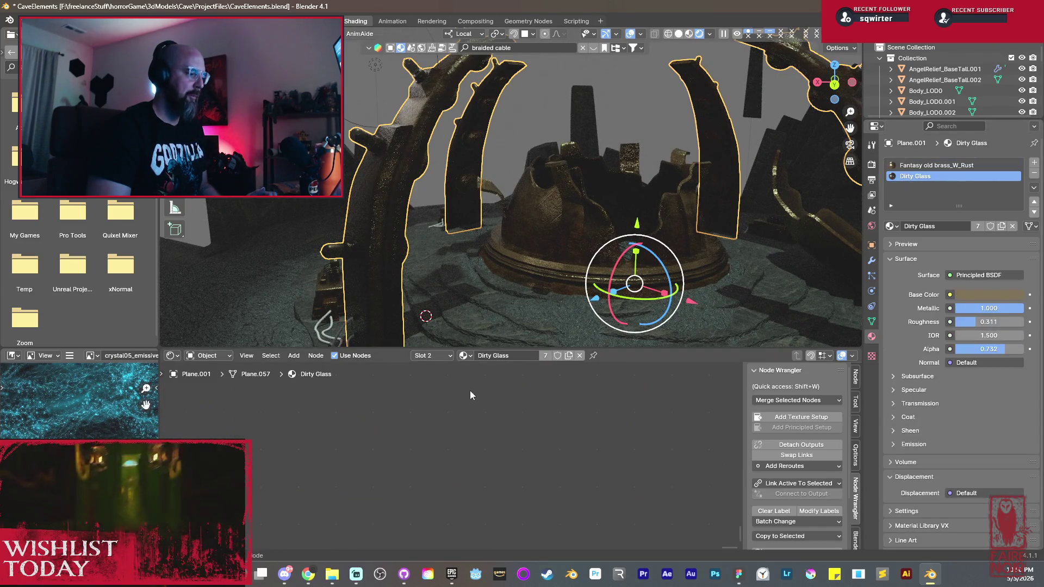
pyautogui.press('Home')
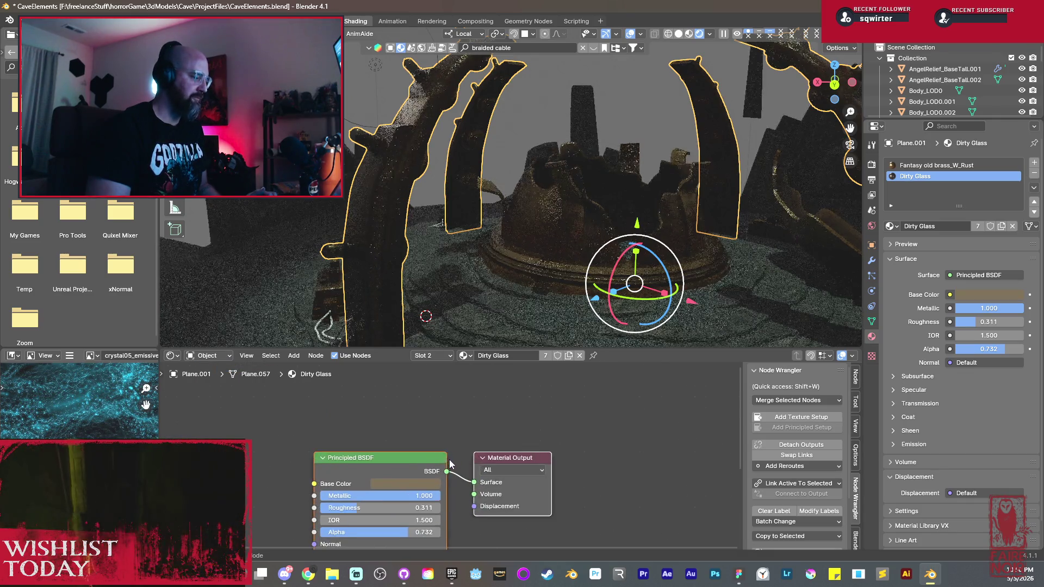
pyautogui.moveTo(464, 407); pyautogui.dragTo(427, 392)
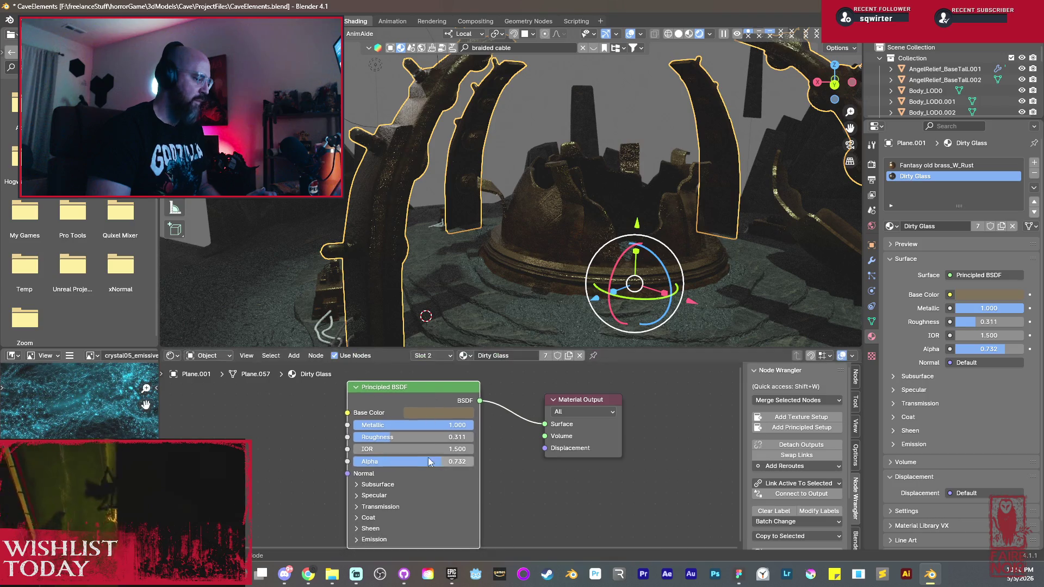
pyautogui.moveTo(441, 462); pyautogui.dragTo(459, 462)
pyautogui.scroll(1, 461, 144)
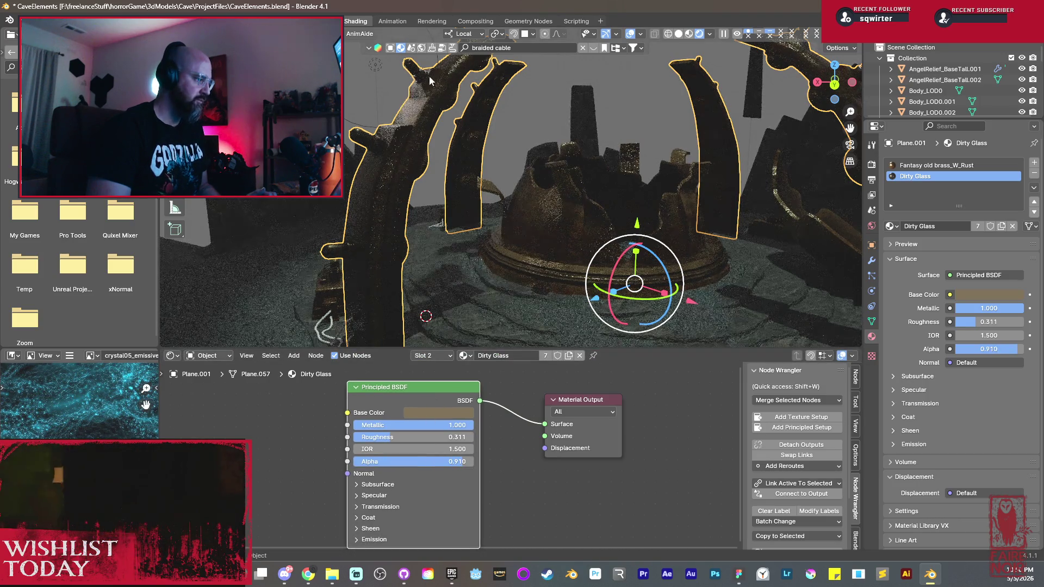
pyautogui.scroll(1, 429, 75)
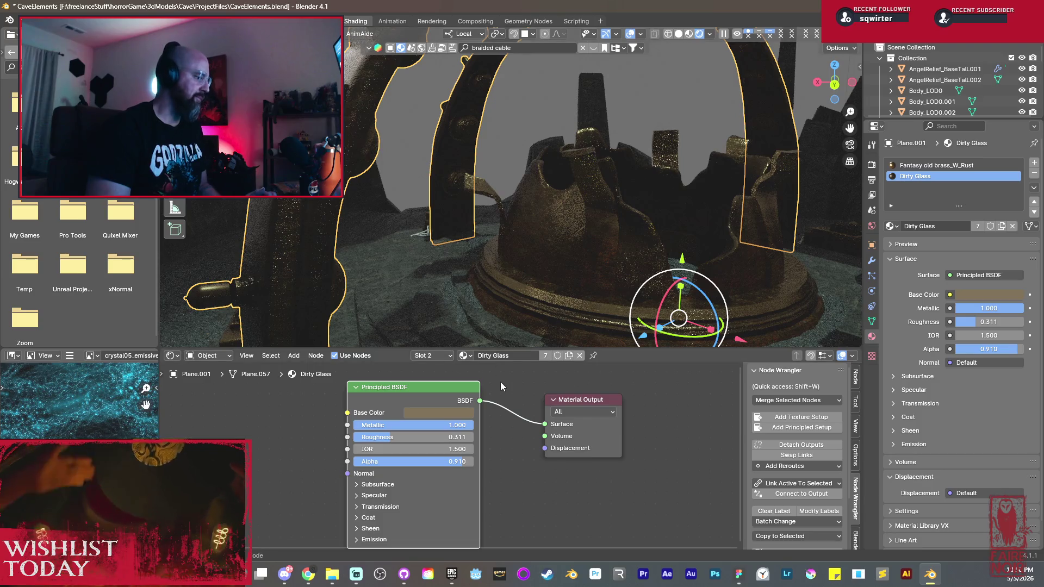
# Step: Tint the Dirty Glass base colour a dark olive yellow on the HSV wheel
pyautogui.click(462, 412)
pyautogui.moveTo(446, 305); pyautogui.dragTo(424, 306)
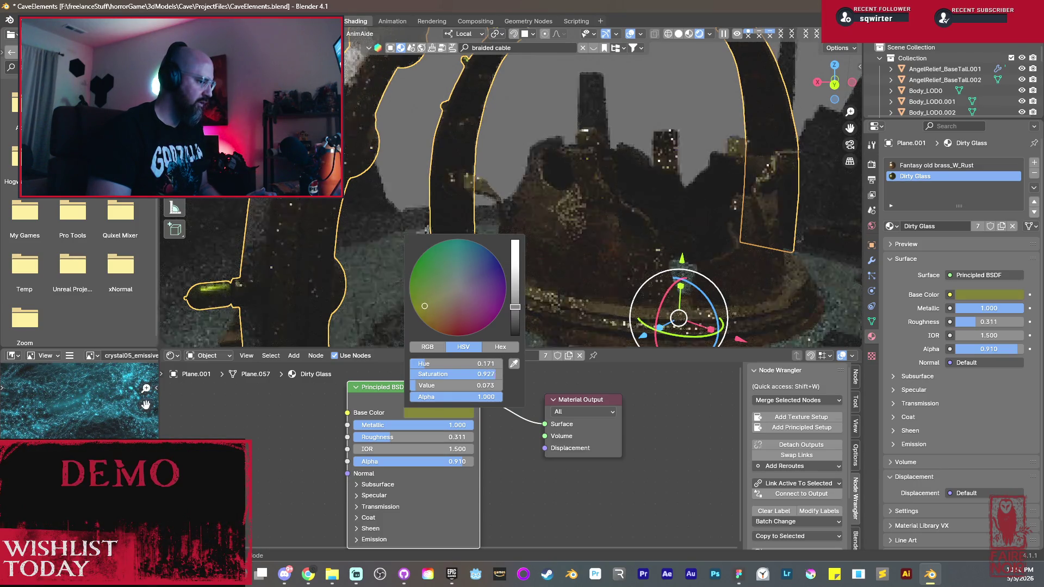
pyautogui.moveTo(514, 307); pyautogui.dragTo(515, 295)
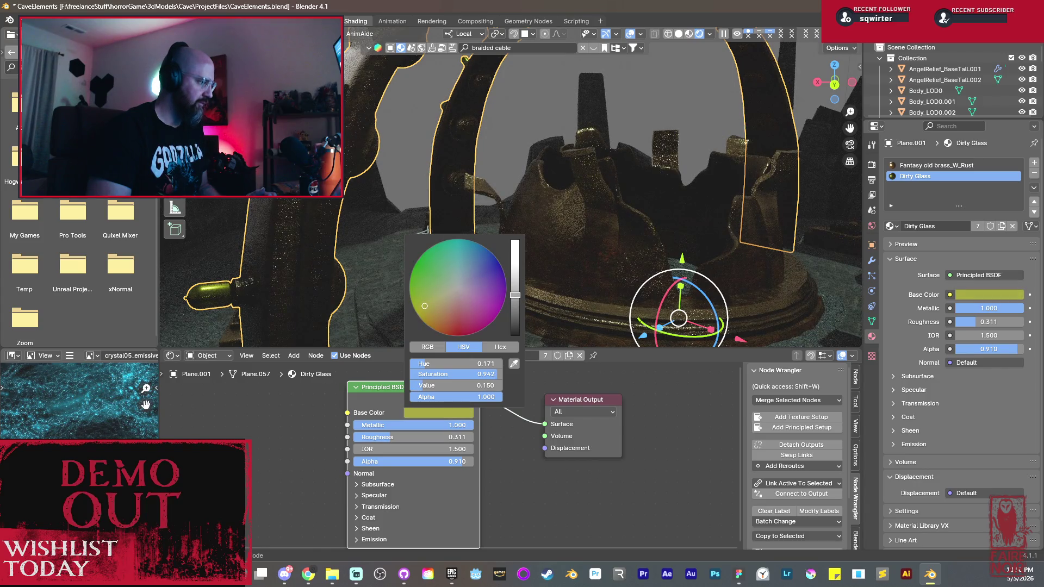
pyautogui.moveTo(436, 315); pyautogui.dragTo(427, 311)
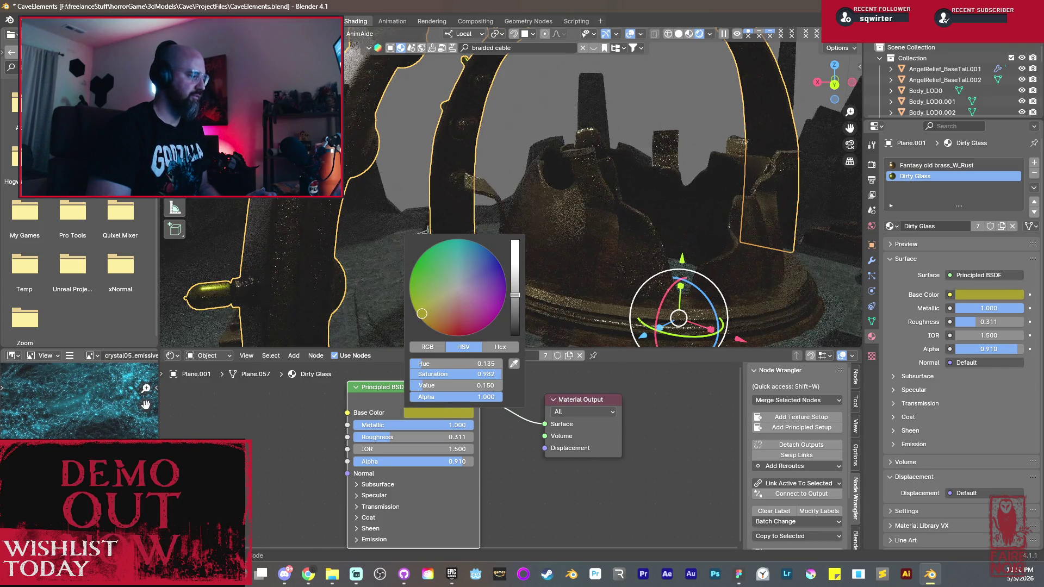
pyautogui.scroll(-5, 337, 253)
pyautogui.press('a')
pyautogui.press('8')
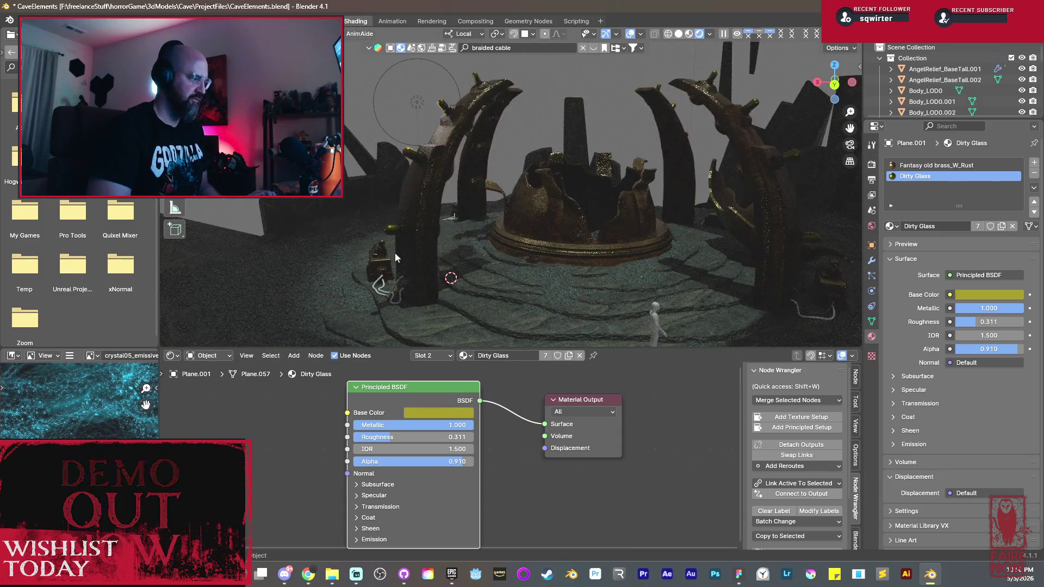
pyautogui.scroll(3, 464, 238)
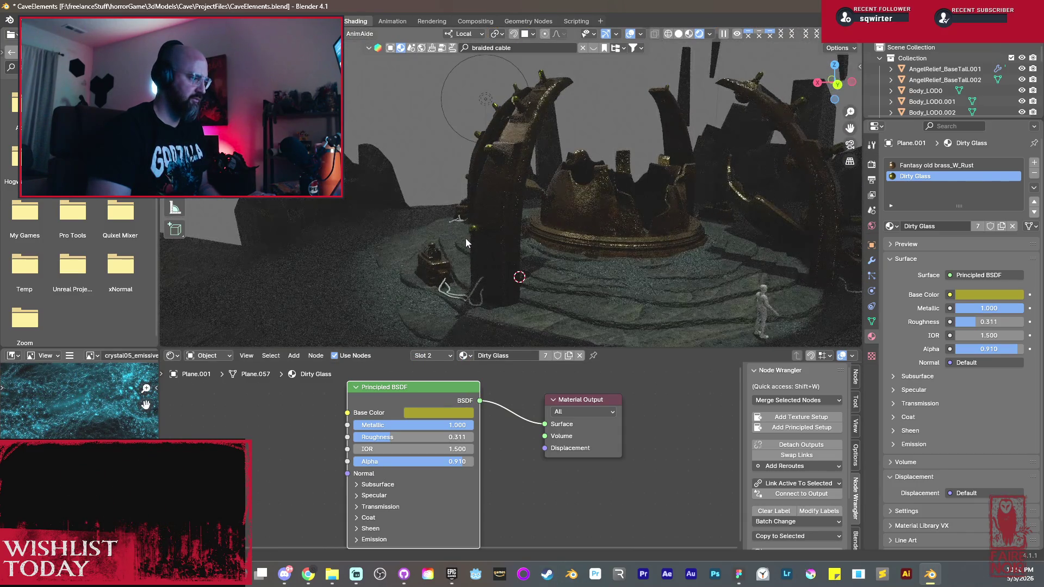
pyautogui.scroll(-3, 466, 238)
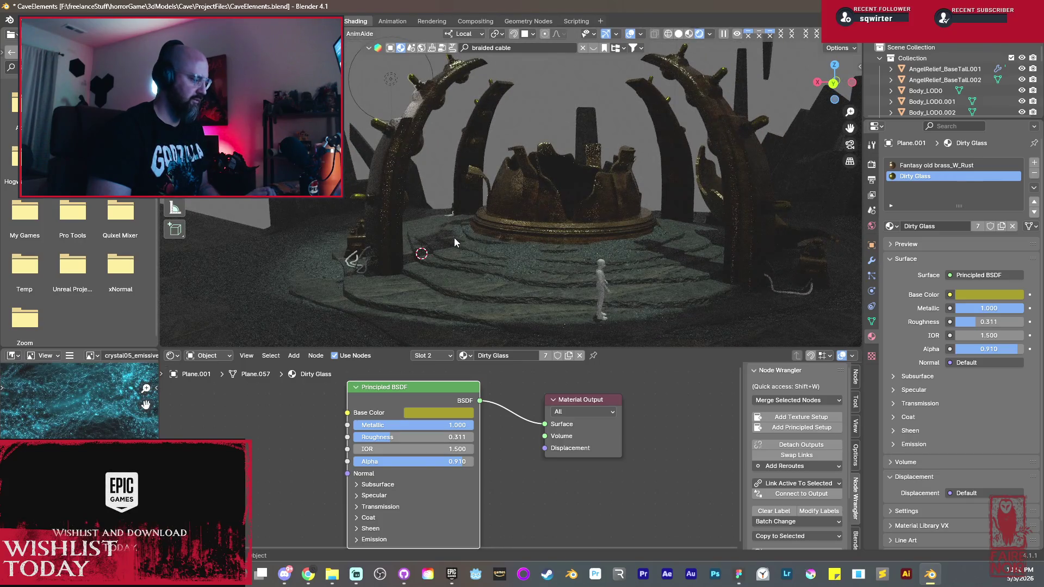
# Step: Show the cave scene in solid shading and switch over to the Figma window
pyautogui.click(680, 36)
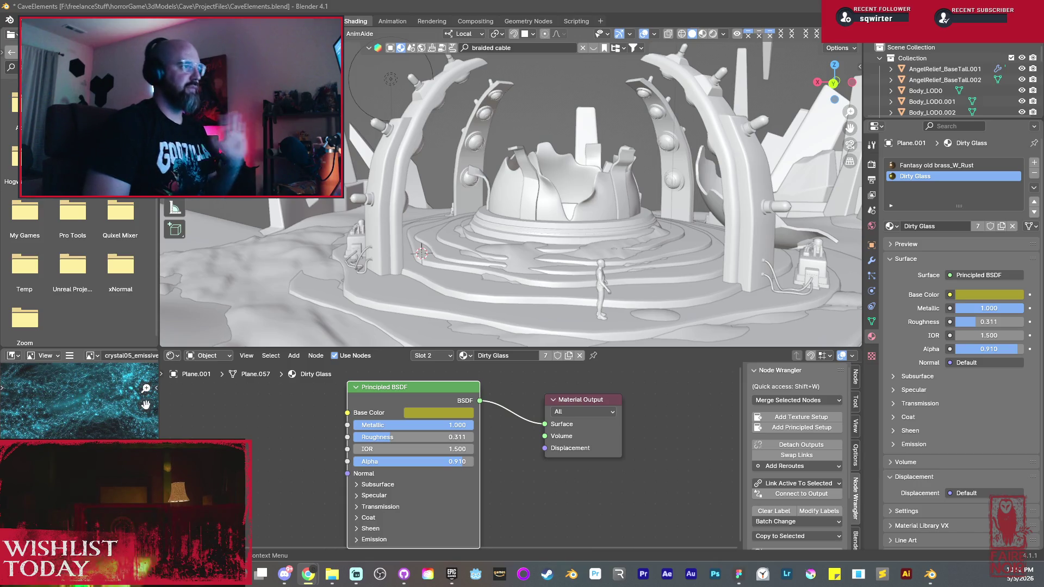
pyautogui.hotkey('alt', 'Tab')
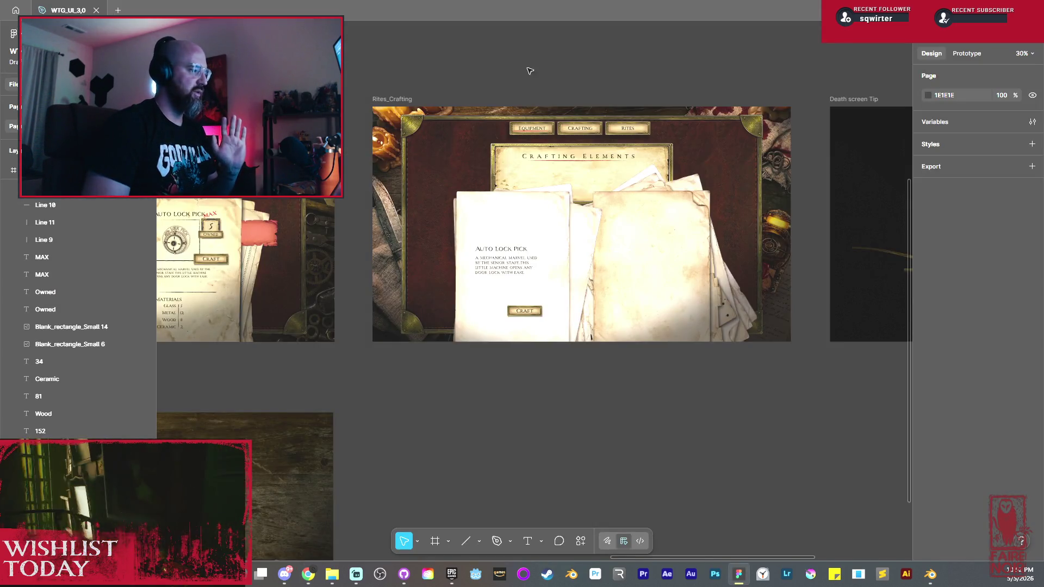
# Step: Pan from the Death screen Tip frame over to the CraftingTable_01 frame
pyautogui.moveTo(638, 194); pyautogui.dragTo(449, 241, button='middle')
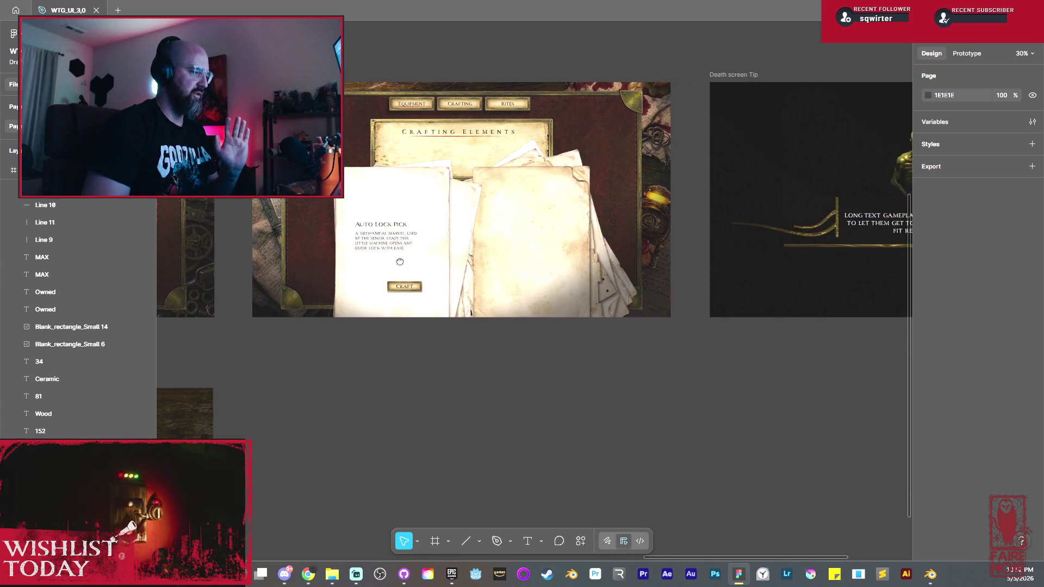
pyautogui.scroll(1, 615, 214)
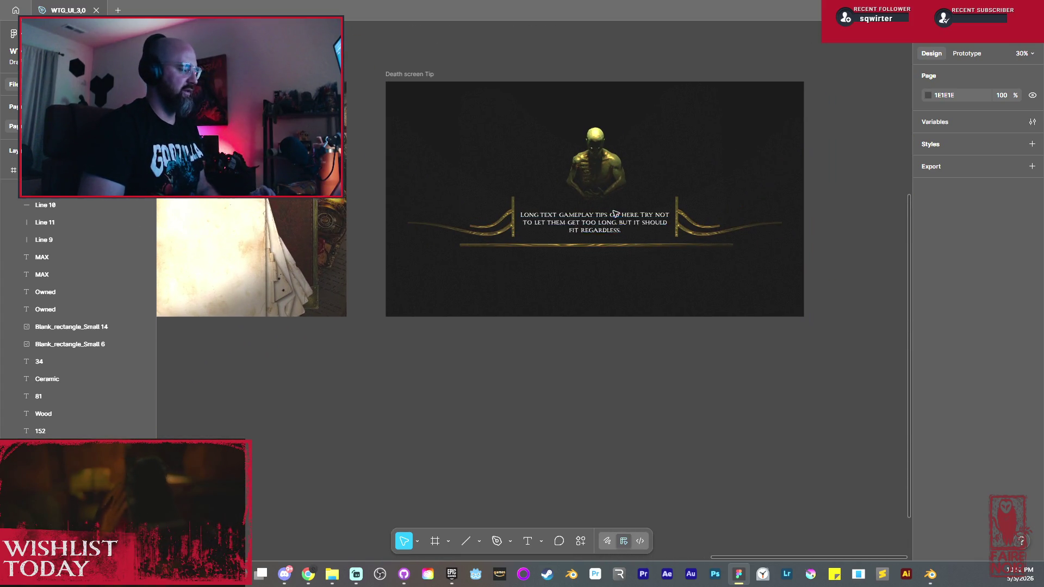
pyautogui.keyDown('ctrl'); pyautogui.scroll(3, 618, 214); pyautogui.keyUp('ctrl')
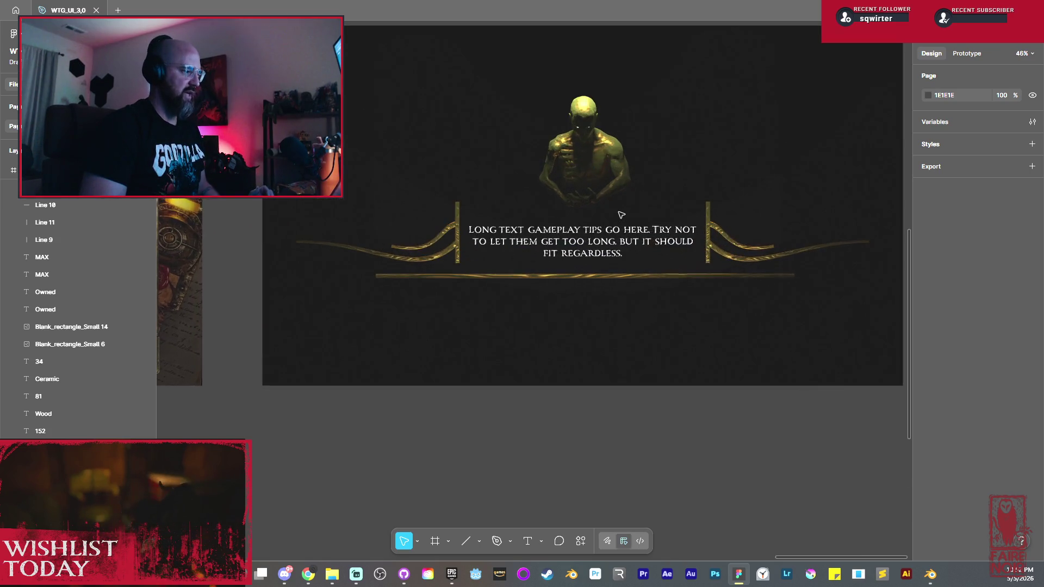
pyautogui.keyDown('ctrl'); pyautogui.scroll(2, 602, 199); pyautogui.keyUp('ctrl')
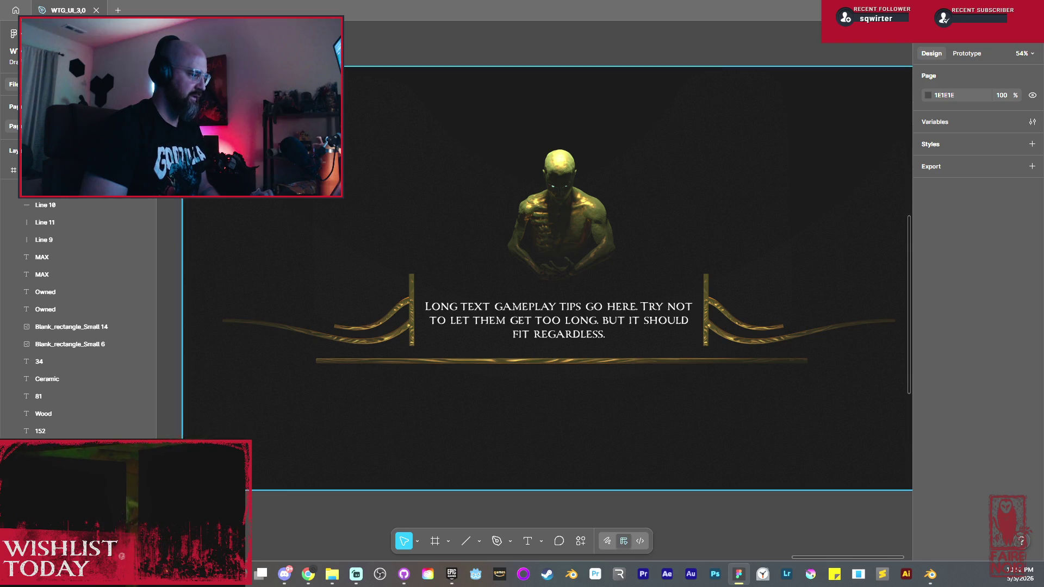
pyautogui.keyDown('ctrl'); pyautogui.scroll(-2, 260, 152); pyautogui.keyUp('ctrl')
pyautogui.keyDown('ctrl'); pyautogui.scroll(-1, 260, 152); pyautogui.keyUp('ctrl')
pyautogui.moveTo(437, 296)
pyautogui.mouseDown(button='middle')
pyautogui.moveTo(745, 329)
pyautogui.moveTo(716, 363)
pyautogui.moveTo(851, 234)
pyautogui.moveTo(906, 323)
pyautogui.mouseUp(button='middle')
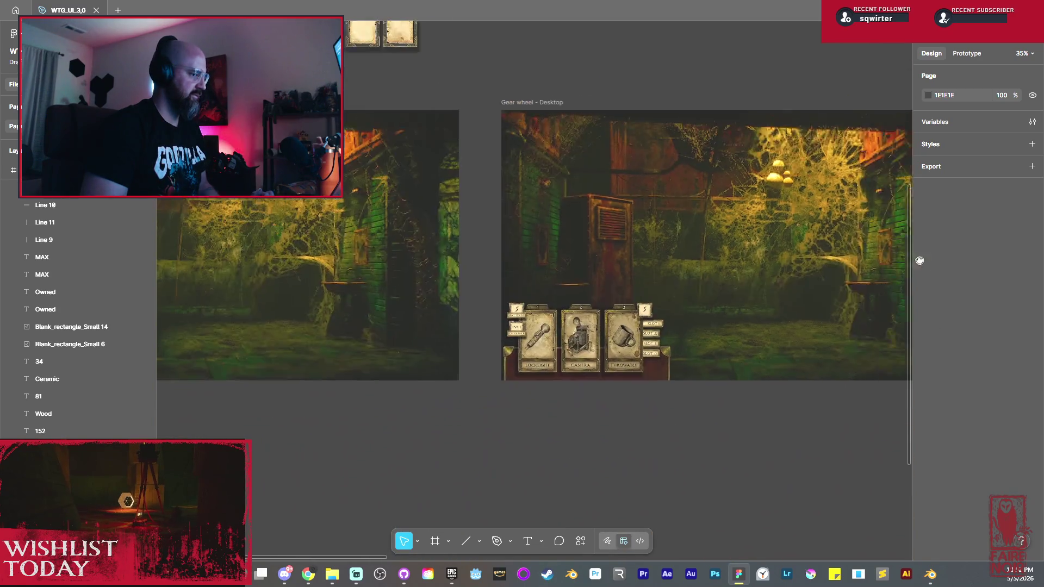
# Step: Relabel the third HUD inventory card from THROWABLE to CONSUMABLE
pyautogui.moveTo(376, 261)
pyautogui.mouseDown(button='middle')
pyautogui.moveTo(753, 275)
pyautogui.moveTo(685, 380)
pyautogui.moveTo(657, 382)
pyautogui.moveTo(715, 245)
pyautogui.mouseUp(button='middle')
pyautogui.keyDown('ctrl'); pyautogui.scroll(1, 502, 329); pyautogui.keyUp('ctrl')
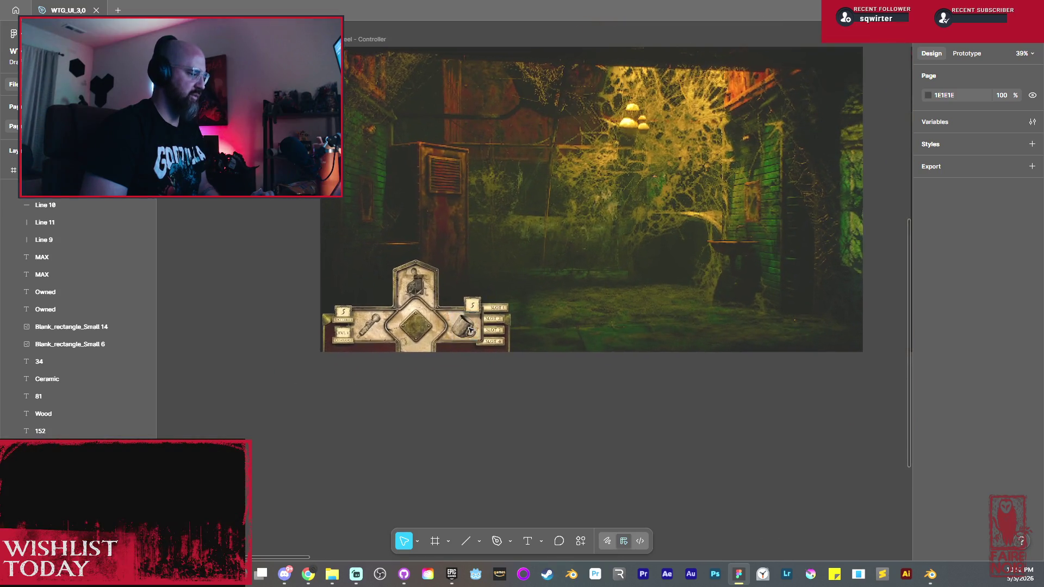
pyautogui.keyDown('ctrl'); pyautogui.scroll(1, 481, 326); pyautogui.keyUp('ctrl')
pyautogui.keyDown('ctrl'); pyautogui.scroll(1, 456, 323); pyautogui.keyUp('ctrl')
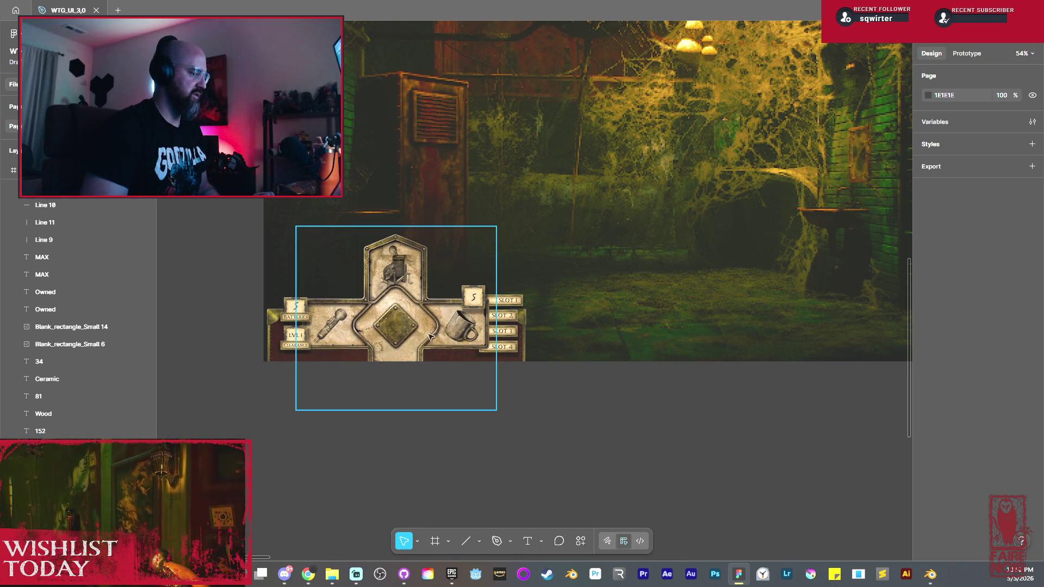
pyautogui.keyDown('ctrl'); pyautogui.scroll(3, 345, 326); pyautogui.keyUp('ctrl')
pyautogui.keyDown('ctrl'); pyautogui.scroll(3, 344, 327); pyautogui.keyUp('ctrl')
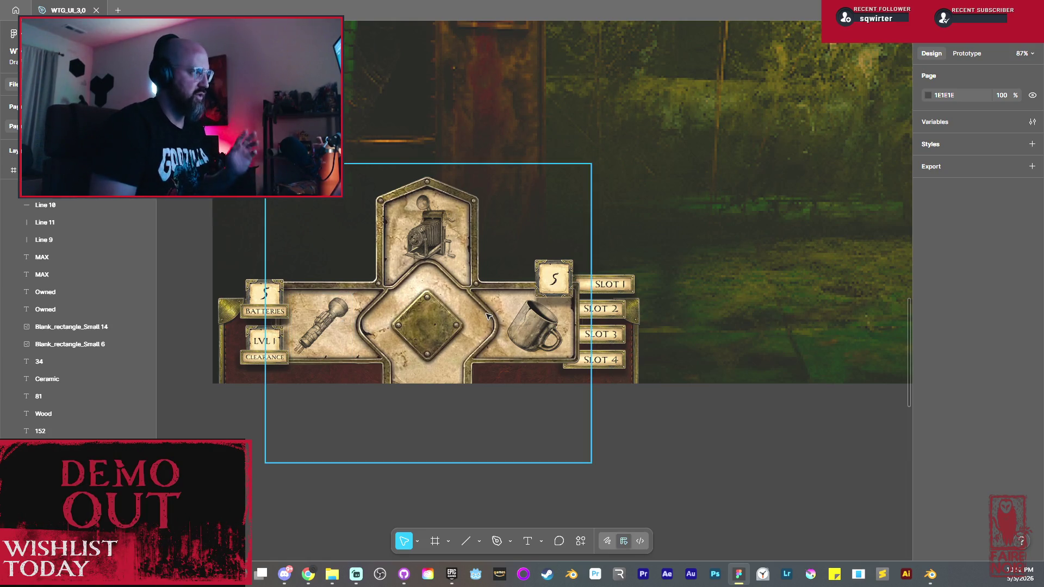
pyautogui.hscroll(2, 481, 311)
pyautogui.hscroll(2, 457, 302)
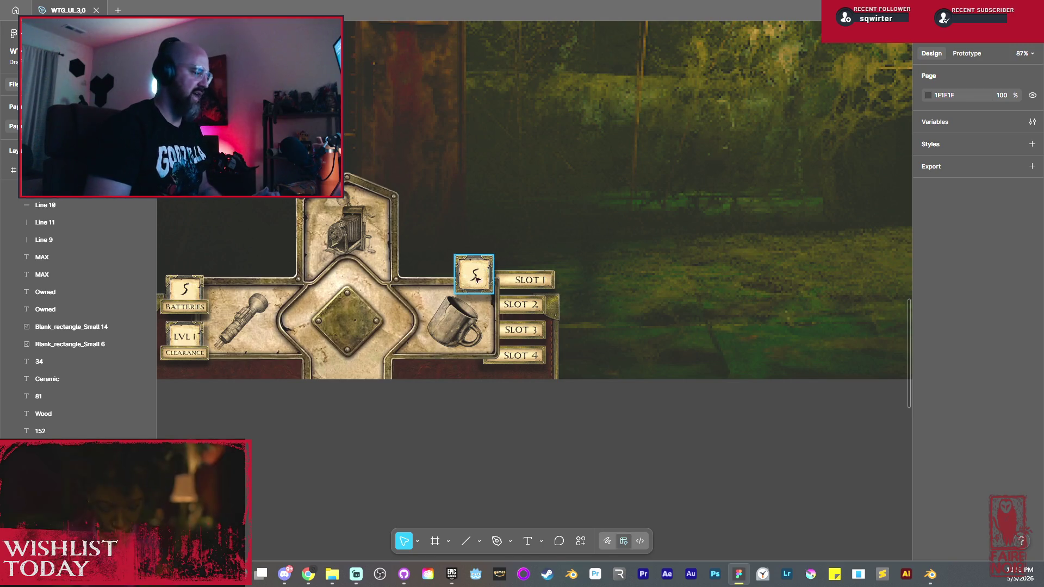
pyautogui.keyDown('ctrl'); pyautogui.scroll(-3, 489, 310); pyautogui.keyUp('ctrl')
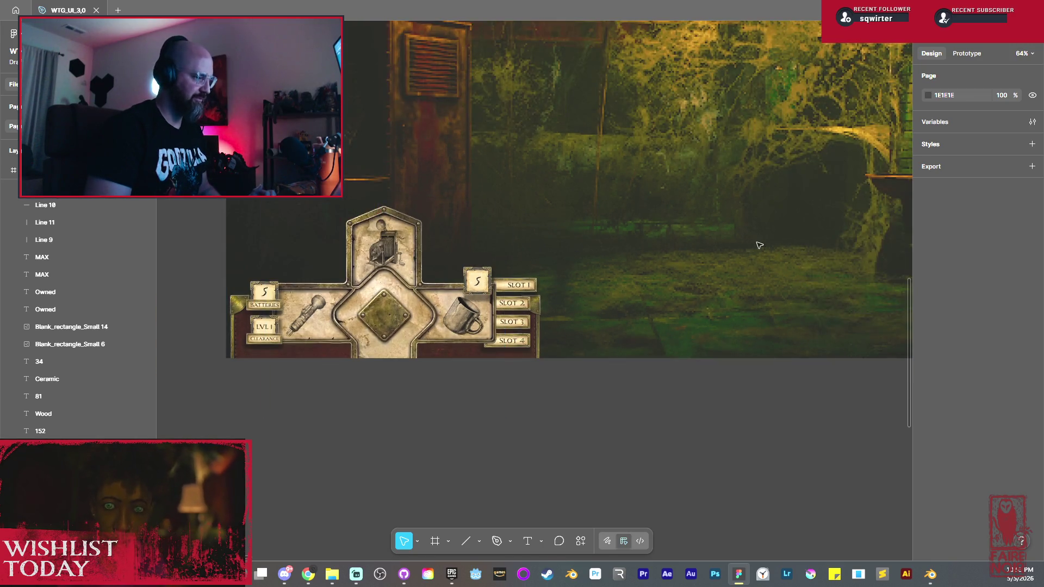
pyautogui.keyDown('shift'); pyautogui.hscroll(5, 767, 241); pyautogui.keyUp('shift')
pyautogui.keyDown('shift'); pyautogui.hscroll(10, 779, 243); pyautogui.keyUp('shift')
pyautogui.scroll(2, 578, 217)
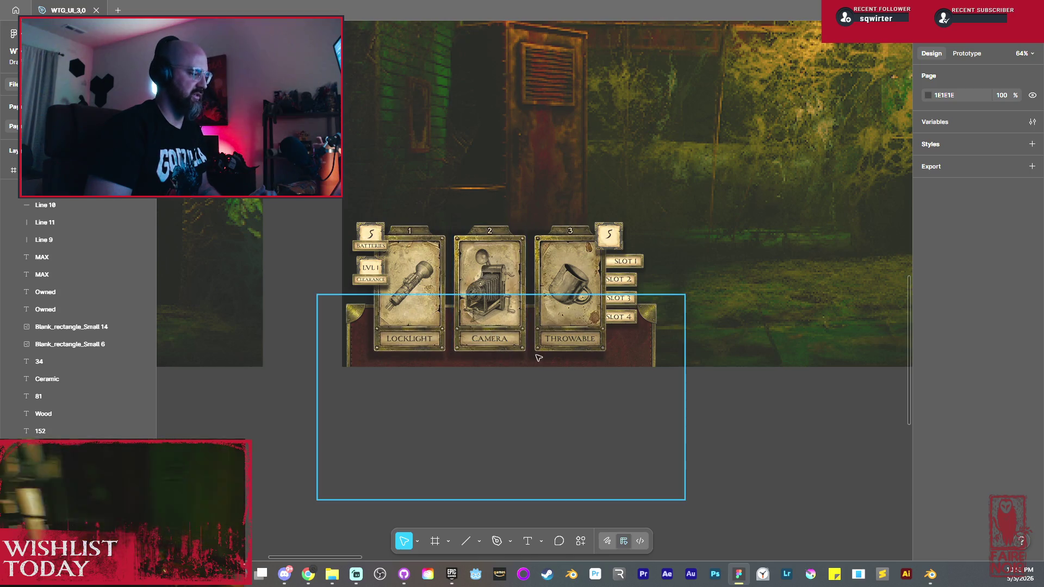
pyautogui.doubleClick(571, 343)
pyautogui.write('Con')
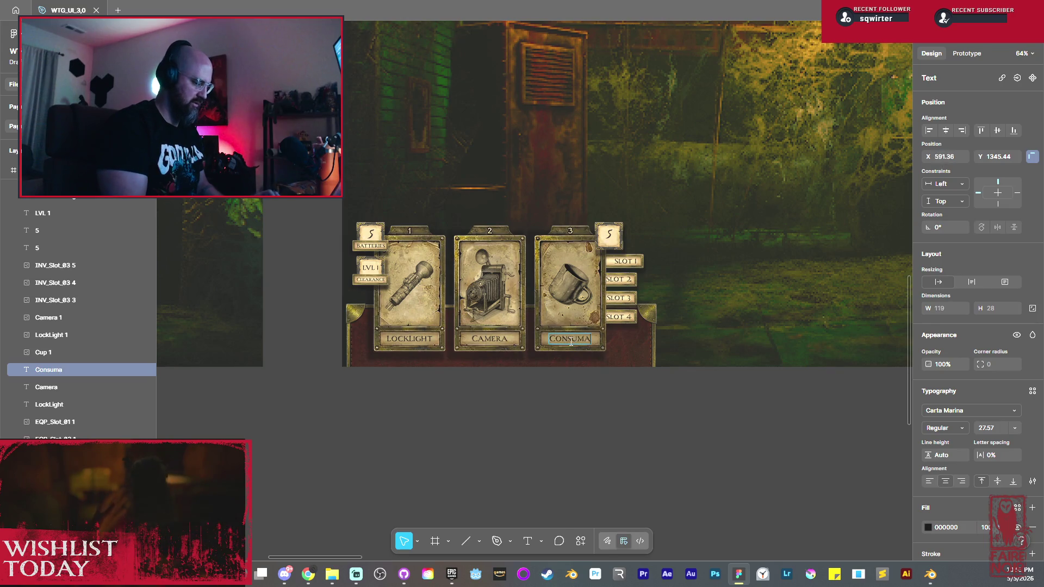
pyautogui.click(636, 414)
pyautogui.keyDown('shift'); pyautogui.hscroll(5, 430, 345); pyautogui.keyUp('shift')
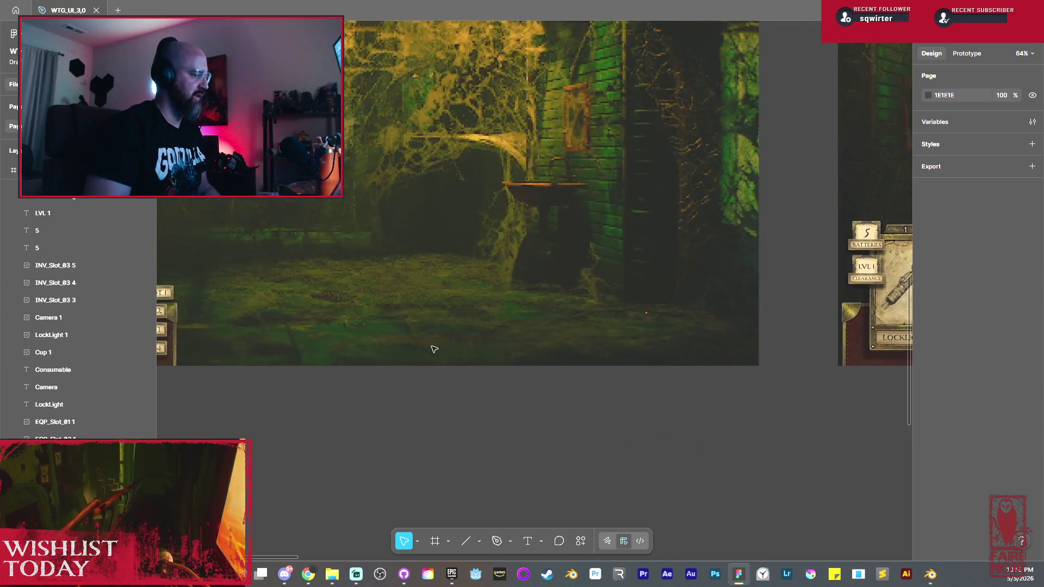
pyautogui.keyDown('shift'); pyautogui.hscroll(5, 530, 343); pyautogui.keyUp('shift')
pyautogui.keyDown('shift'); pyautogui.hscroll(5, 653, 341); pyautogui.keyUp('shift')
pyautogui.keyDown('shift'); pyautogui.hscroll(5, 673, 303); pyautogui.keyUp('shift')
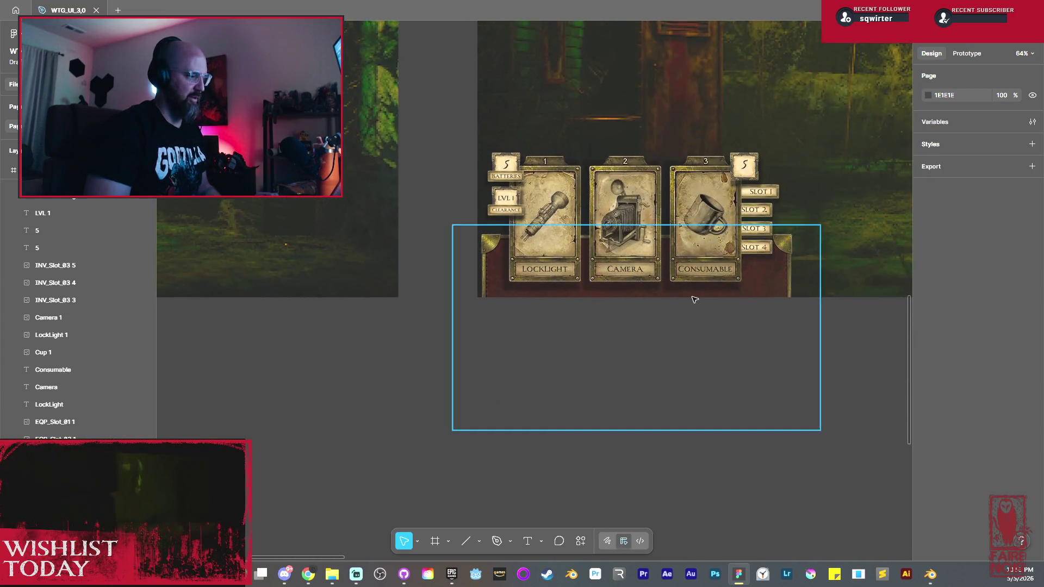
pyautogui.keyDown('shift'); pyautogui.hscroll(5, 692, 296); pyautogui.keyUp('shift')
pyautogui.keyDown('shift'); pyautogui.hscroll(5, 652, 268); pyautogui.keyUp('shift')
pyautogui.keyDown('shift'); pyautogui.hscroll(5, 742, 226); pyautogui.keyUp('shift')
pyautogui.keyDown('ctrl'); pyautogui.scroll(-1, 668, 261); pyautogui.keyUp('ctrl')
pyautogui.scroll(2, 669, 262)
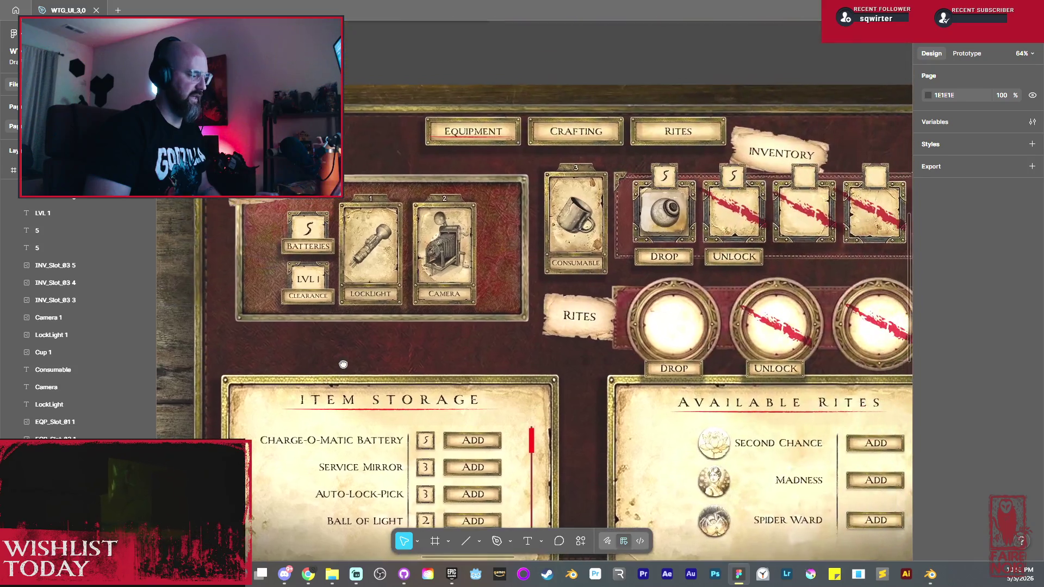
pyautogui.scroll(-1, 620, 277)
# Step: Shift the view across the inventory screen to the Battery and Auto Lock Pick cards
pyautogui.moveTo(593, 292); pyautogui.dragTo(634, 261, button='middle')
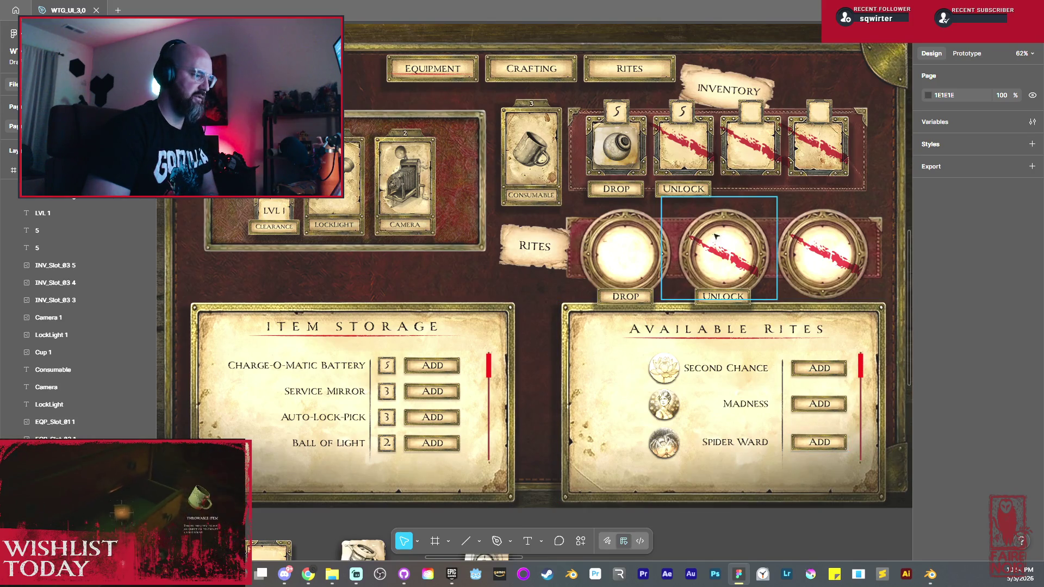
pyautogui.scroll(-1, 741, 353)
pyautogui.hscroll(5, 727, 318)
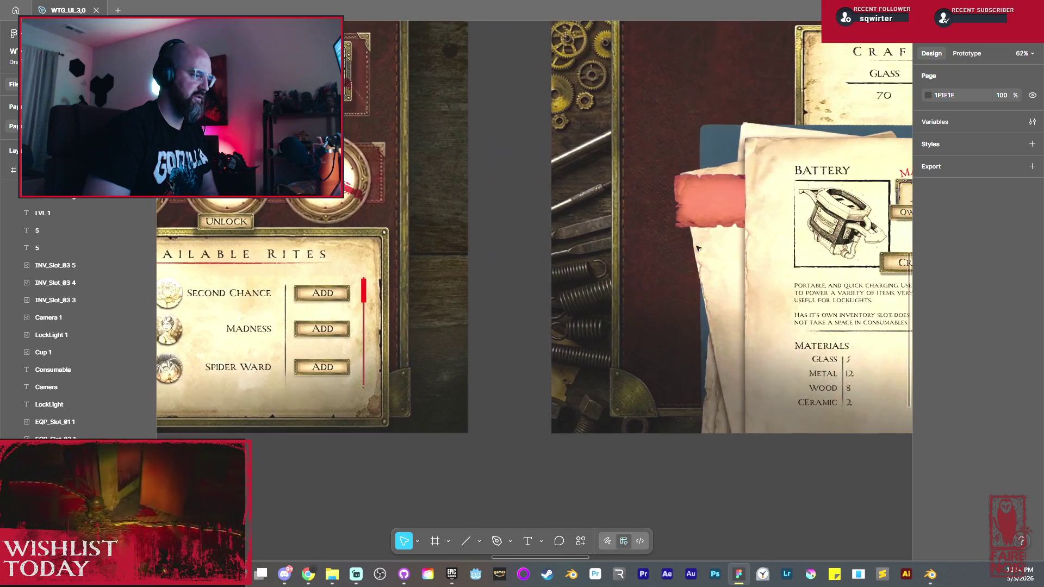
pyautogui.scroll(1, 711, 281)
pyautogui.hscroll(-5, 712, 281)
pyautogui.scroll(1, 571, 237)
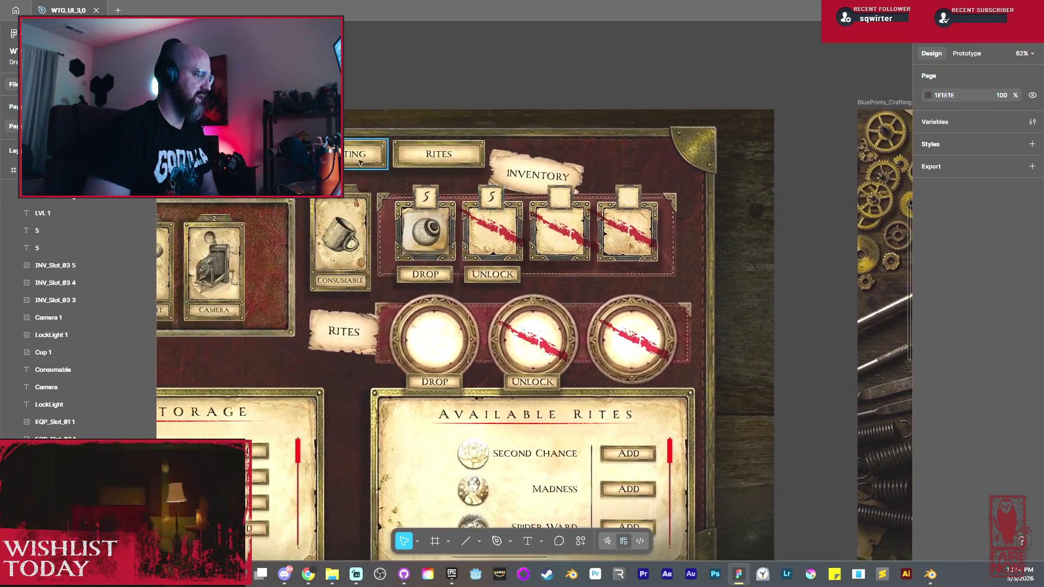
pyautogui.hscroll(10, 700, 248)
pyautogui.hscroll(2, 669, 228)
pyautogui.hscroll(3, 652, 220)
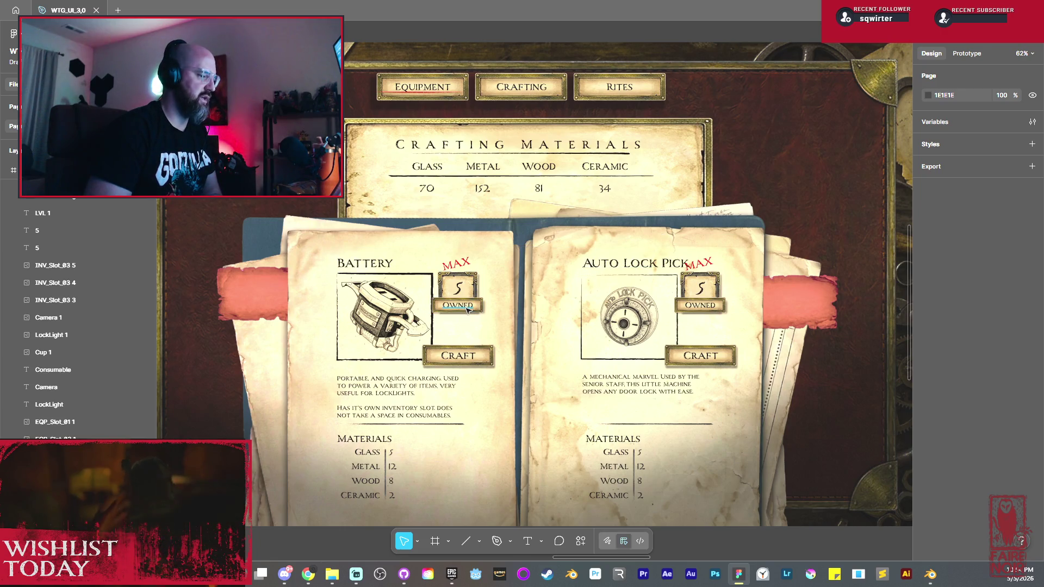
# Step: Remove the red MAX label beside the Auto Lock Pick owned count
pyautogui.click(702, 292)
pyautogui.write('3')
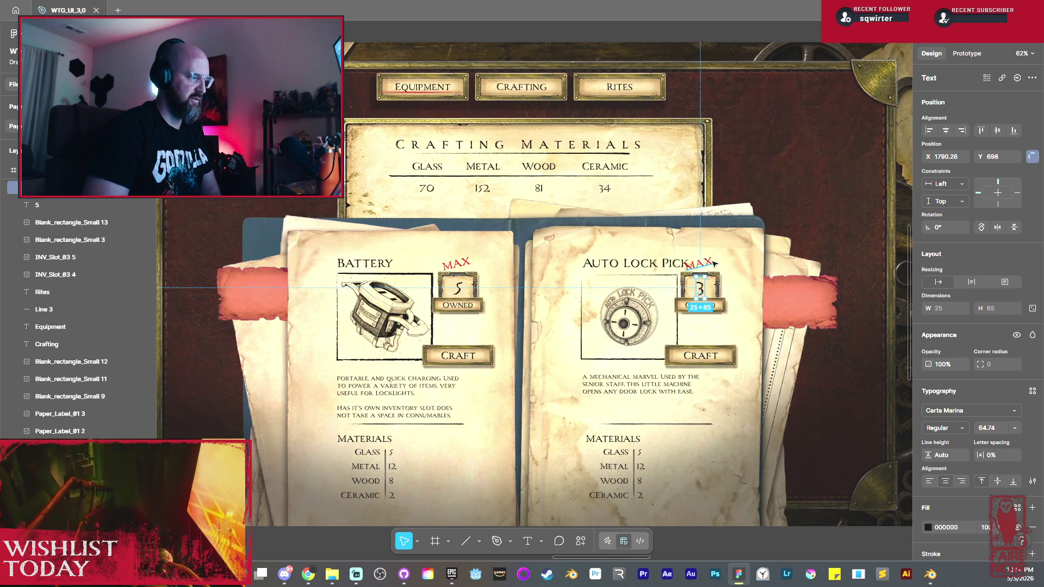
pyautogui.click(710, 261)
pyautogui.press('Delete')
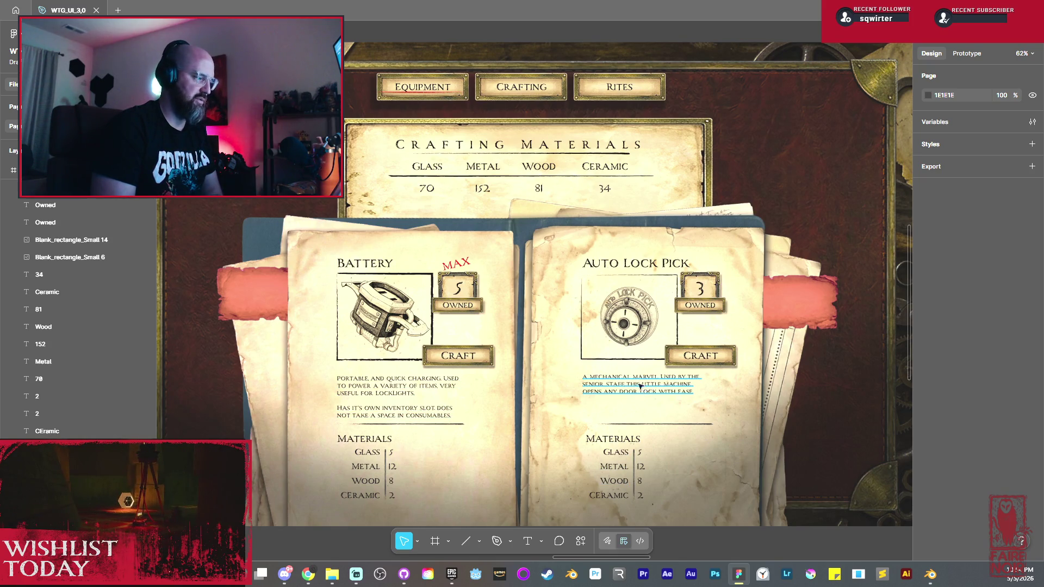
pyautogui.scroll(-2, 681, 424)
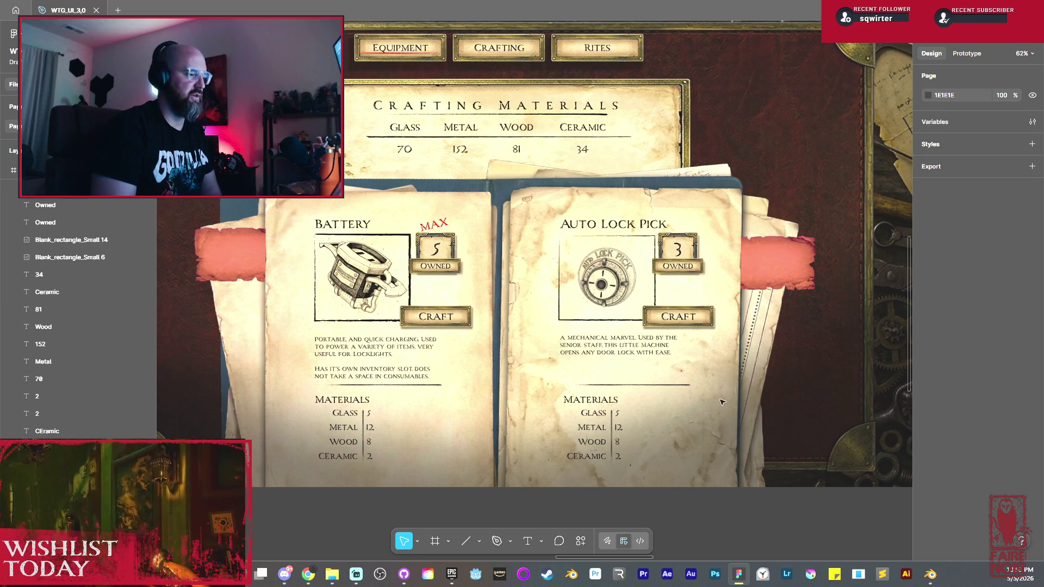
pyautogui.hscroll(5, 843, 237)
pyautogui.hscroll(4, 674, 228)
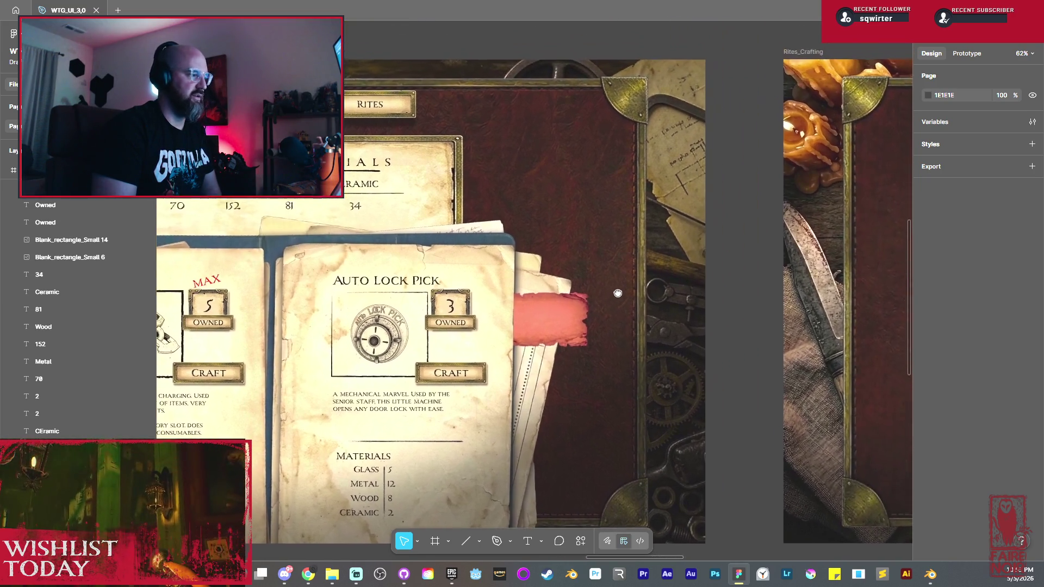
pyautogui.keyDown('ctrl'); pyautogui.scroll(5, 675, 262); pyautogui.keyUp('ctrl')
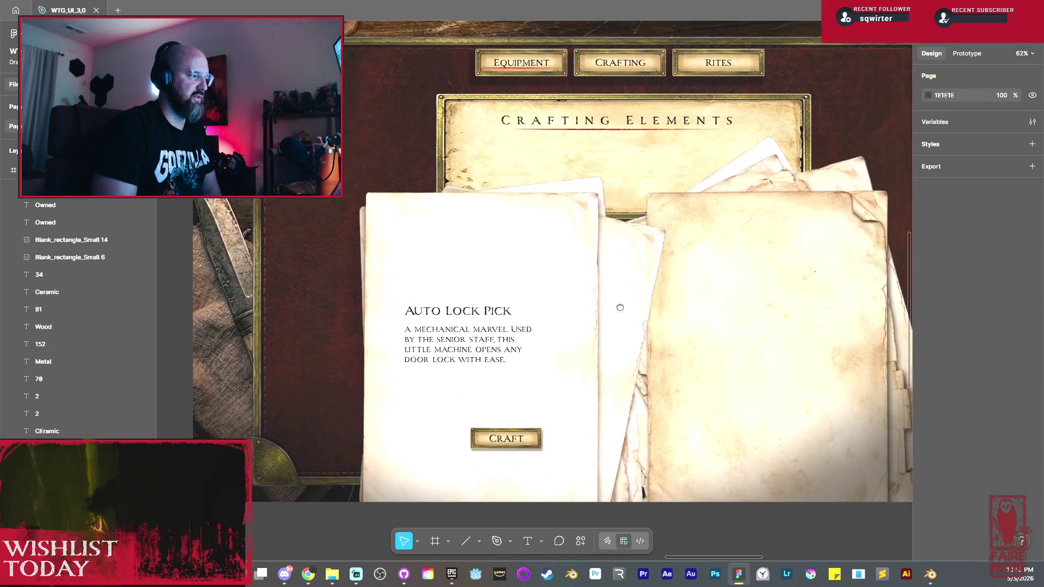
pyautogui.keyDown('ctrl'); pyautogui.scroll(3, 619, 302); pyautogui.keyUp('ctrl')
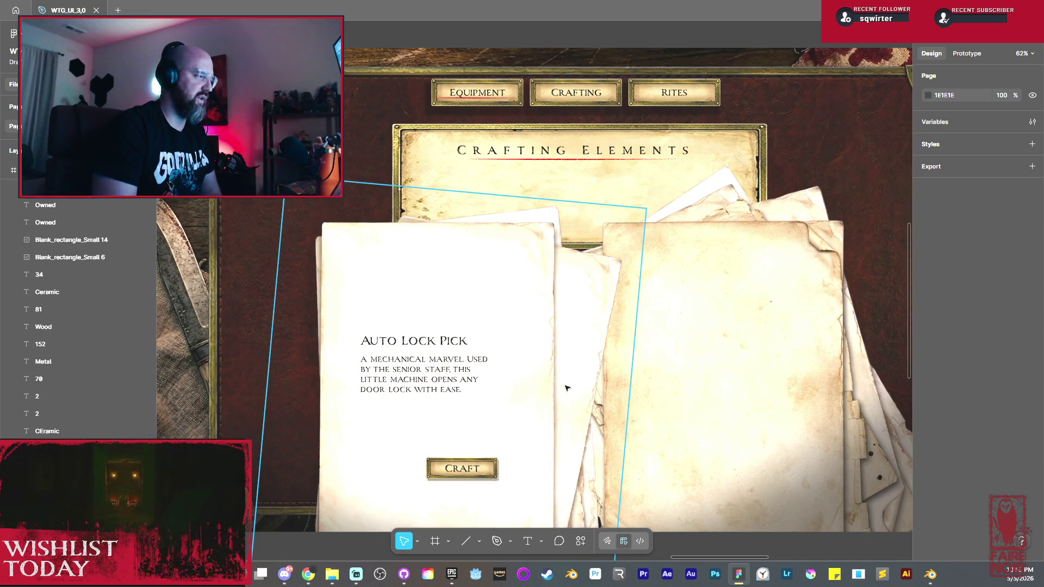
pyautogui.keyDown('ctrl'); pyautogui.scroll(-2, 563, 387); pyautogui.keyUp('ctrl')
pyautogui.hscroll(-5, 467, 314)
pyautogui.hscroll(-5, 466, 314)
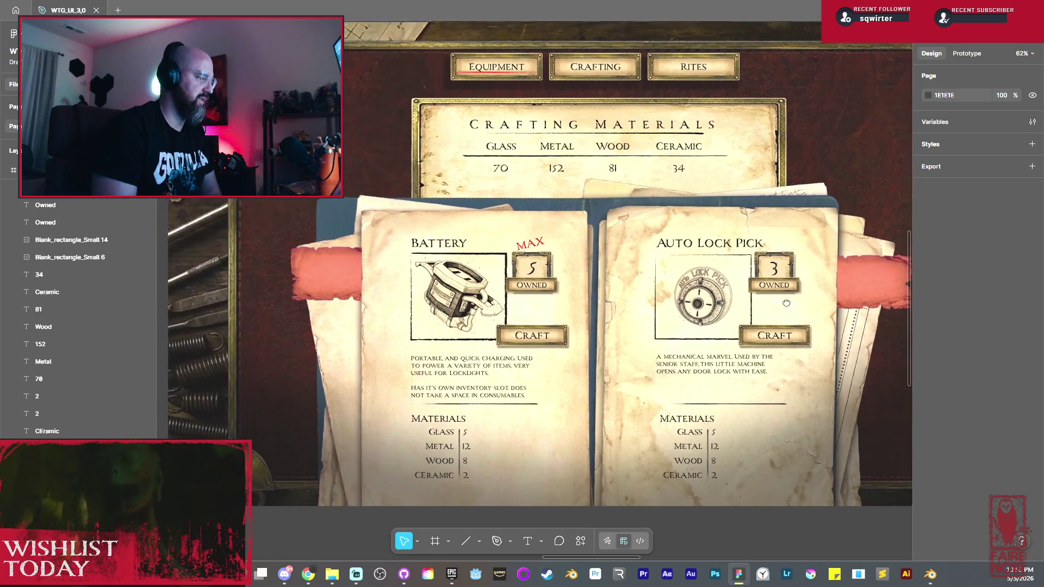
pyautogui.scroll(-1, 542, 327)
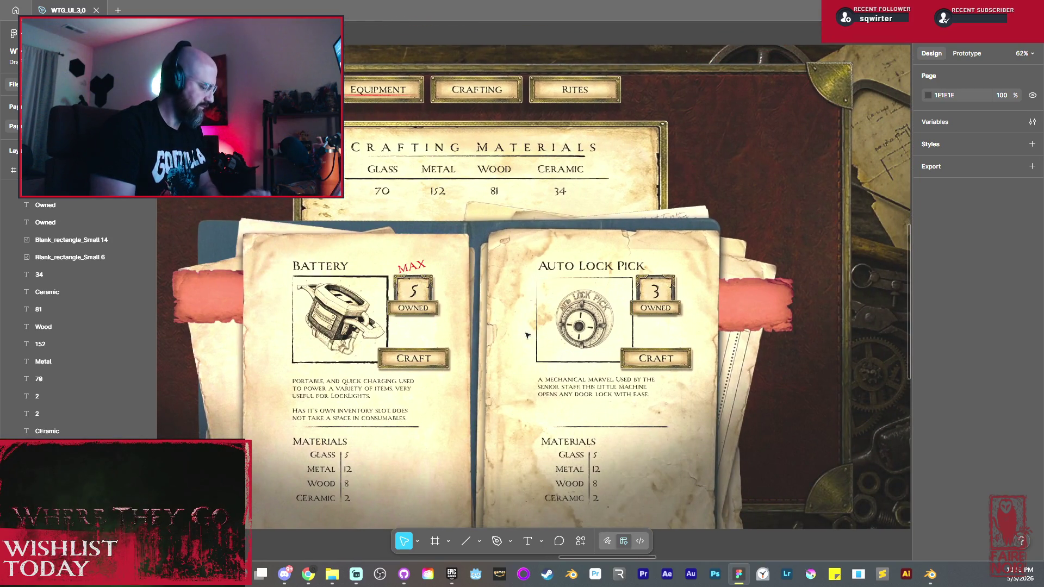
pyautogui.scroll(-2, 525, 335)
pyautogui.scroll(-1, 524, 334)
pyautogui.keyDown('ctrl'); pyautogui.scroll(-2, 586, 383); pyautogui.keyUp('ctrl')
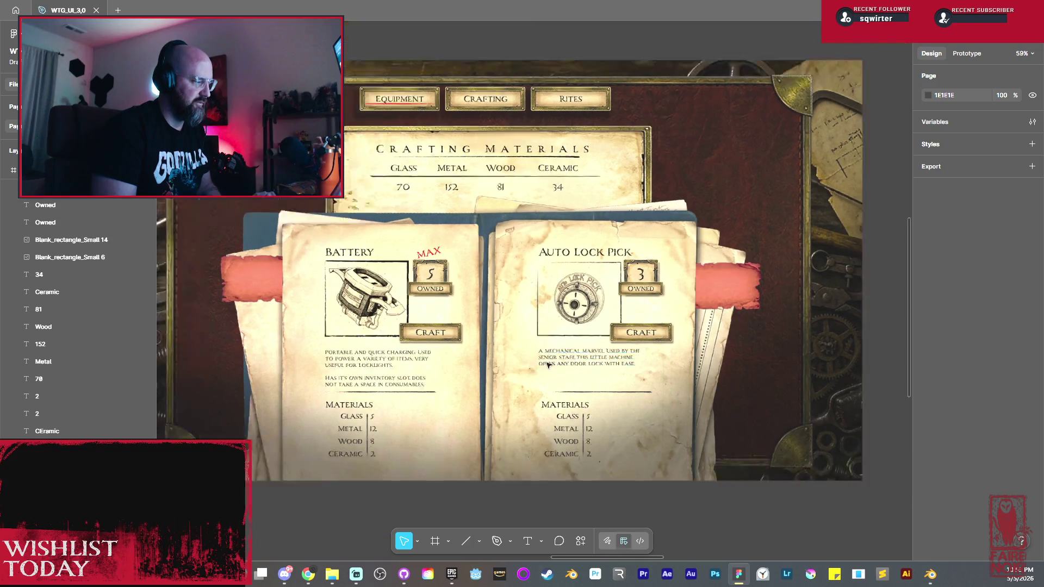
pyautogui.keyDown('ctrl'); pyautogui.scroll(-3, 585, 383); pyautogui.keyUp('ctrl')
pyautogui.keyDown('ctrl'); pyautogui.scroll(-3, 652, 400); pyautogui.keyUp('ctrl')
pyautogui.keyDown('ctrl'); pyautogui.scroll(-2, 719, 417); pyautogui.keyUp('ctrl')
pyautogui.keyDown('ctrl'); pyautogui.scroll(2, 702, 408); pyautogui.keyUp('ctrl')
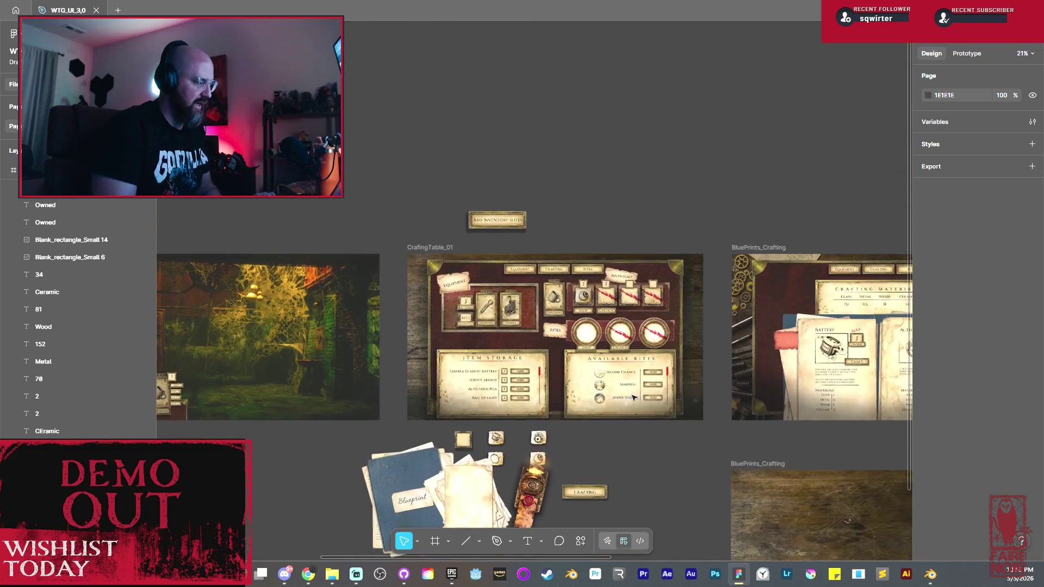
pyautogui.keyDown('ctrl'); pyautogui.scroll(2, 619, 400); pyautogui.keyUp('ctrl')
pyautogui.keyDown('ctrl'); pyautogui.scroll(2, 555, 387); pyautogui.keyUp('ctrl')
pyautogui.keyDown('ctrl'); pyautogui.scroll(3, 514, 383); pyautogui.keyUp('ctrl')
pyautogui.moveTo(514, 384); pyautogui.dragTo(885, 453, button='middle')
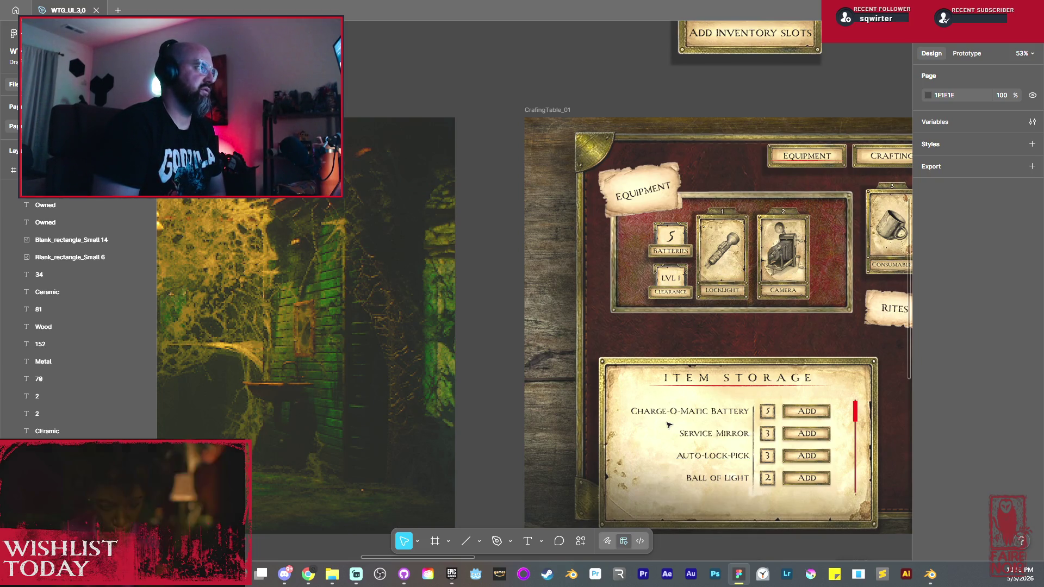
# Step: Step through frames to the HUD with Locklight, Camera and Consumable cards, then bring Blender forward
pyautogui.moveTo(479, 348); pyautogui.dragTo(736, 287, button='middle')
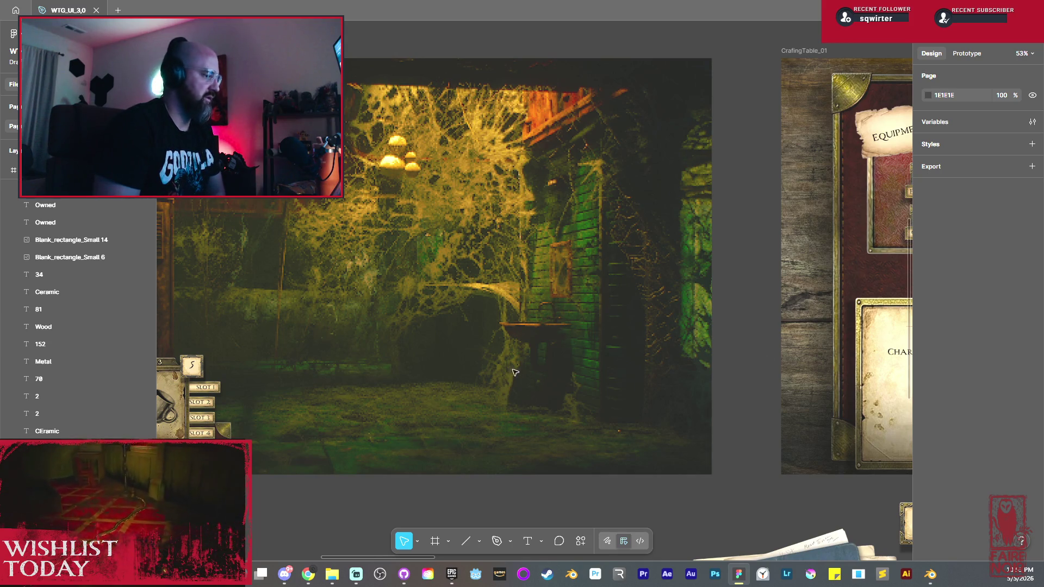
pyautogui.moveTo(514, 373); pyautogui.dragTo(768, 377, button='middle')
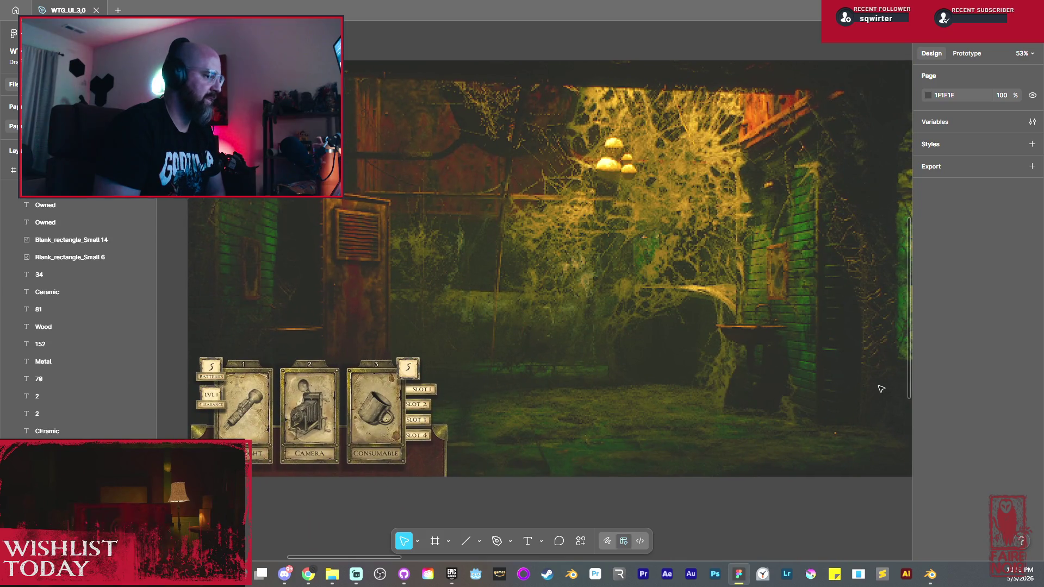
pyautogui.hotkey('shift', 'n')
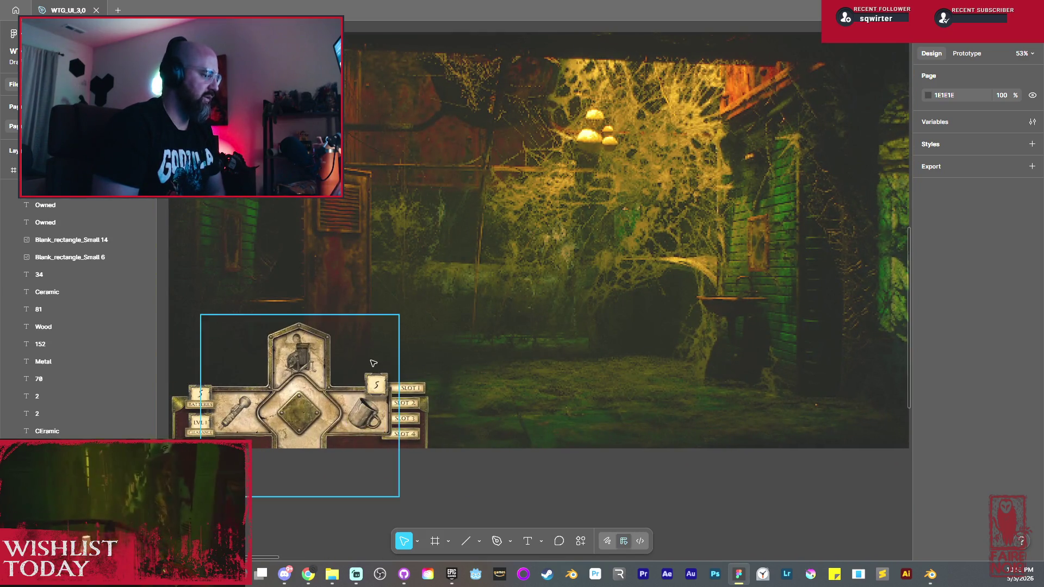
pyautogui.press('n')
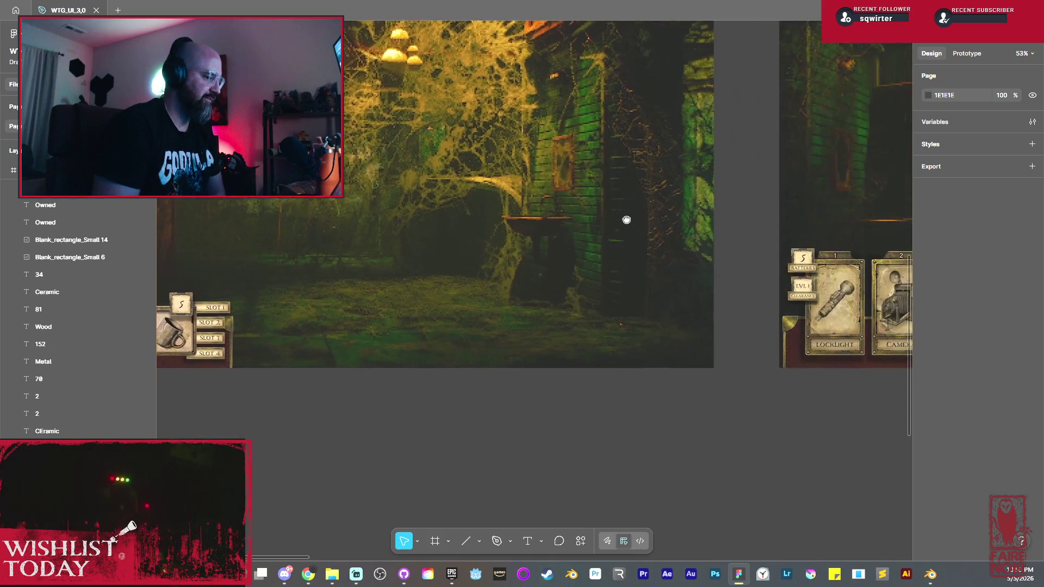
pyautogui.press('n')
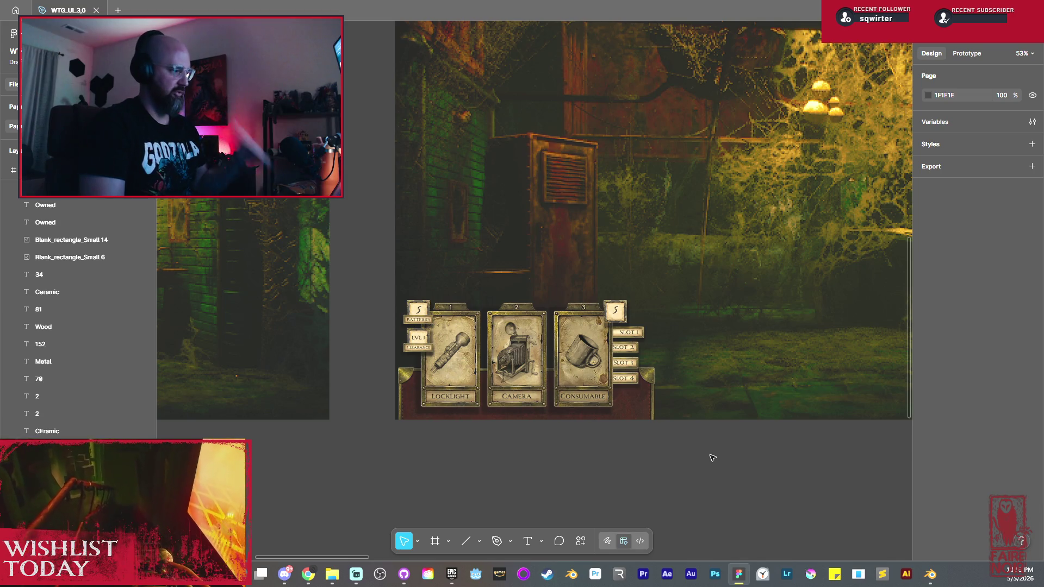
pyautogui.click(930, 574)
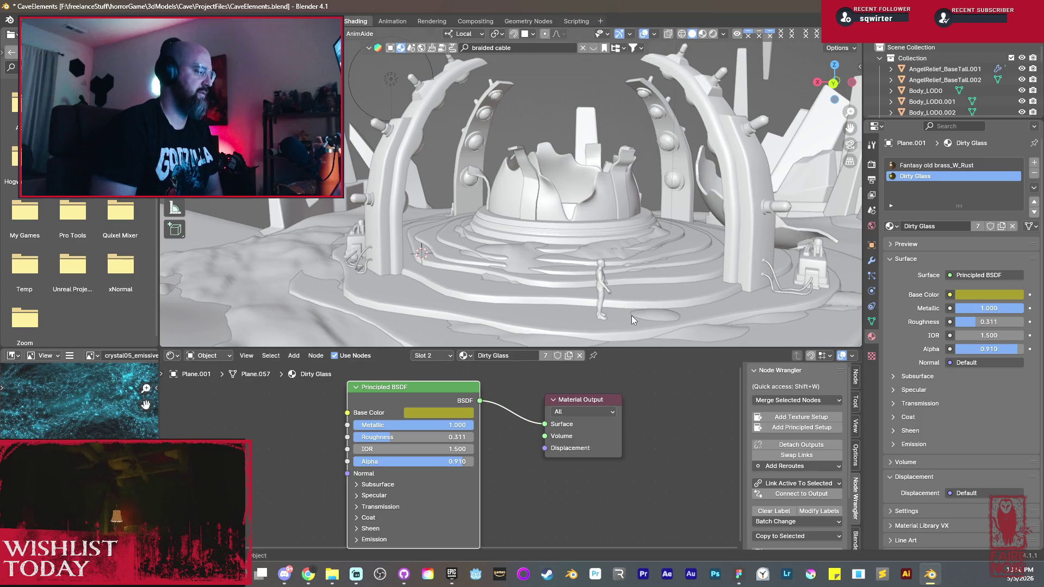
pyautogui.scroll(-5, 578, 268)
# Step: Orbit over the crystals and cave floor, then switch Blender to the Layout workspace
pyautogui.moveTo(581, 268)
pyautogui.mouseDown(button='middle')
pyautogui.moveTo(564, 226)
pyautogui.moveTo(616, 242)
pyautogui.moveTo(603, 196)
pyautogui.mouseUp(button='middle')
pyautogui.scroll(-3, 602, 243)
pyautogui.scroll(4, 619, 243)
pyautogui.scroll(3, 603, 195)
pyautogui.scroll(2, 598, 188)
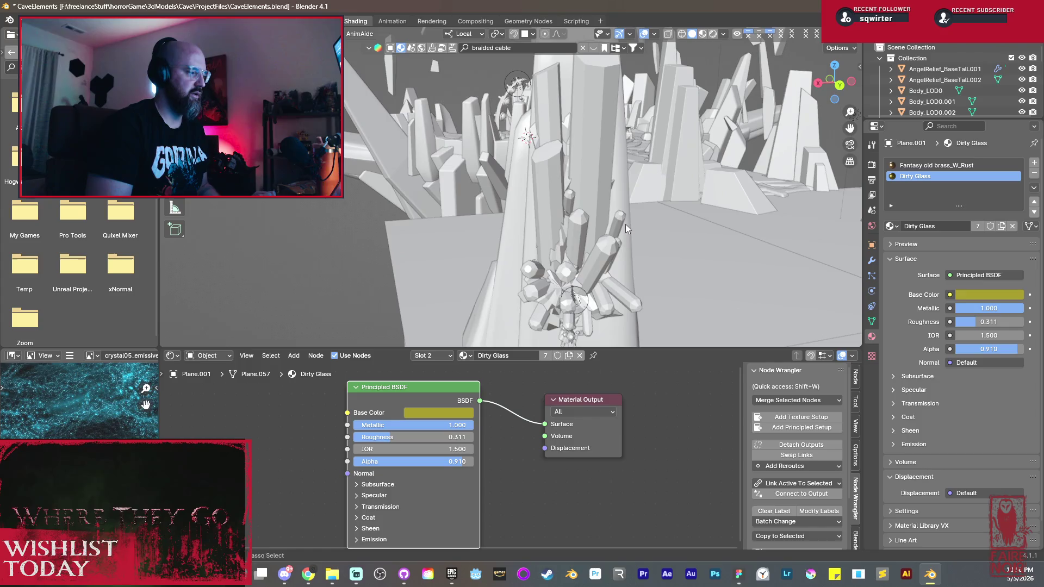
pyautogui.scroll(-5, 625, 225)
pyautogui.moveTo(608, 221)
pyautogui.mouseDown(button='middle')
pyautogui.moveTo(594, 212)
pyautogui.moveTo(592, 229)
pyautogui.mouseUp(button='middle')
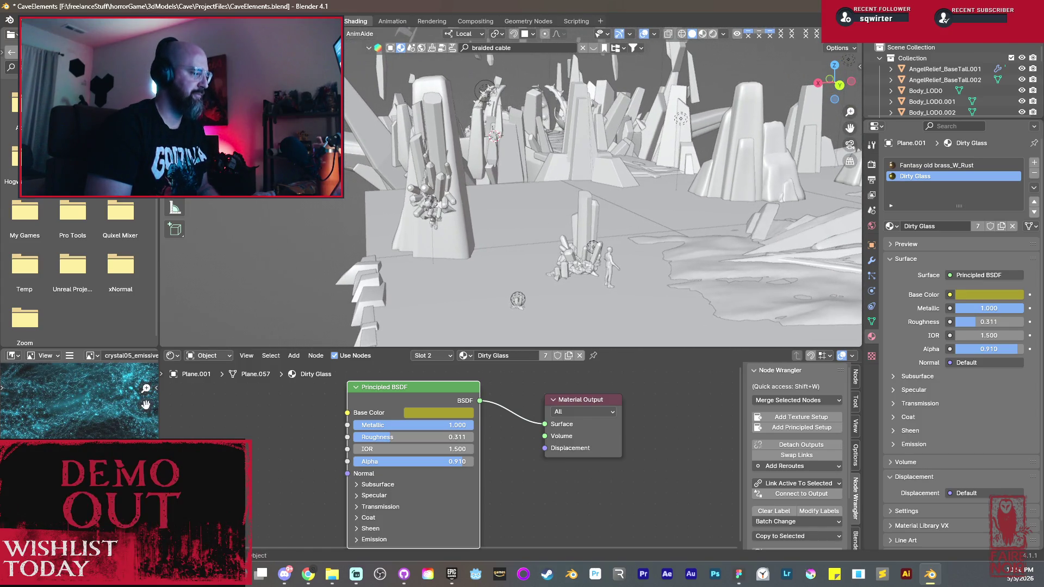
pyautogui.hotkey('ctrl', 'pageup')
pyautogui.scroll(-3, 484, 233)
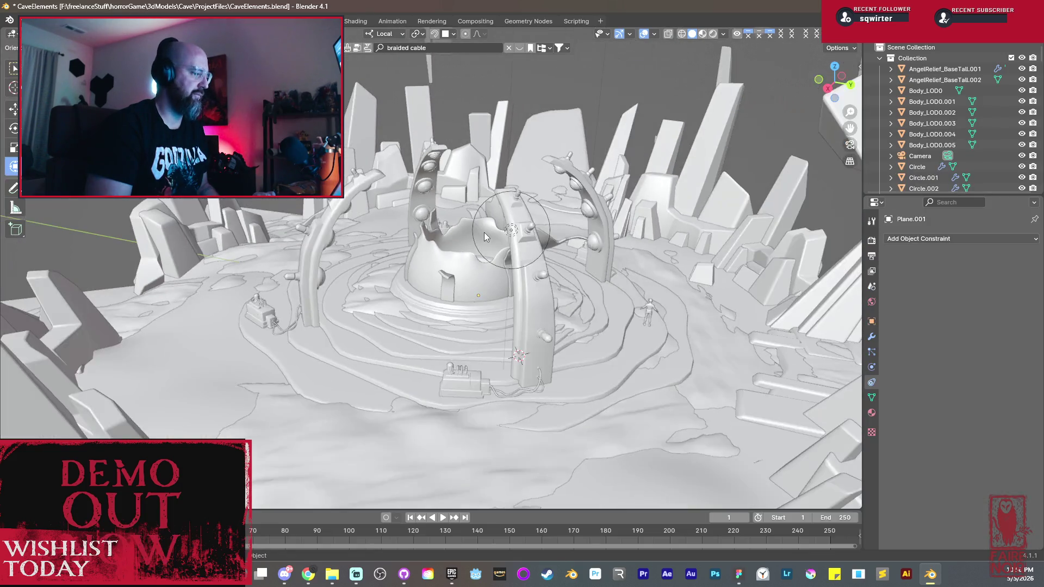
pyautogui.scroll(-2, 481, 260)
# Step: Walk in first person off the figure's platform down to the crystal spires and keep that viewpoint
pyautogui.hotkey('shift', '`')
pyautogui.press('space')
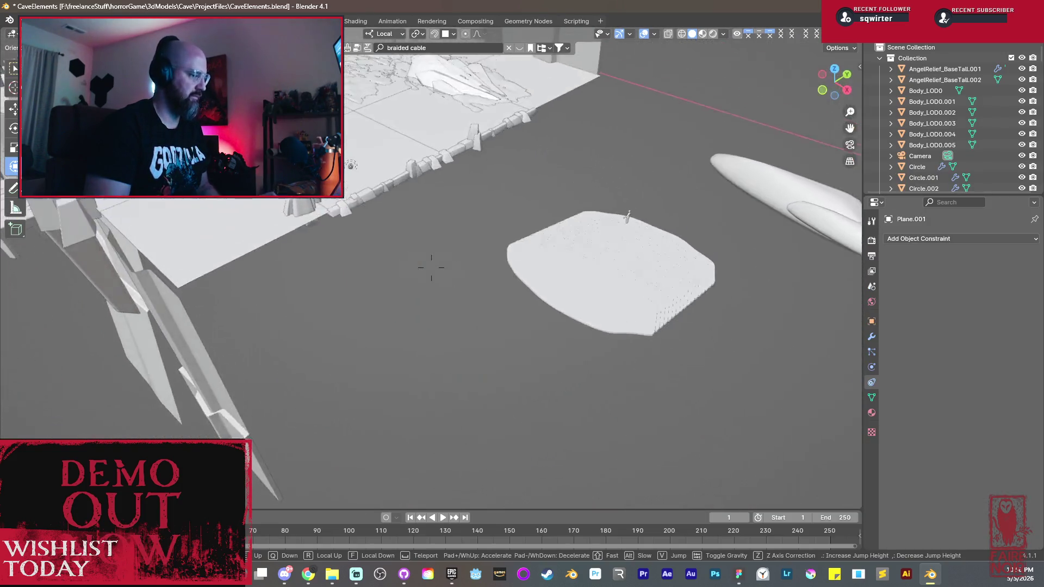
pyautogui.press('w')
pyautogui.press('w')
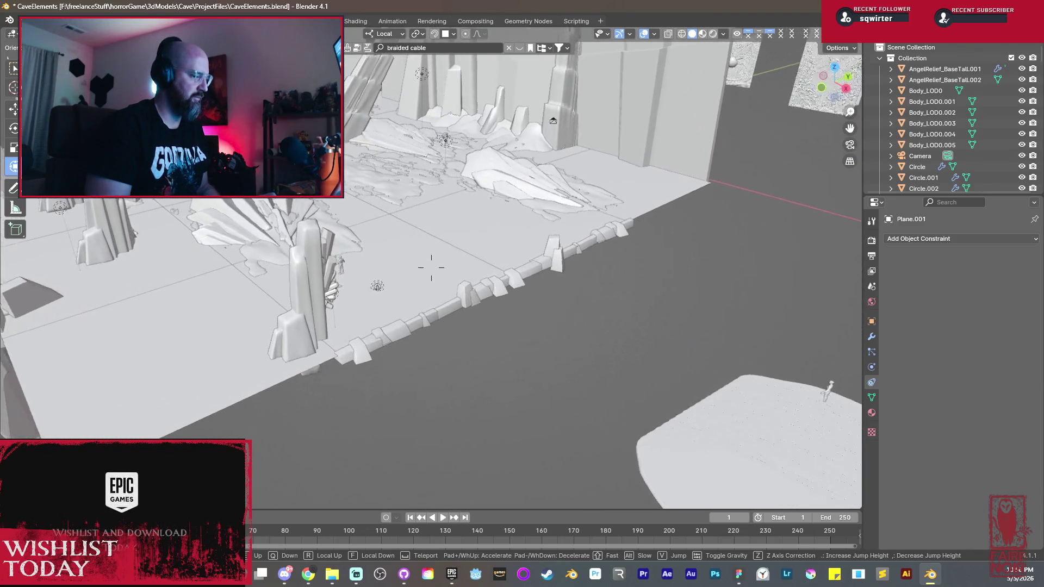
pyautogui.press('w')
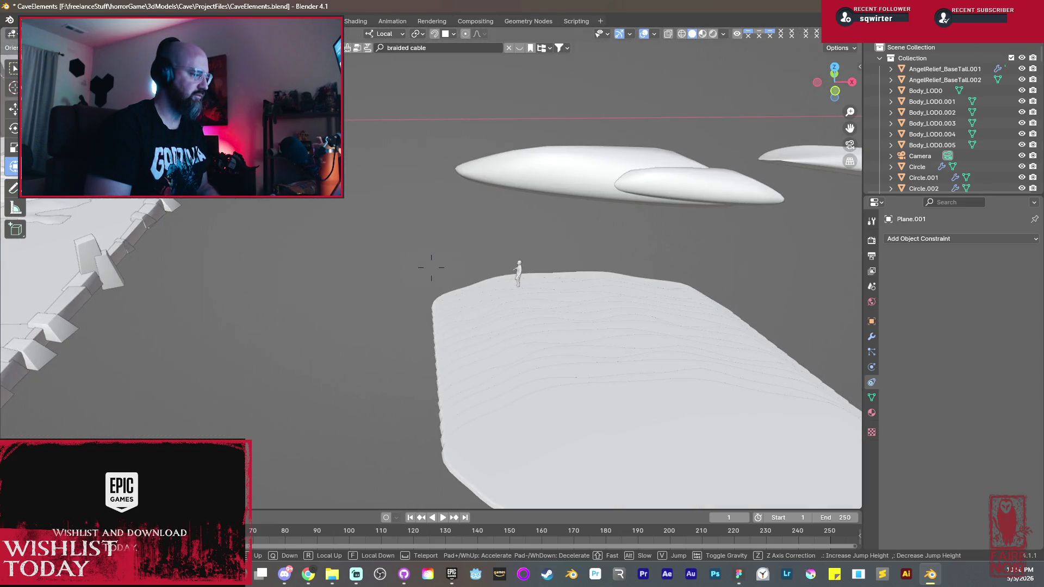
pyautogui.press('w')
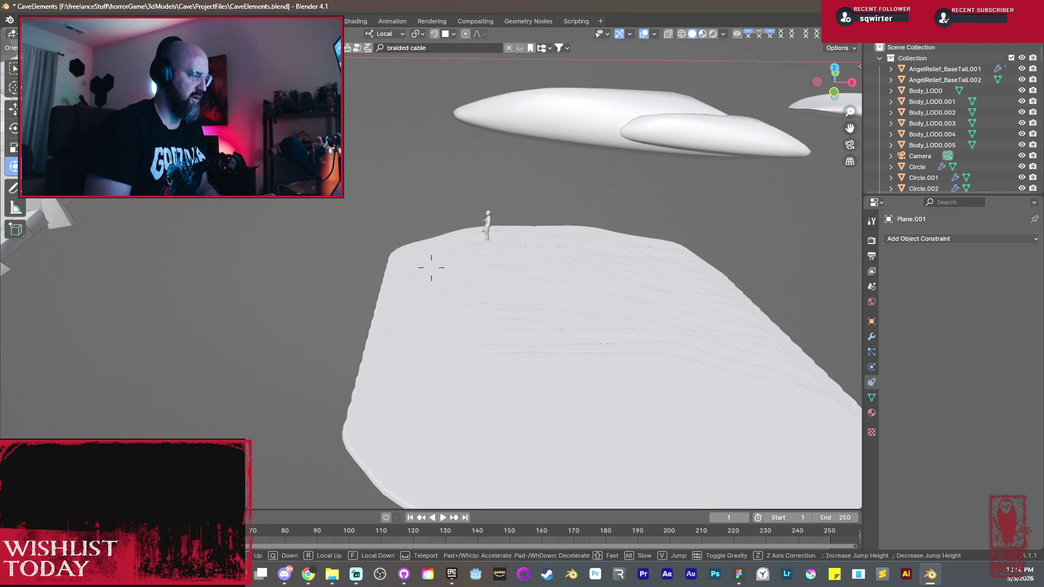
pyautogui.press('w')
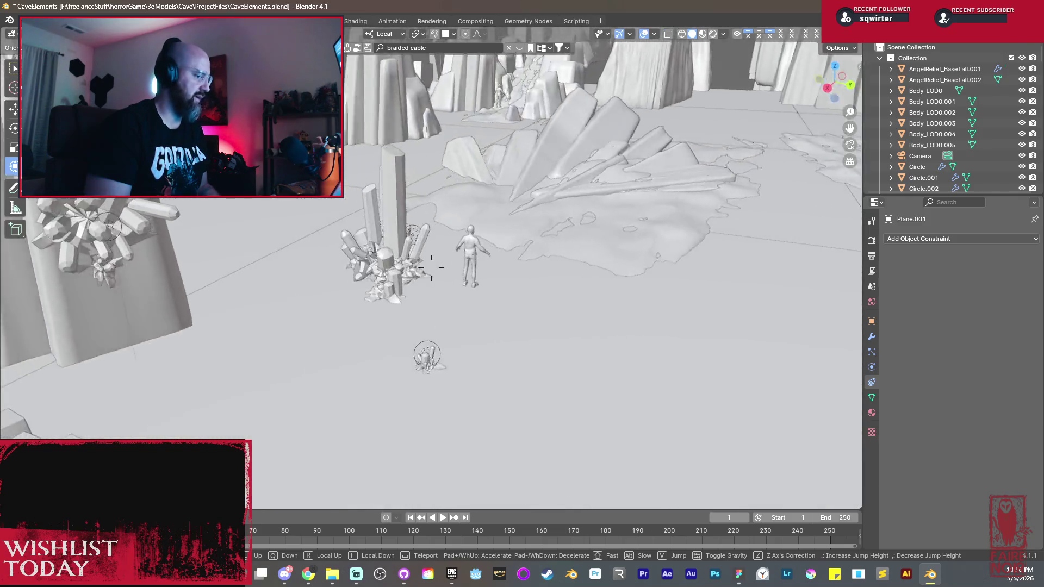
pyautogui.press('w')
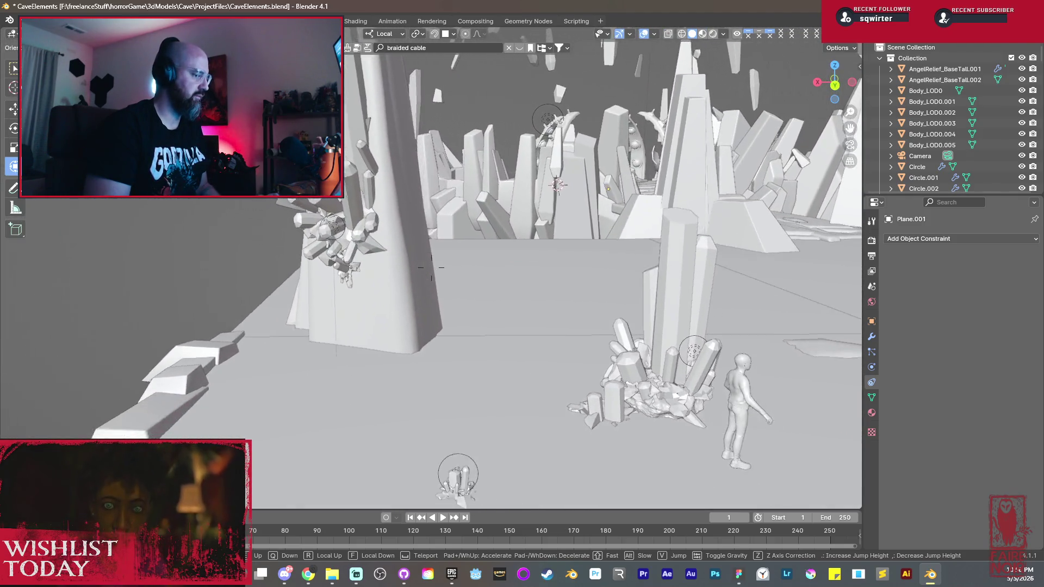
pyautogui.press('w')
pyautogui.click(630, 75)
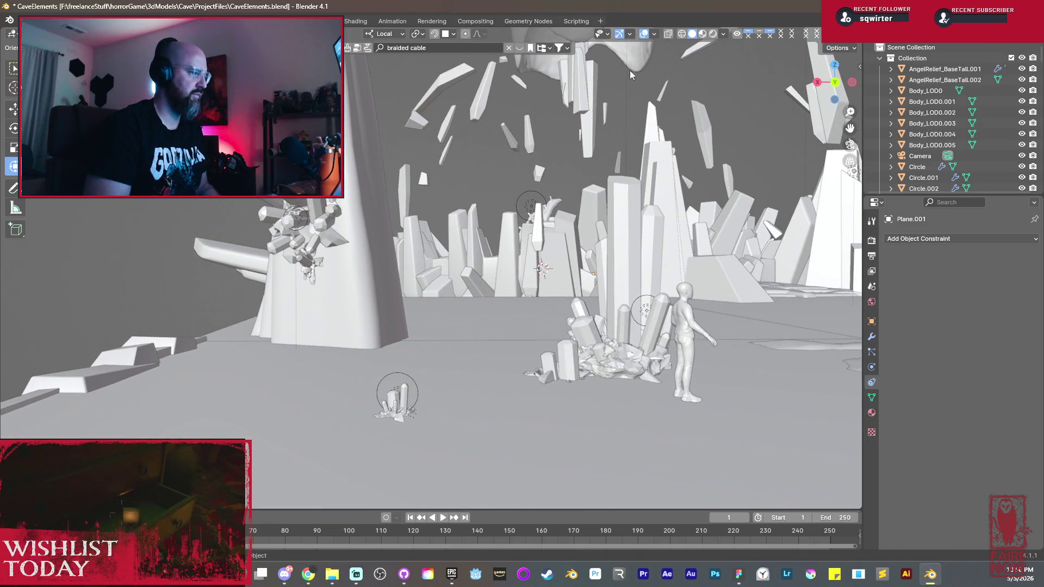
# Step: Hide the viewport gizmos and overlays and switch to rendered shading
pyautogui.click(620, 33)
pyautogui.click(644, 36)
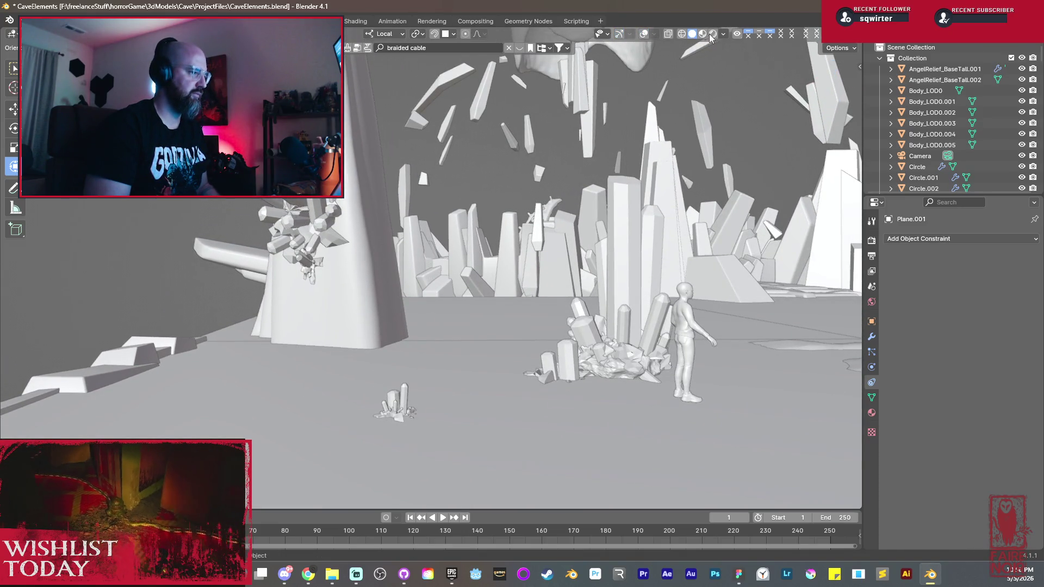
pyautogui.click(714, 33)
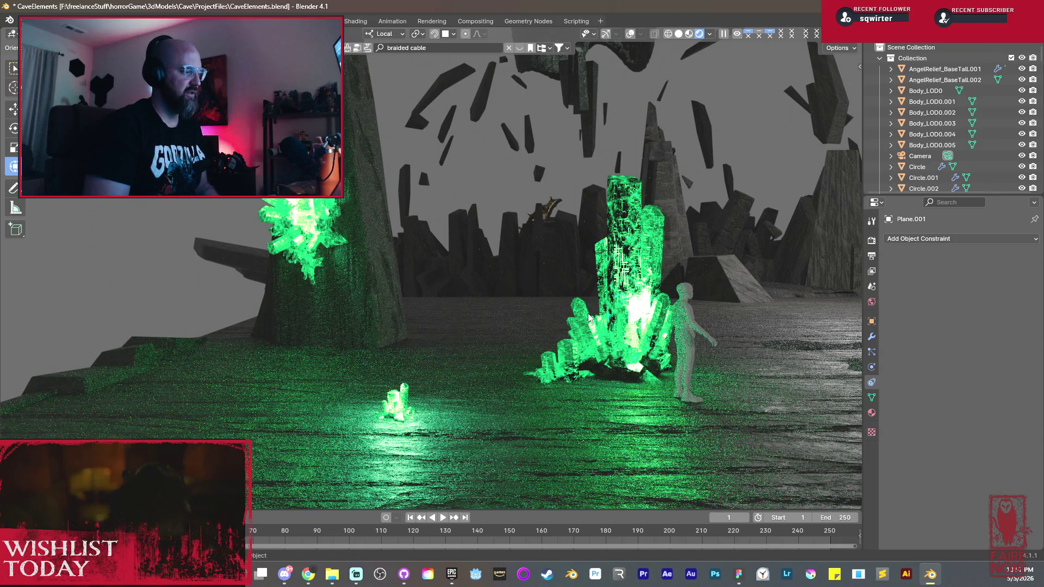
# Step: Walk through the rendered cave to the small ground crystal, then past the figure up to the large crystal cluster
pyautogui.moveTo(404, 288); pyautogui.dragTo(492, 290, button='middle')
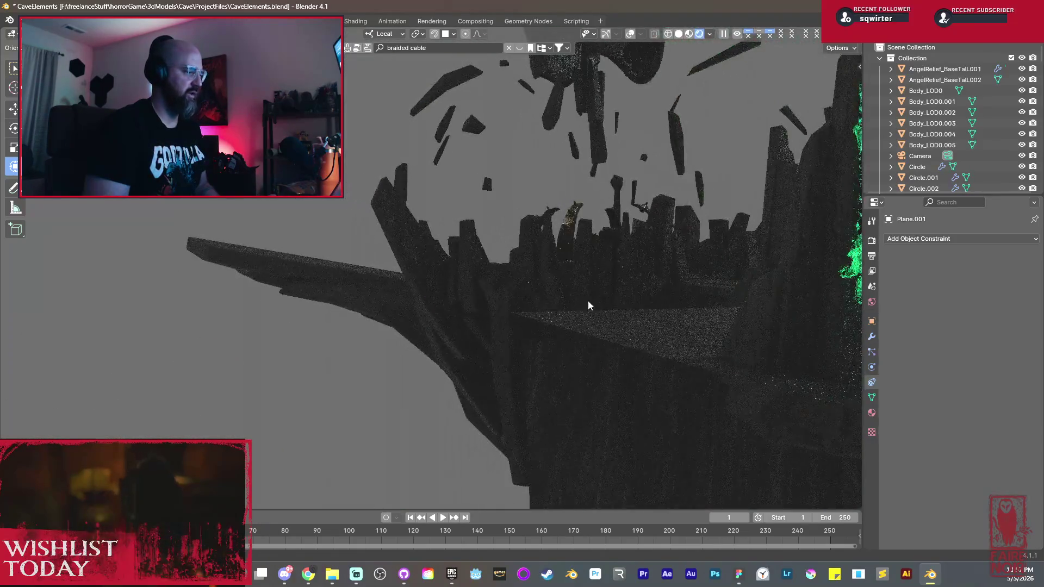
pyautogui.hotkey('shift', '`')
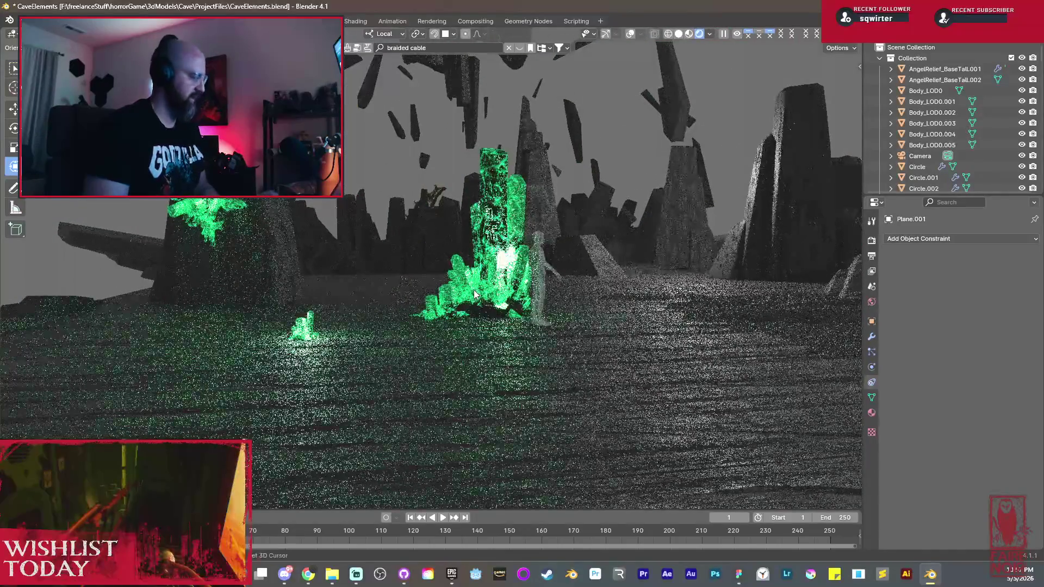
pyautogui.press('s')
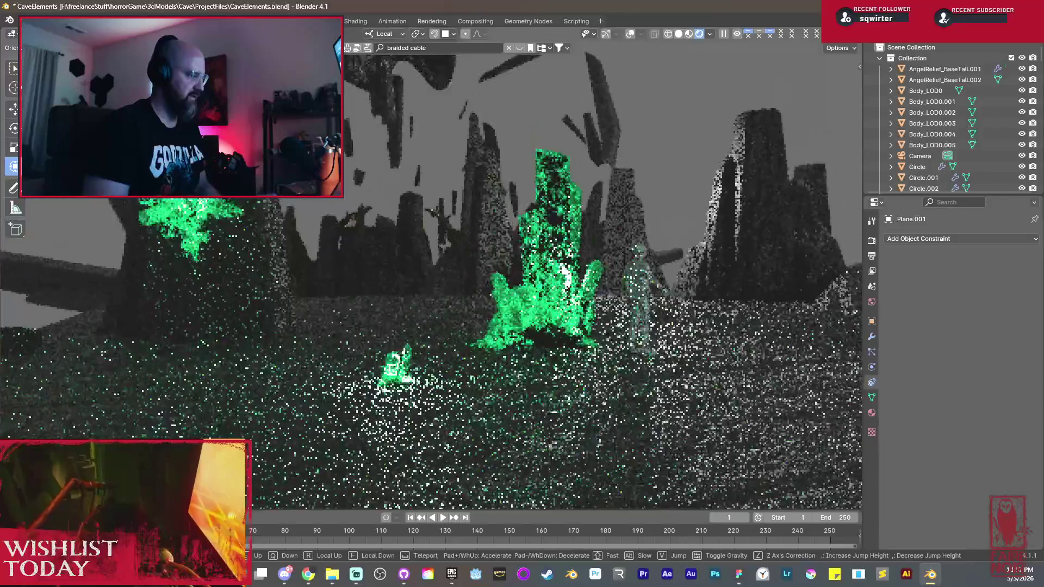
pyautogui.press('s')
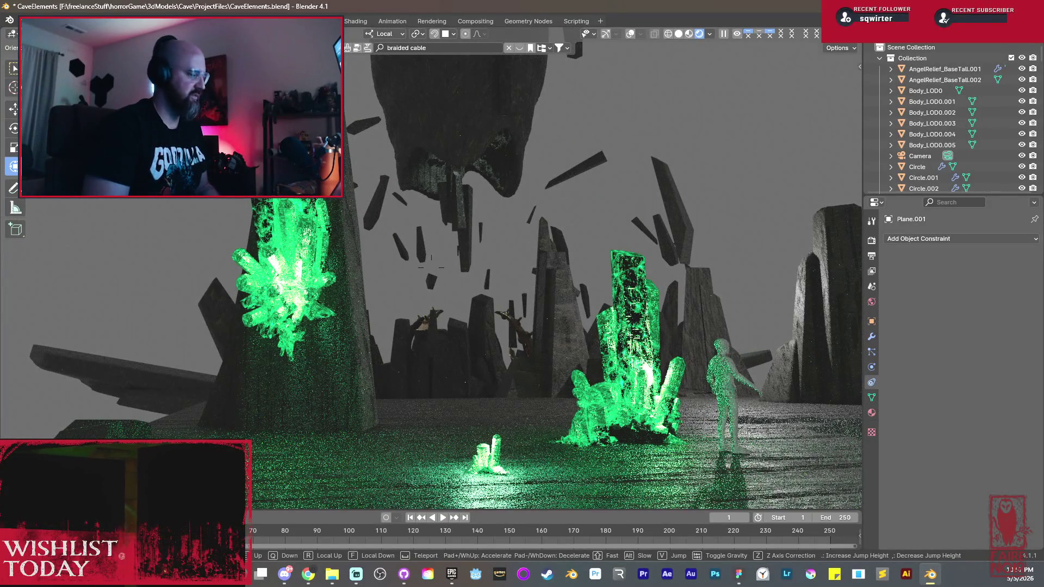
pyautogui.press('w')
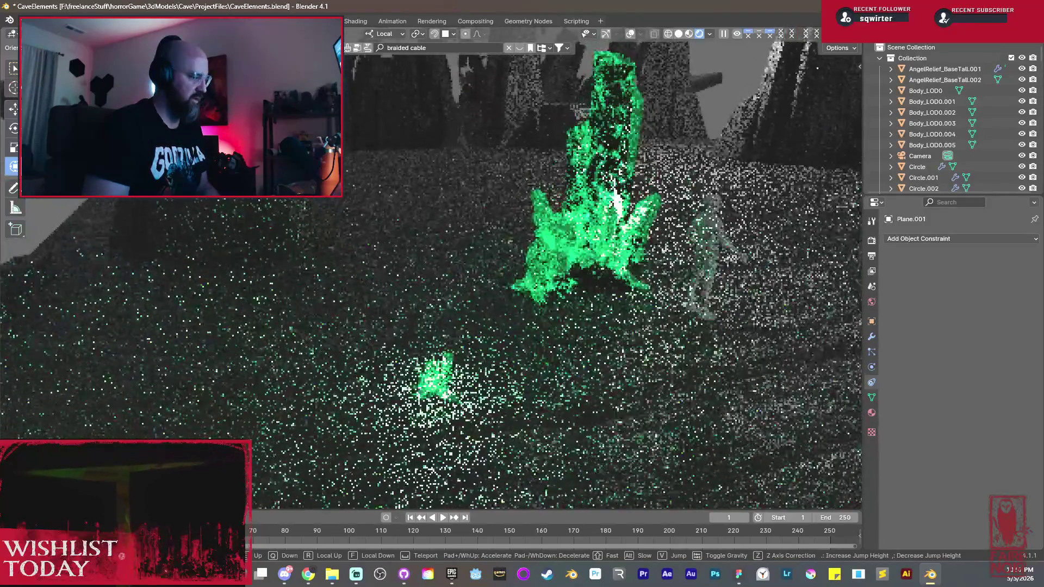
pyautogui.press('w')
pyautogui.press('w')
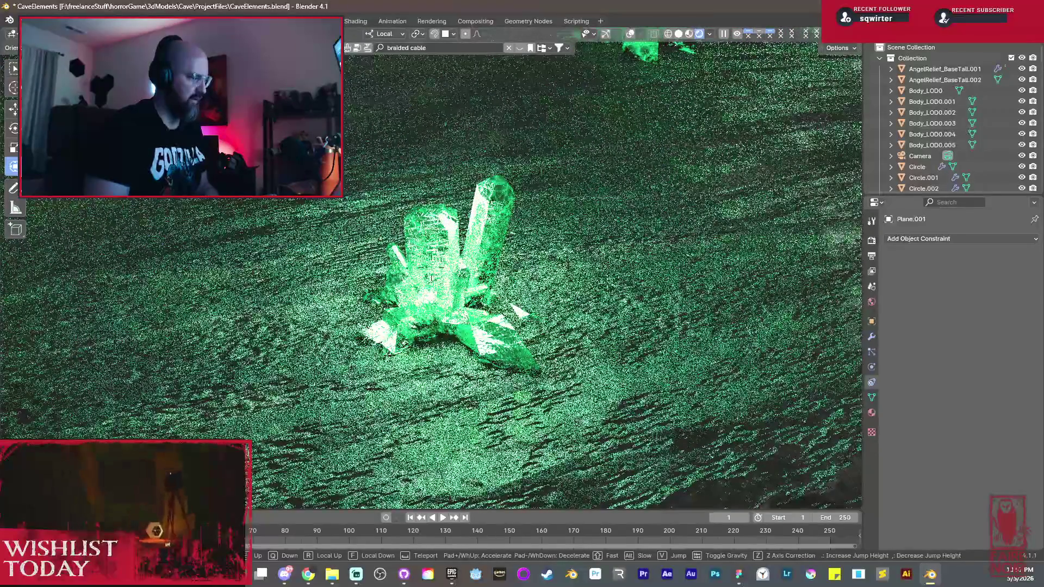
pyautogui.press('s')
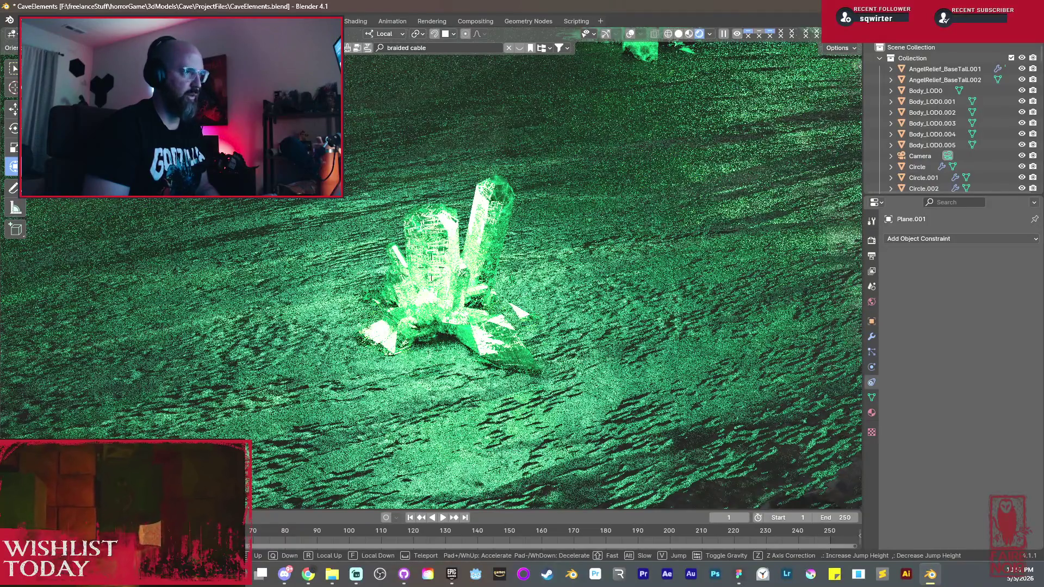
pyautogui.press('w')
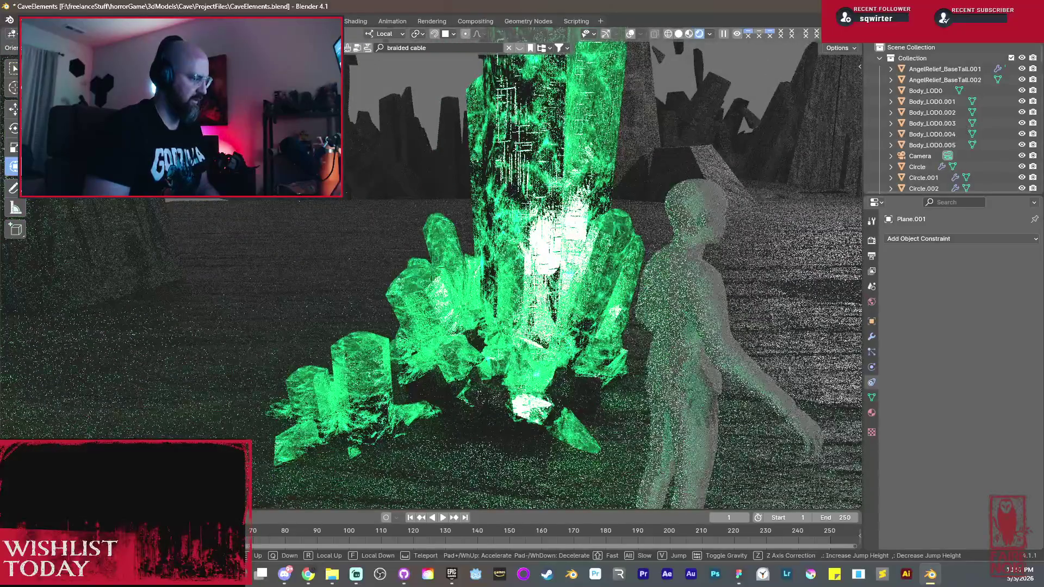
pyautogui.press('w')
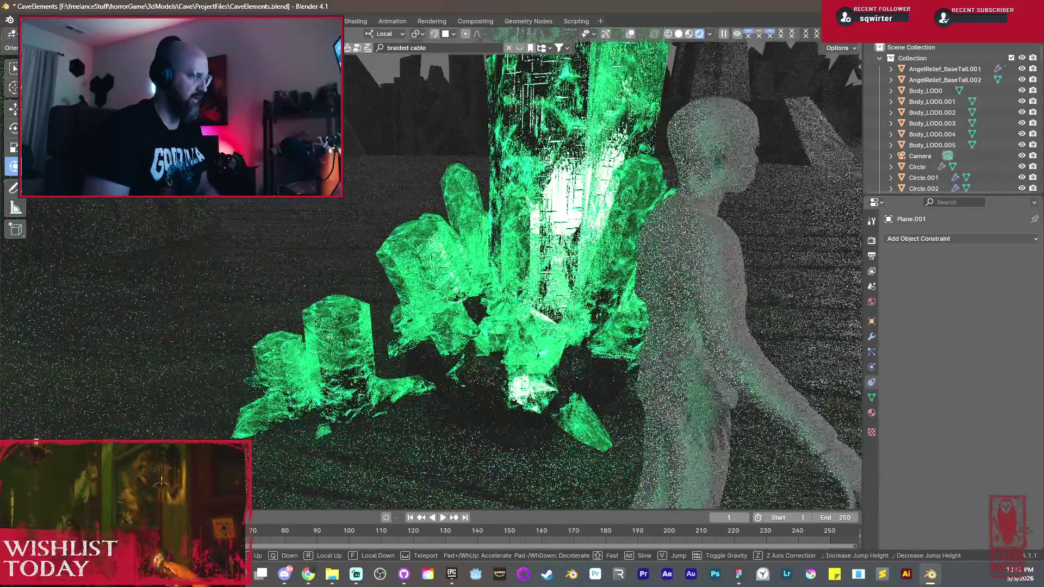
pyautogui.press('w')
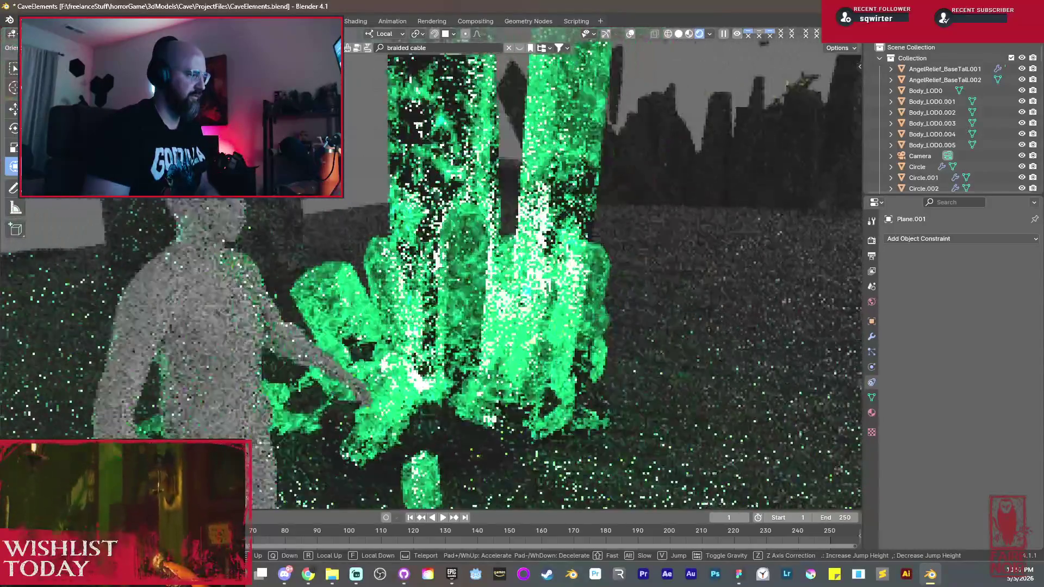
# Step: Circle the crystal-covered rock pillar, back off to frame the figure and spires, and keep that view
pyautogui.press('w')
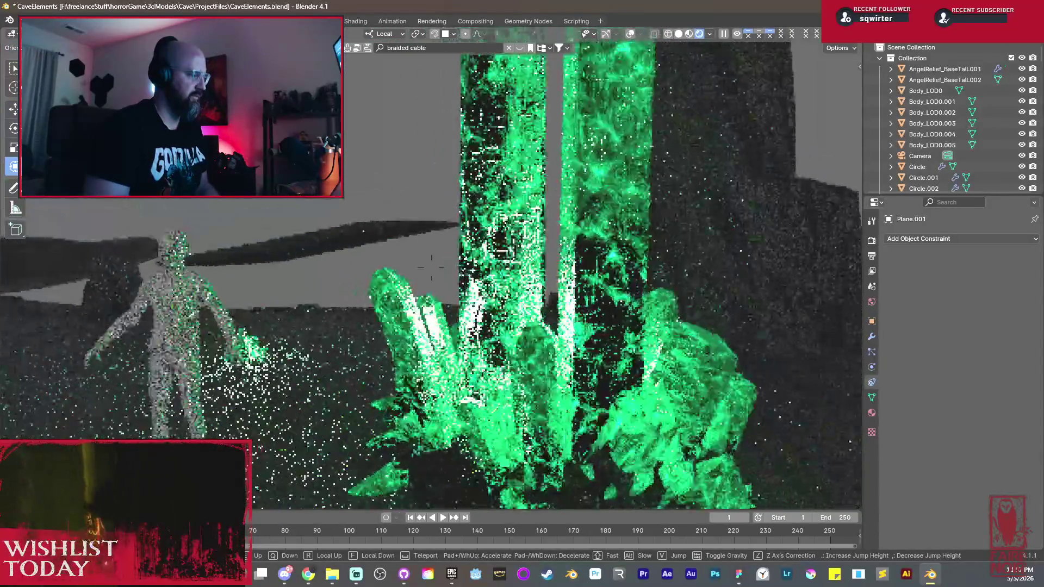
pyautogui.press('w')
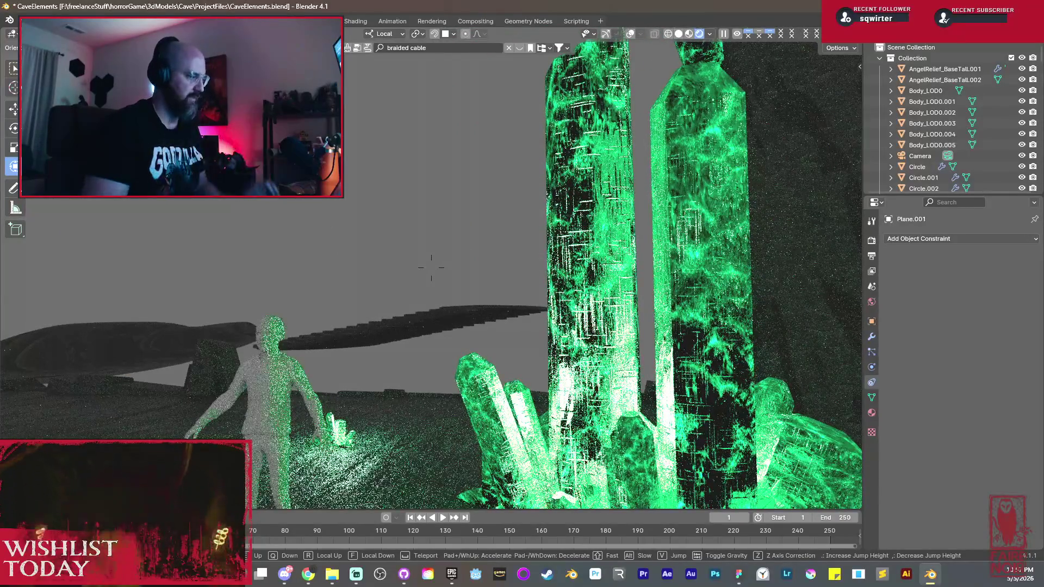
pyautogui.press('w')
pyautogui.press('w')
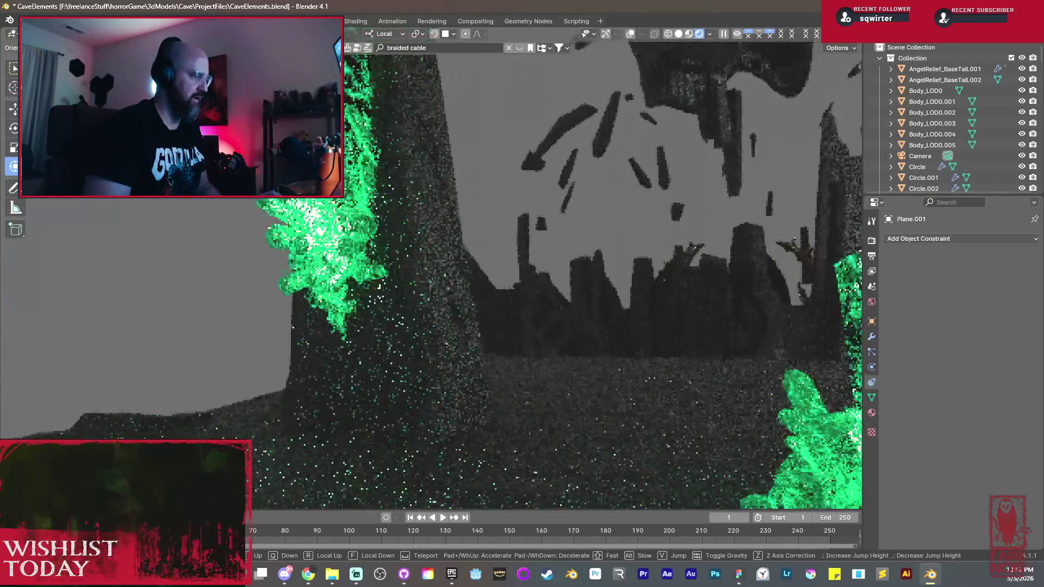
pyautogui.press('a')
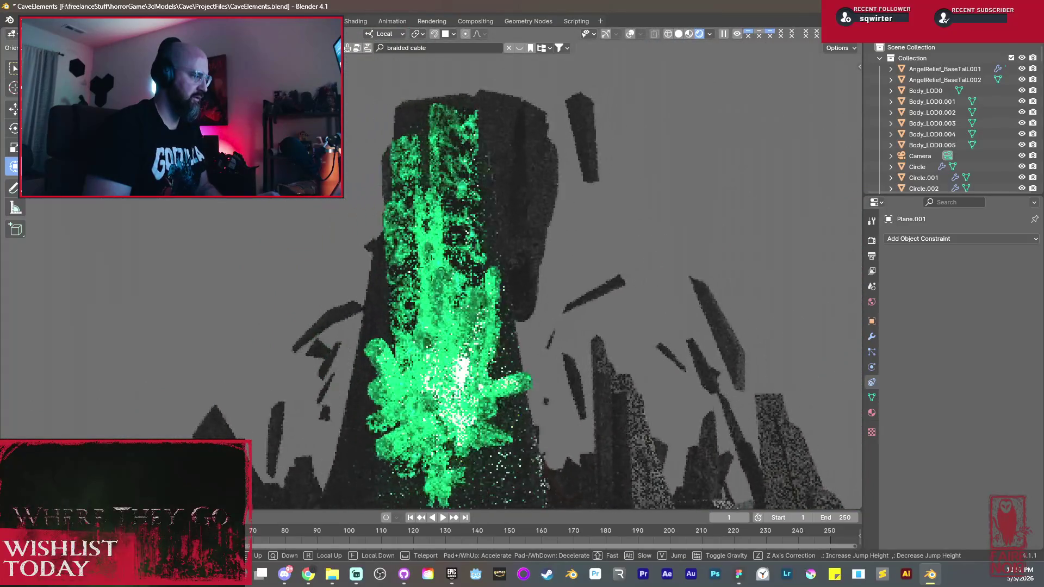
pyautogui.press('w')
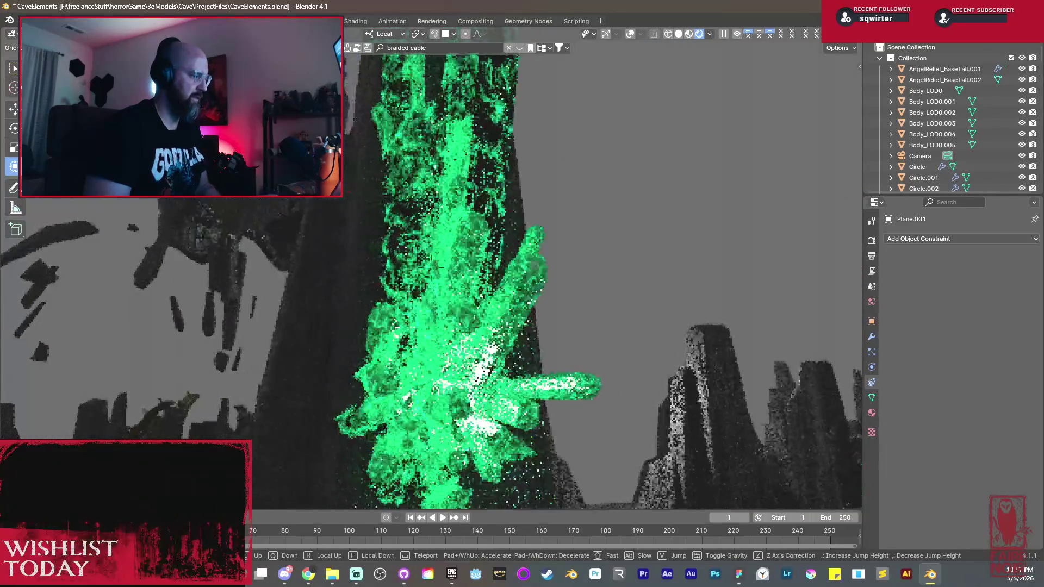
pyautogui.press('d')
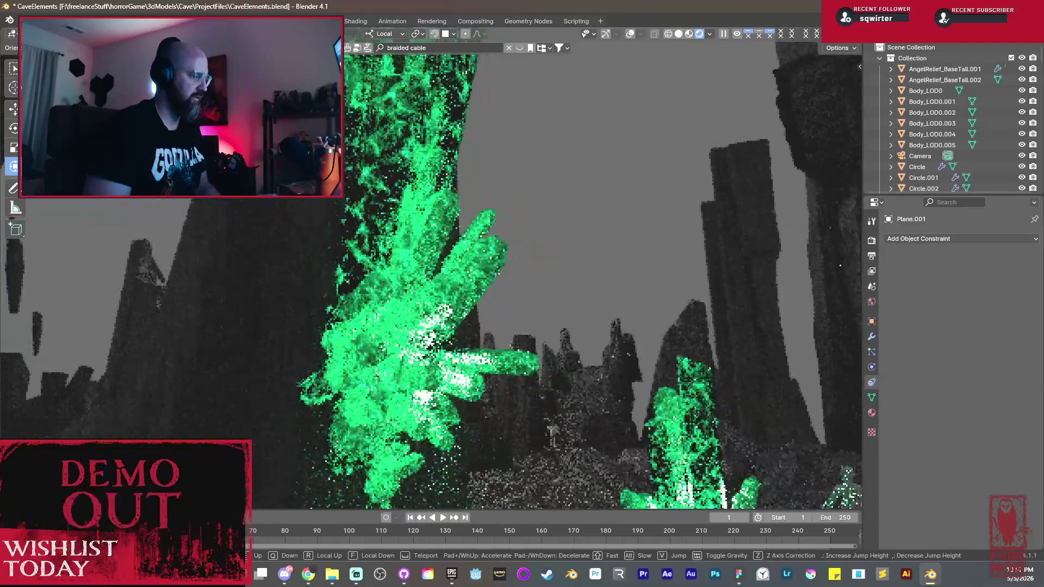
pyautogui.press('s')
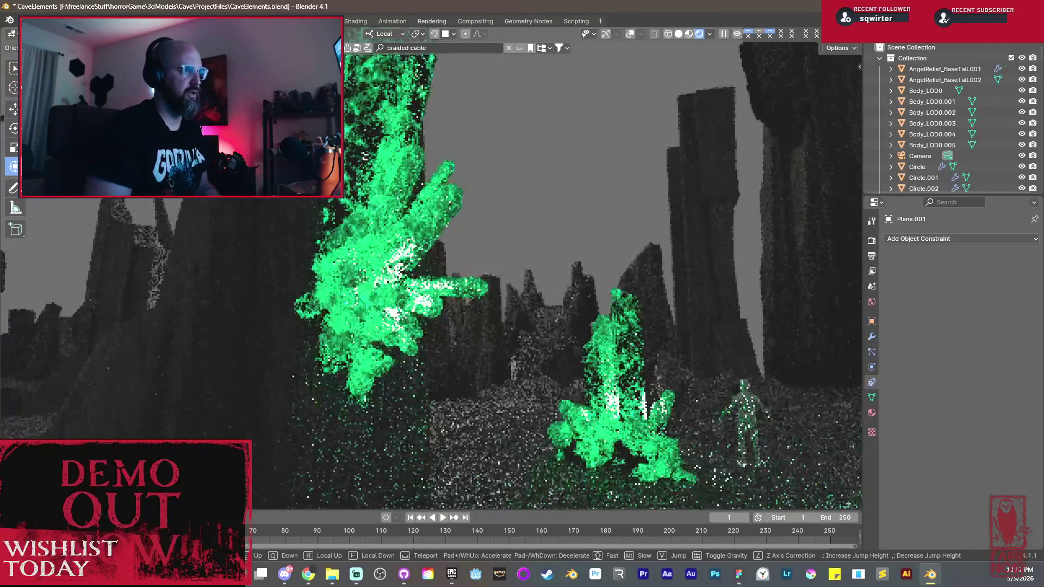
pyautogui.press('d')
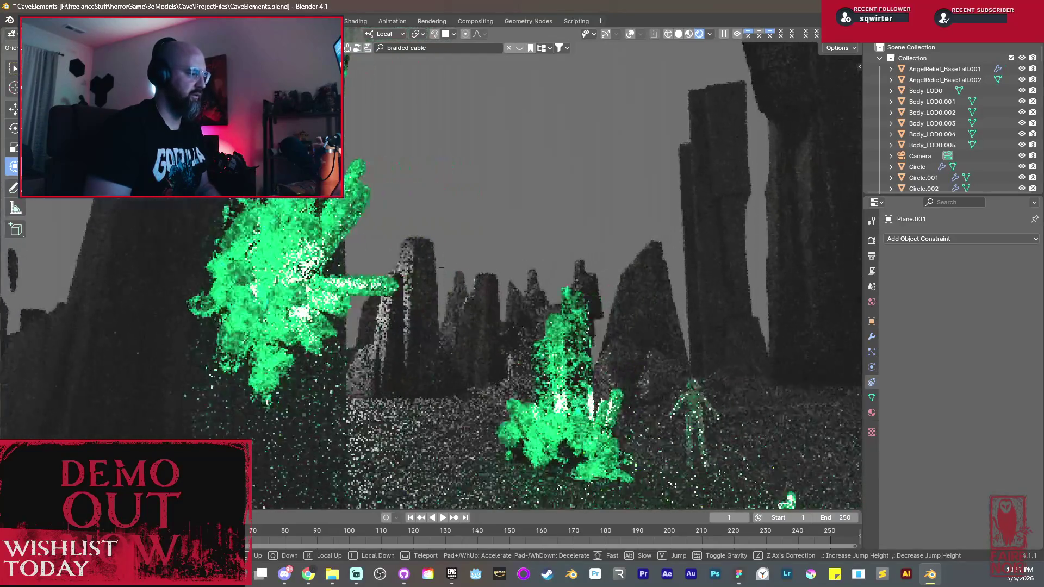
pyautogui.press('d')
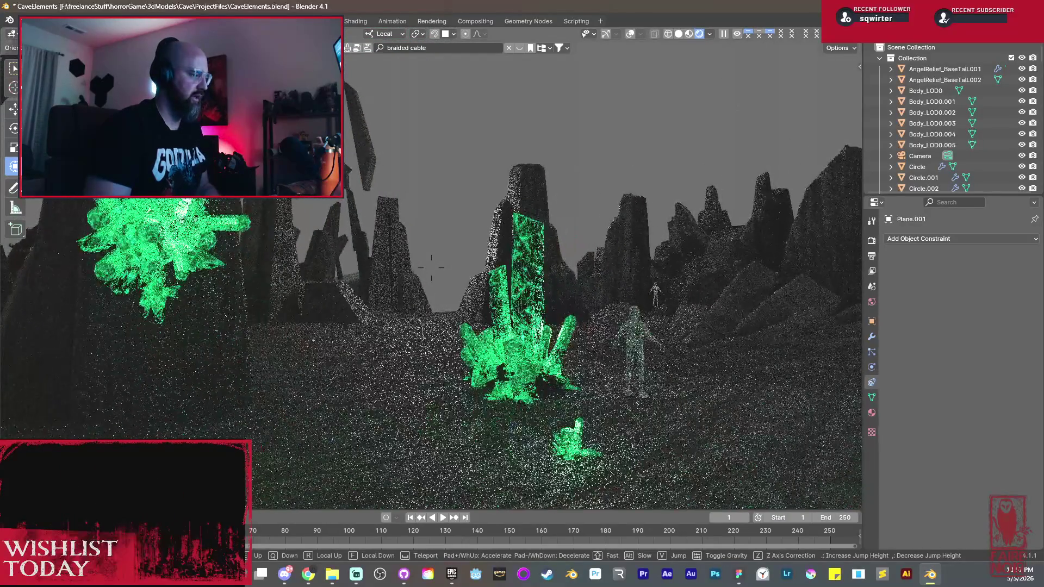
pyautogui.press('Return')
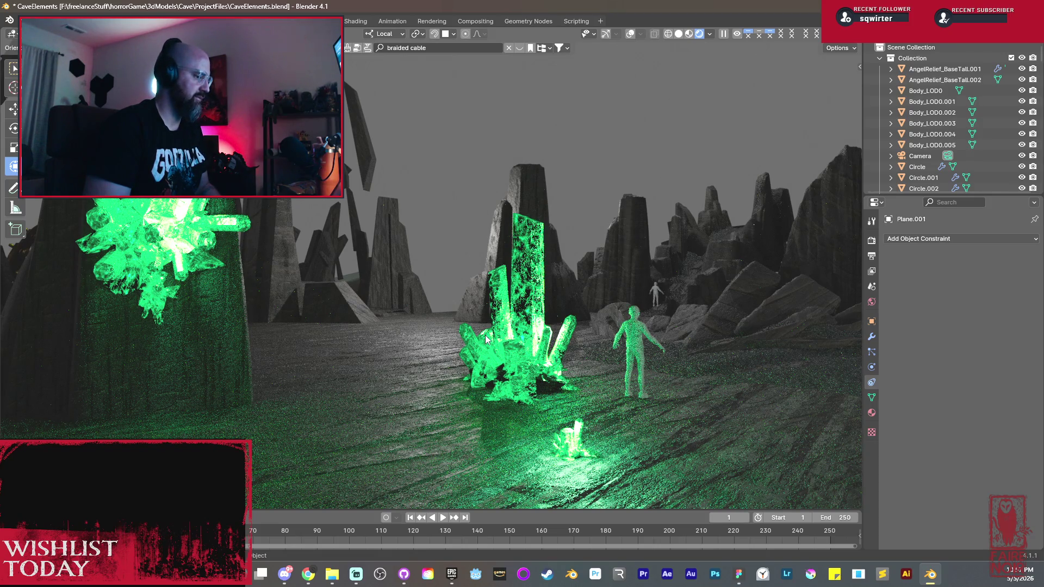
pyautogui.scroll(-5, 433, 303)
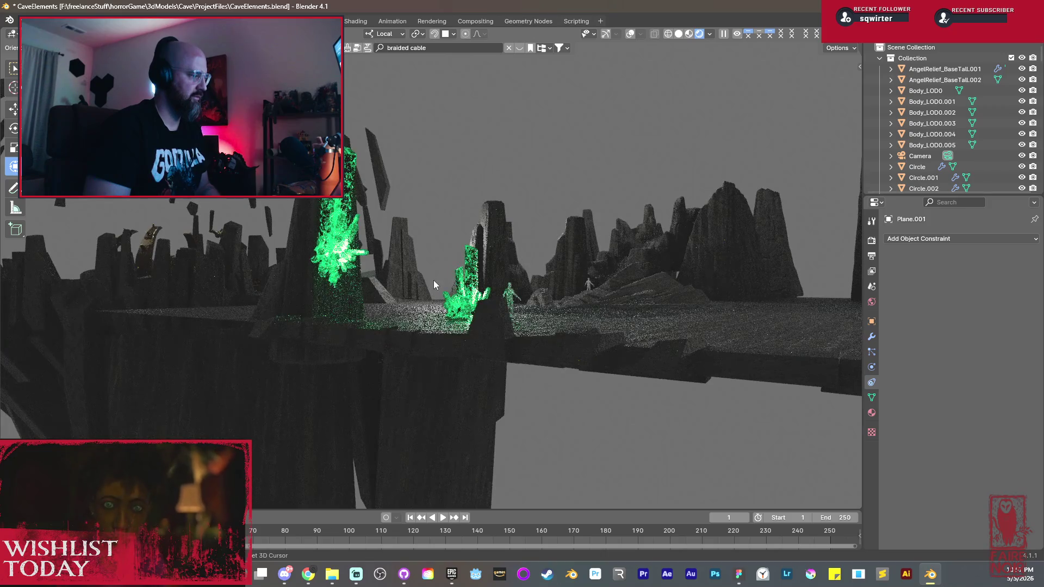
pyautogui.scroll(3, 433, 280)
pyautogui.scroll(2, 444, 279)
pyautogui.scroll(-1, 467, 268)
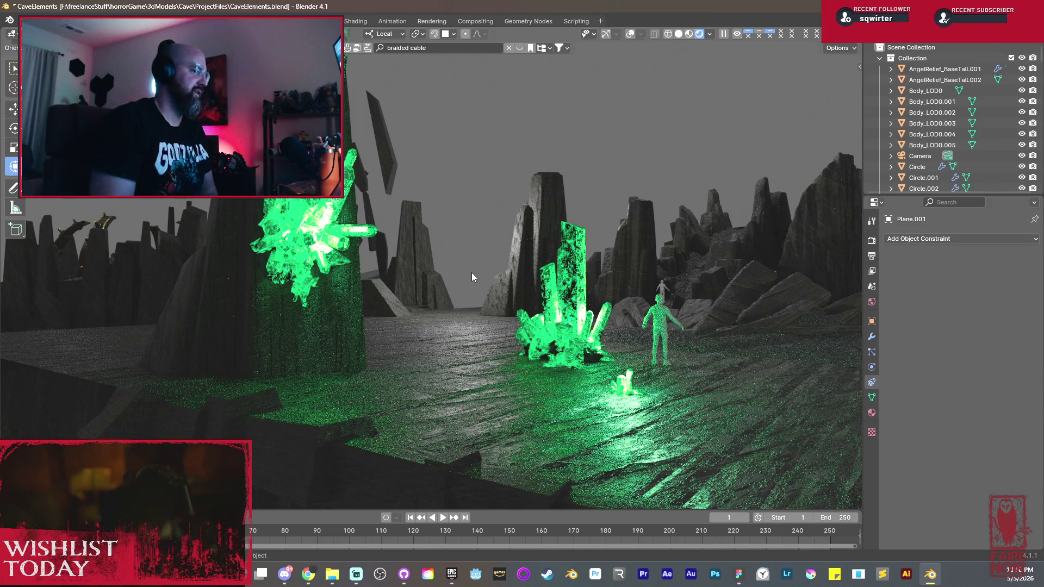
# Step: Return the viewport to solid shading and bring up the Save/Open pie menu
pyautogui.click(677, 34)
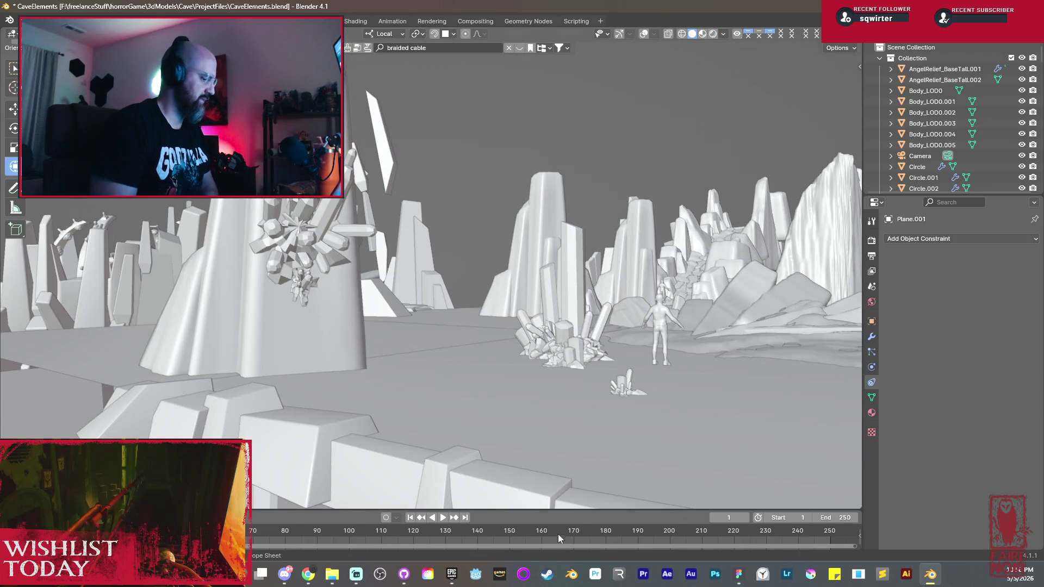
pyautogui.hotkey('ctrl', 's')
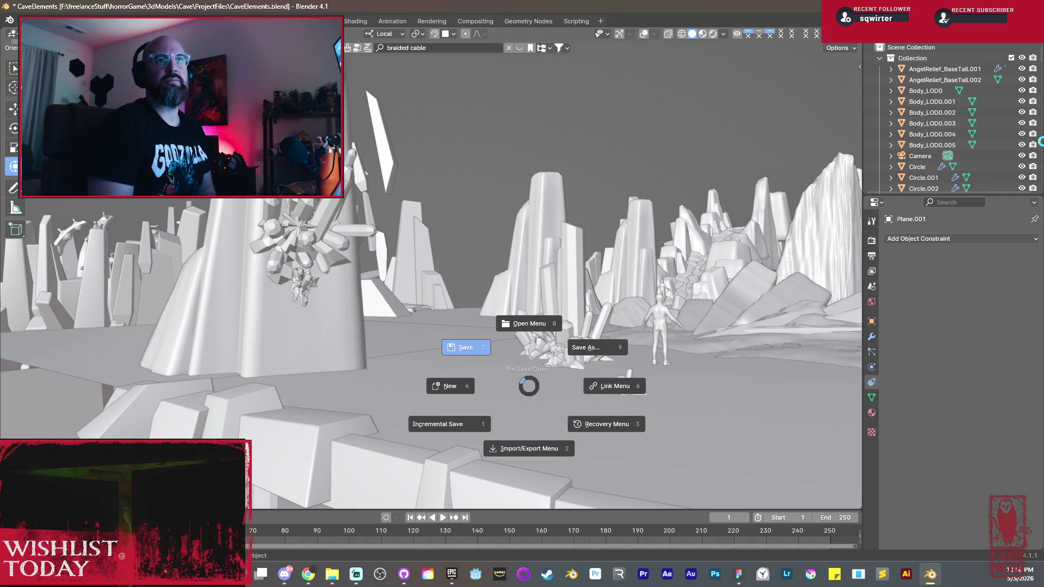
# Step: Save CaveElements.blend from the pie menu
pyautogui.click(465, 348)
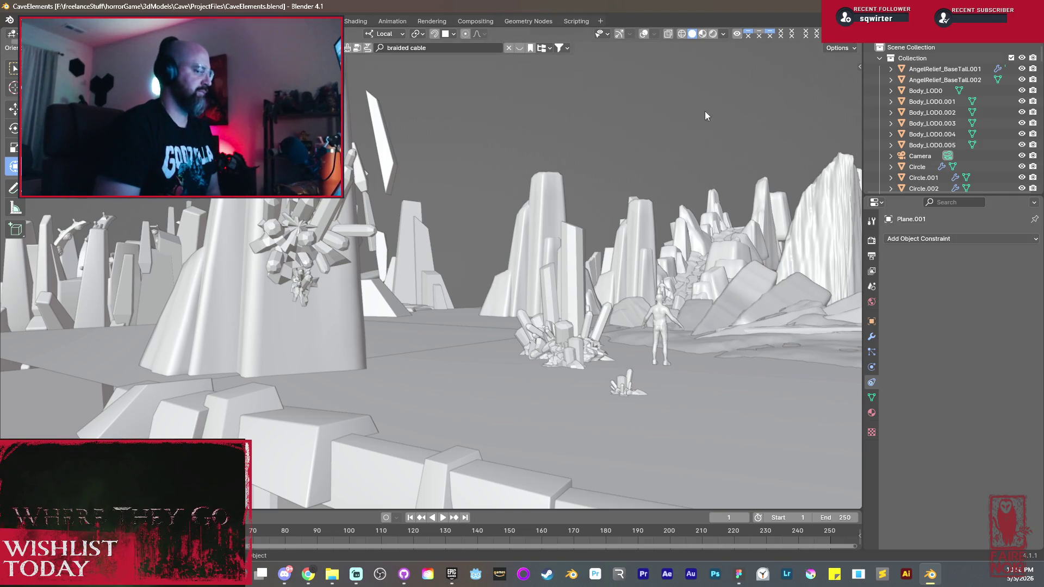
pyautogui.scroll(3, 482, 177)
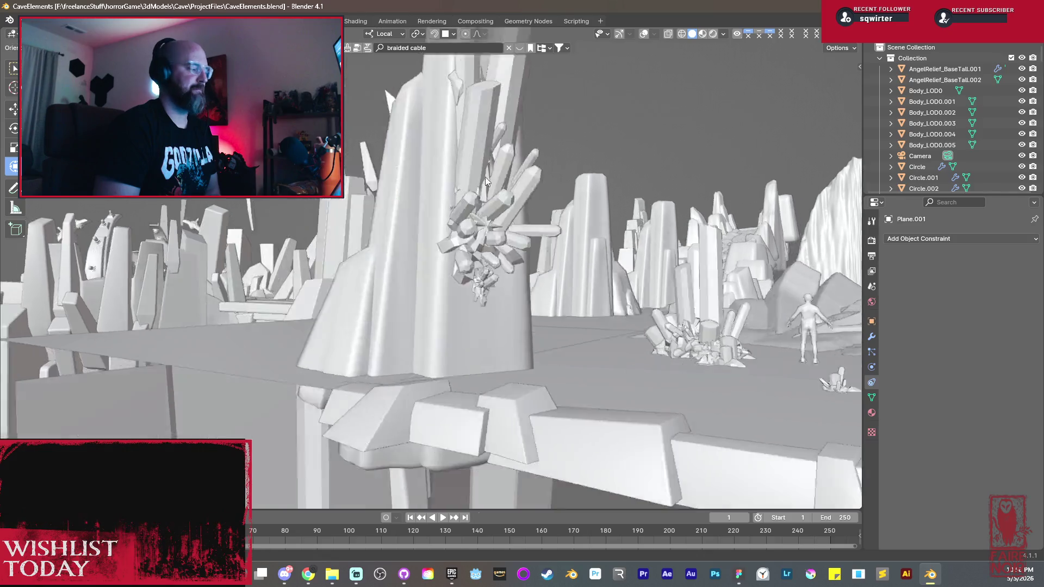
pyautogui.scroll(3, 488, 179)
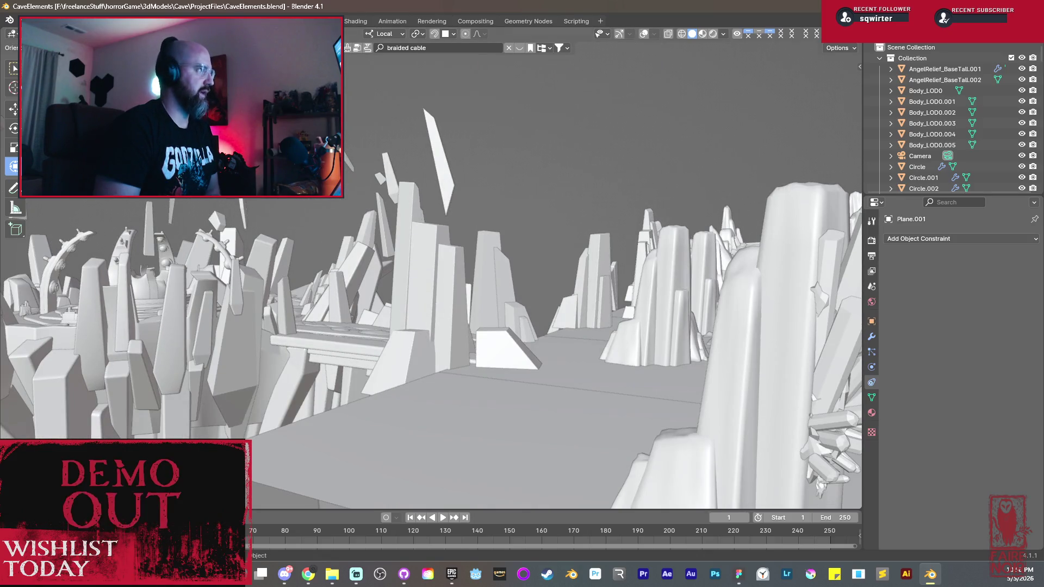